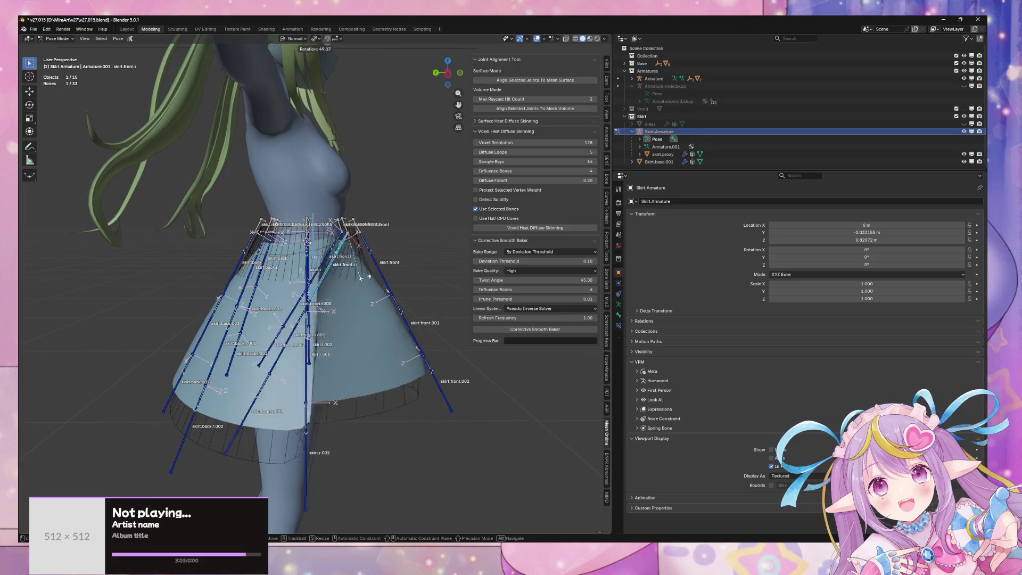
- Test-rotate the skirt bones about normal X, Y and Z, and change the rotation pivot point
right_click(402, 233)
mouse_move(420, 237)
middle_mouse_down()
mouse_move(341, 244)
mouse_move(468, 249)
middle_mouse_up()
key("r")
key("x")
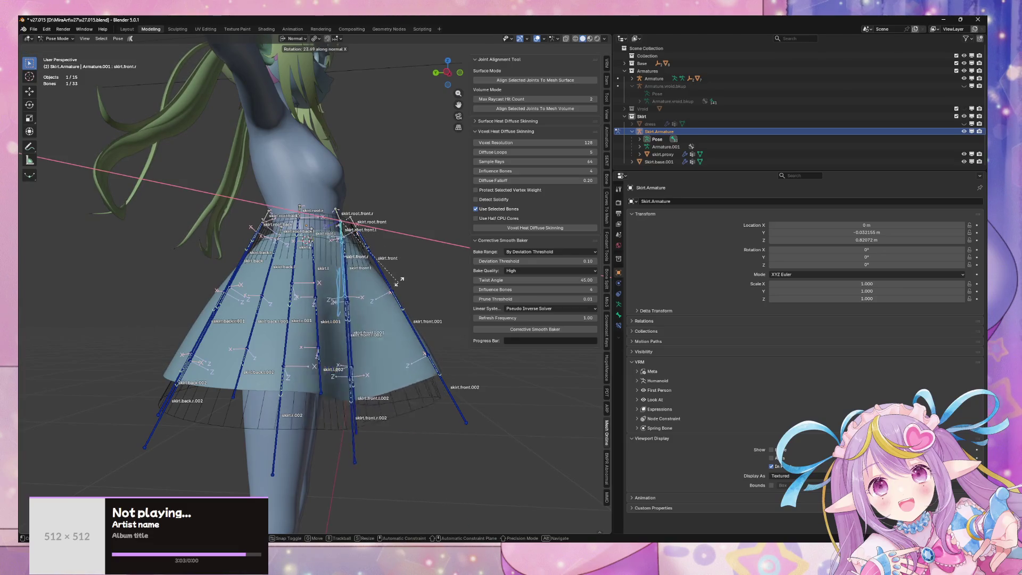
key("z")
key("y")
key("x")
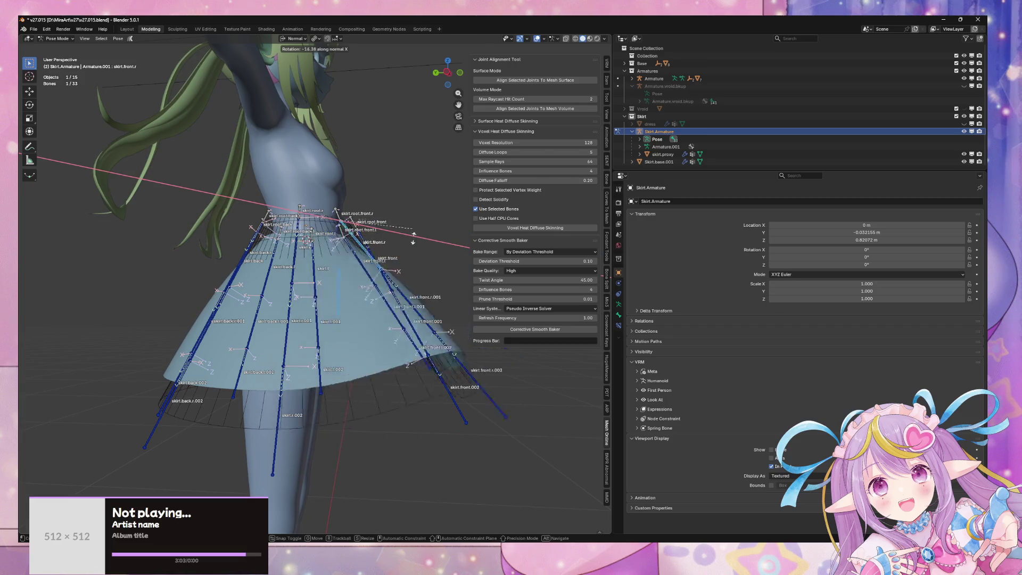
right_click(413, 222)
middle_click_drag(372, 287, 420, 261)
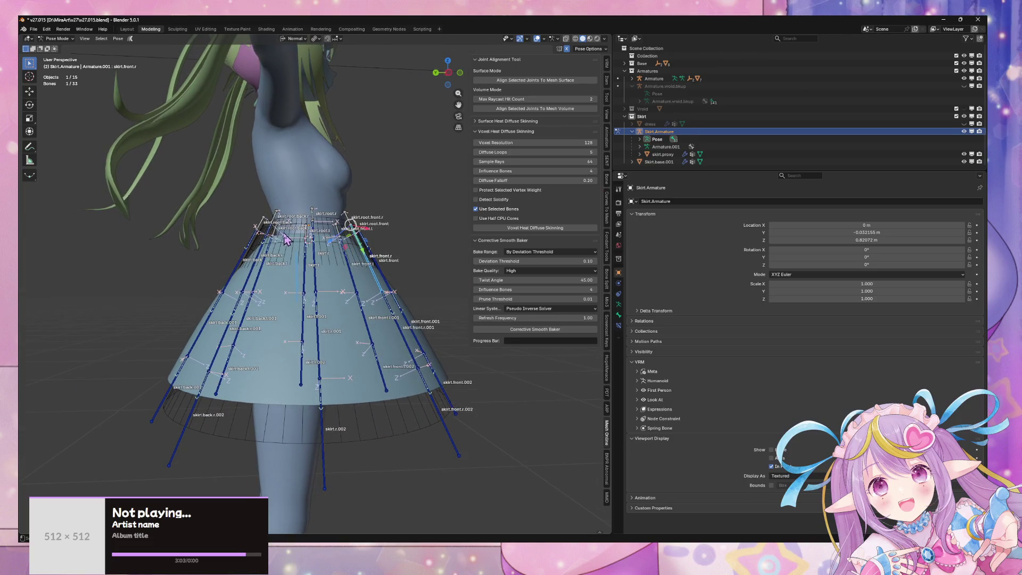
mouse_move(230, 186)
left_mouse_down()
mouse_move(346, 216)
mouse_move(389, 215)
left_mouse_up()
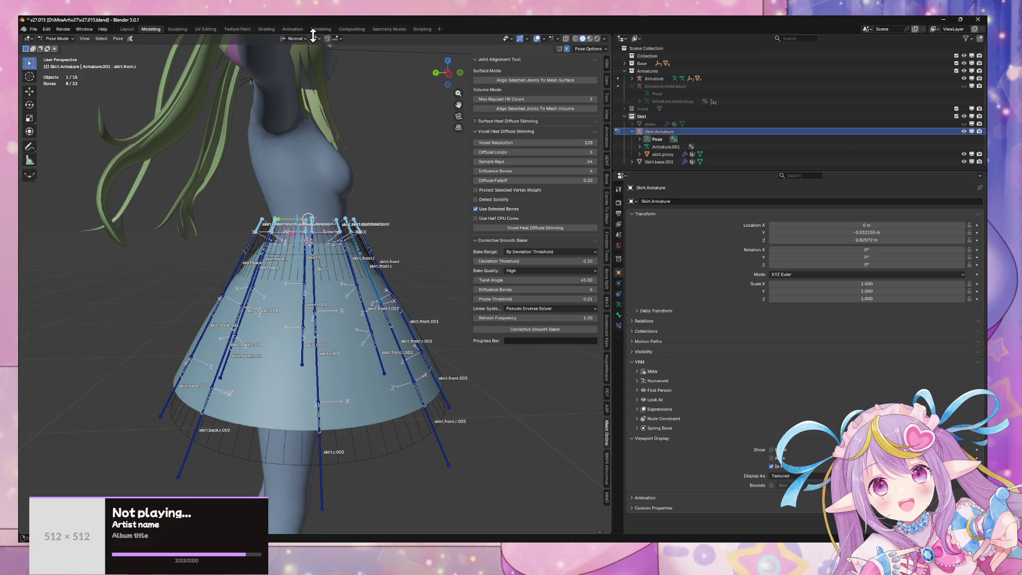
key("r")
key("x")
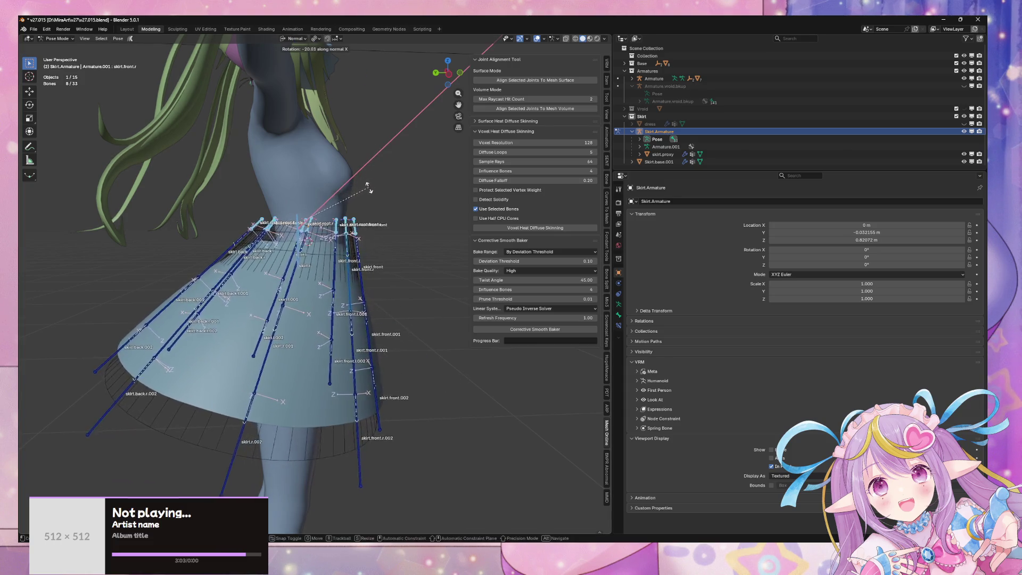
key("Escape")
left_click(315, 38)
left_click(342, 87)
key("r")
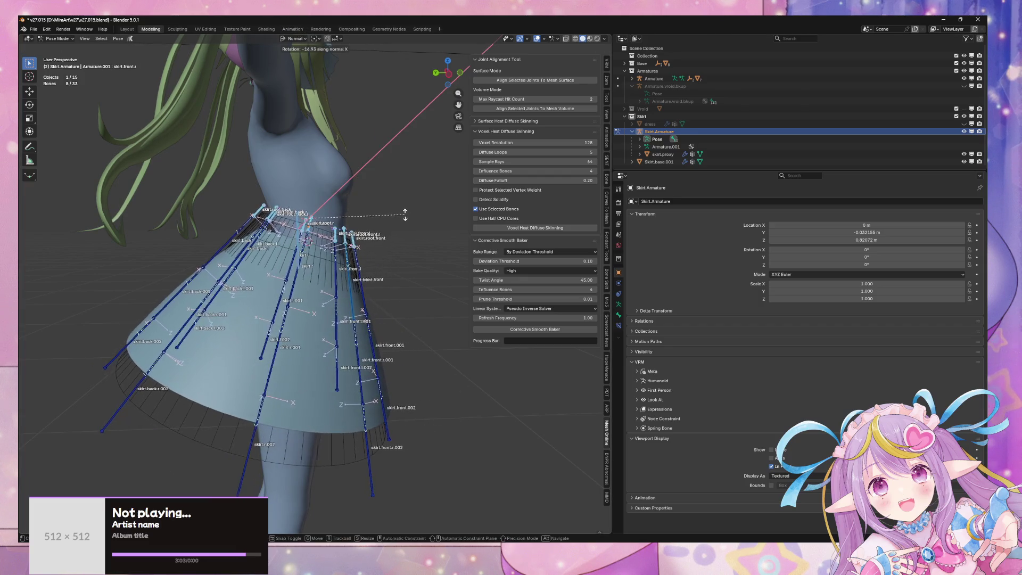
key("Escape")
- Rotate the waist root bones outward about X, then about Global X by roughly 25°
scroll(292, 190, "up", 2)
left_click_drag(181, 217, 435, 263)
key("r")
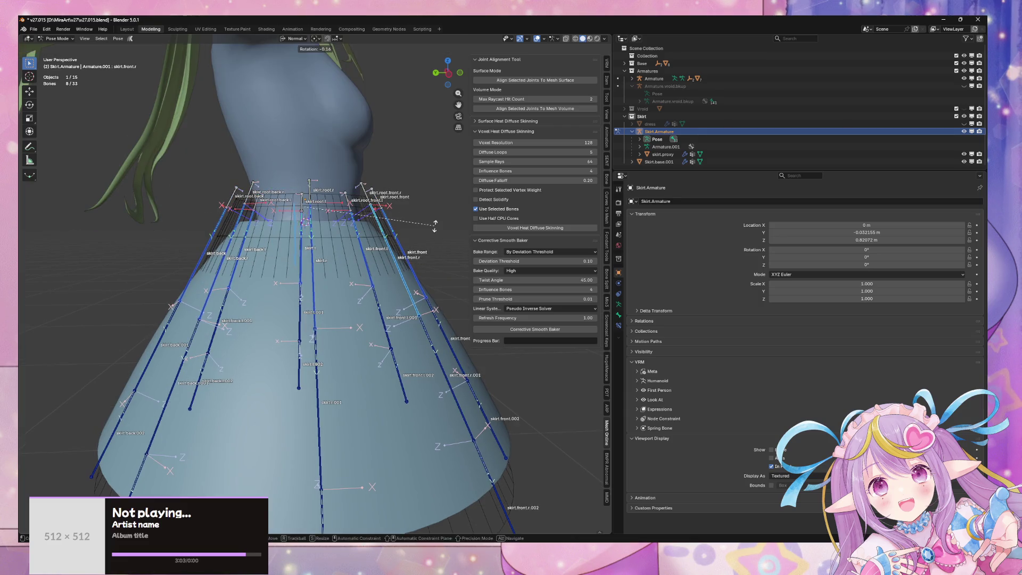
key("x")
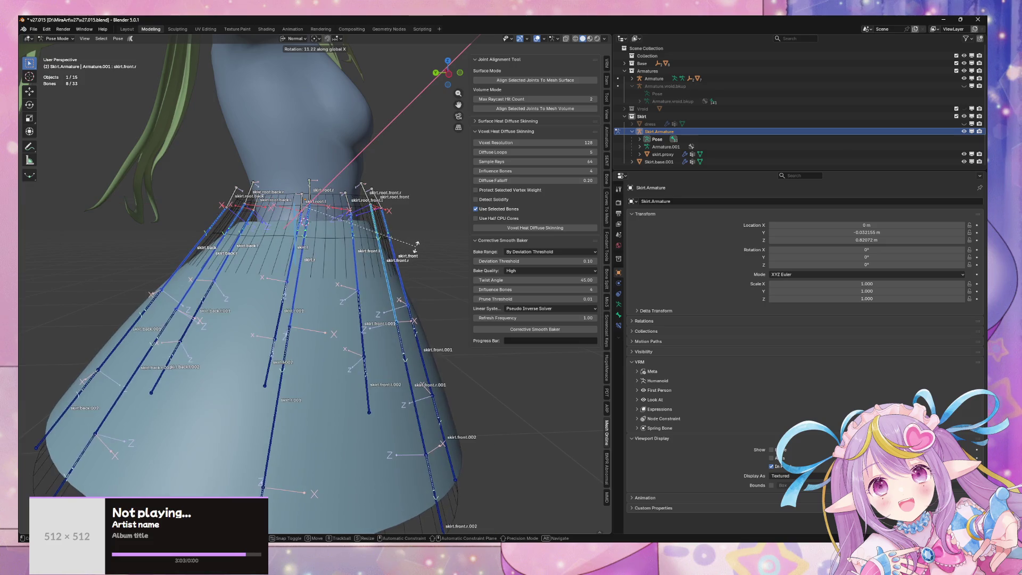
left_click(323, 43)
left_click(297, 39)
left_click(285, 67)
key("r")
key("x")
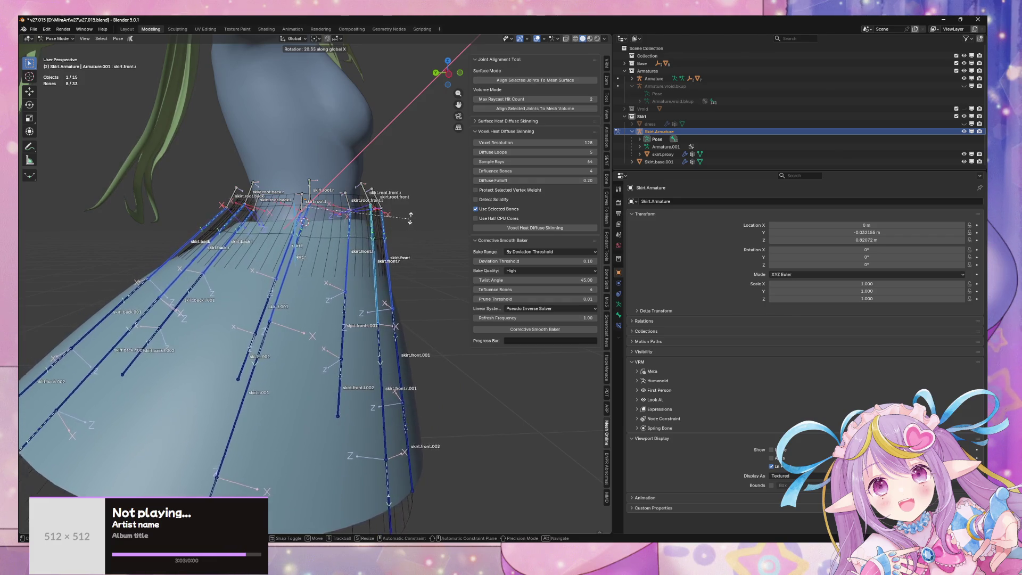
left_click(419, 213)
- From a top view of the waist ring, rotate the root bones again about global X
scroll(419, 213, "down", 2)
mouse_move(420, 214)
middle_mouse_down()
mouse_move(245, 217)
mouse_move(197, 227)
mouse_move(456, 212)
middle_mouse_up()
scroll(375, 190, "up", 3)
mouse_move(380, 186)
middle_mouse_down()
mouse_move(369, 215)
mouse_move(418, 210)
middle_mouse_up()
key("r")
key("x")
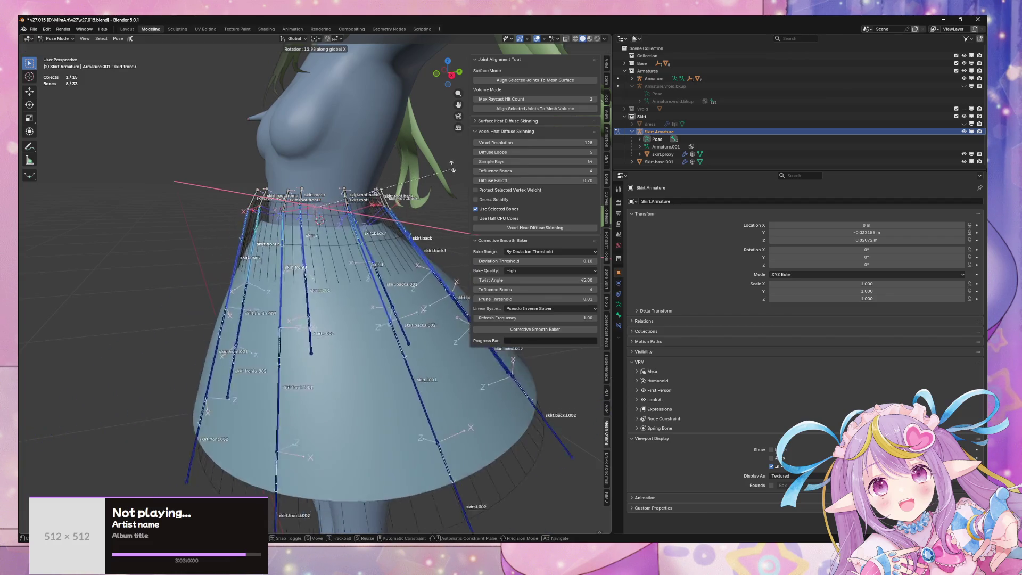
key("Return")
scroll(426, 158, "down", 4)
scroll(426, 158, "up", 6)
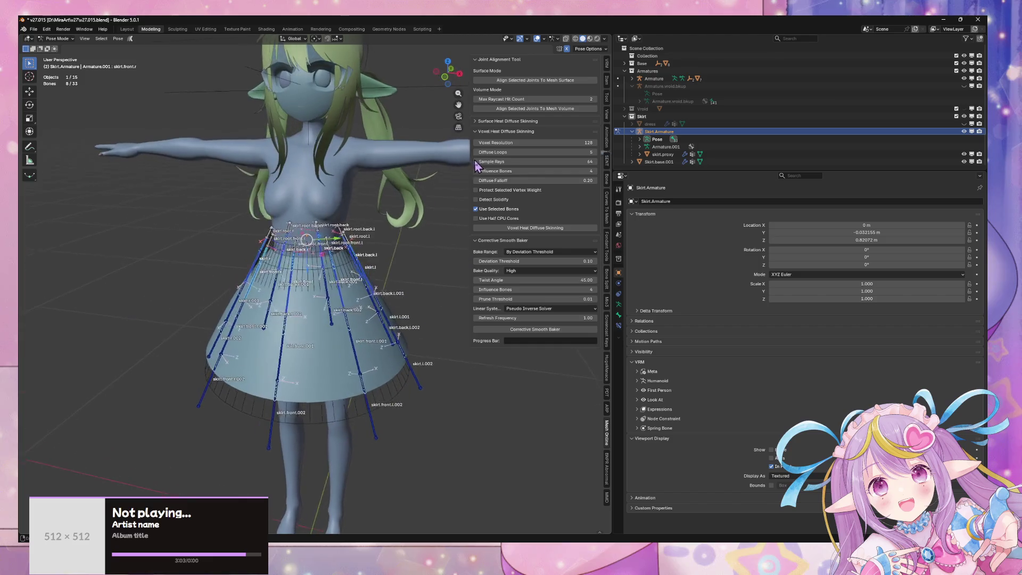
- Hide Skirt.base.001, skirt.proxy and the skirt armature, returning to object mode
scroll(362, 167, "down", 5)
key("Tab")
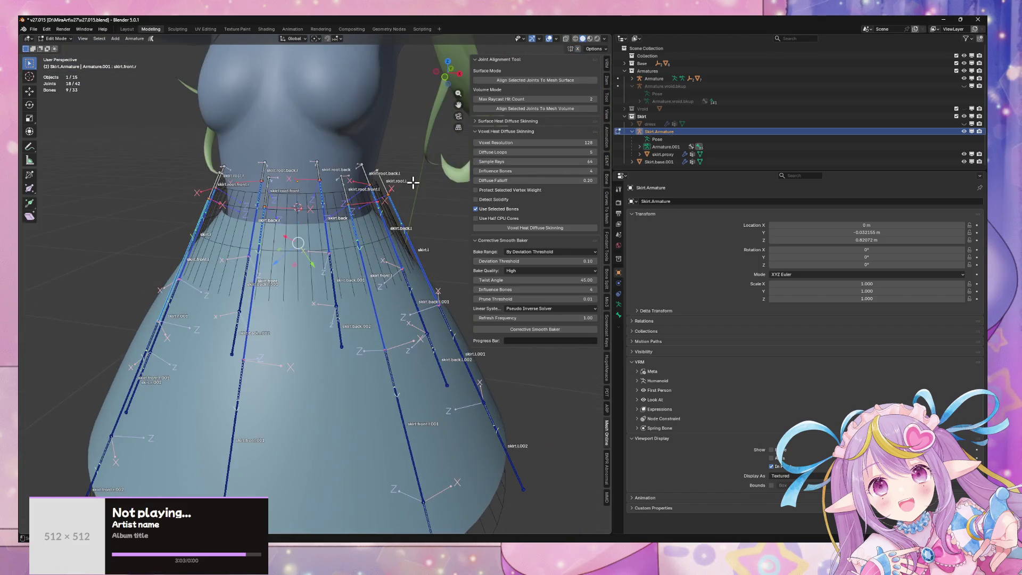
middle_click_drag(405, 165, 519, 161)
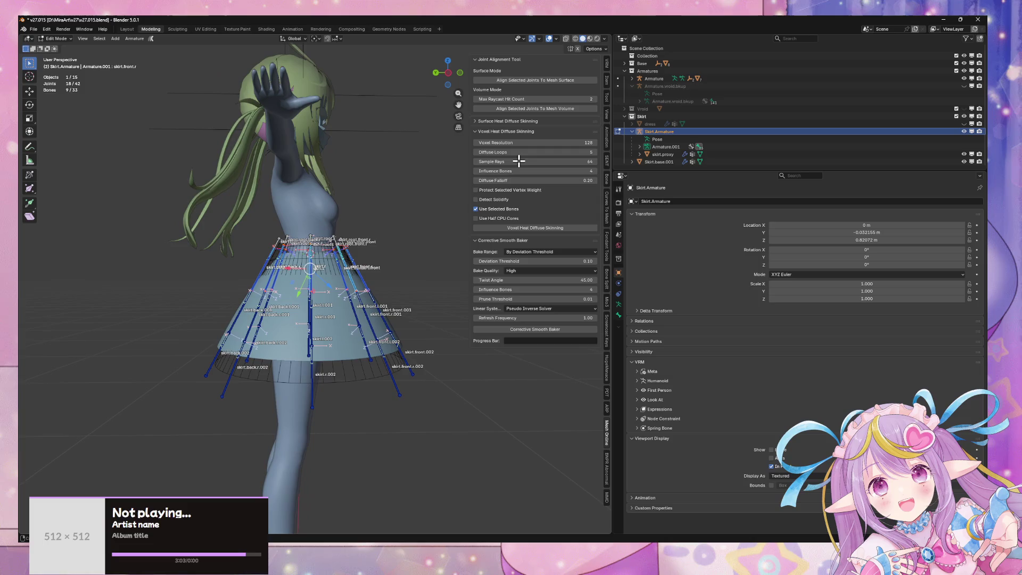
key("Tab")
middle_click_drag(405, 170, 343, 350)
scroll(344, 350, "up", 2)
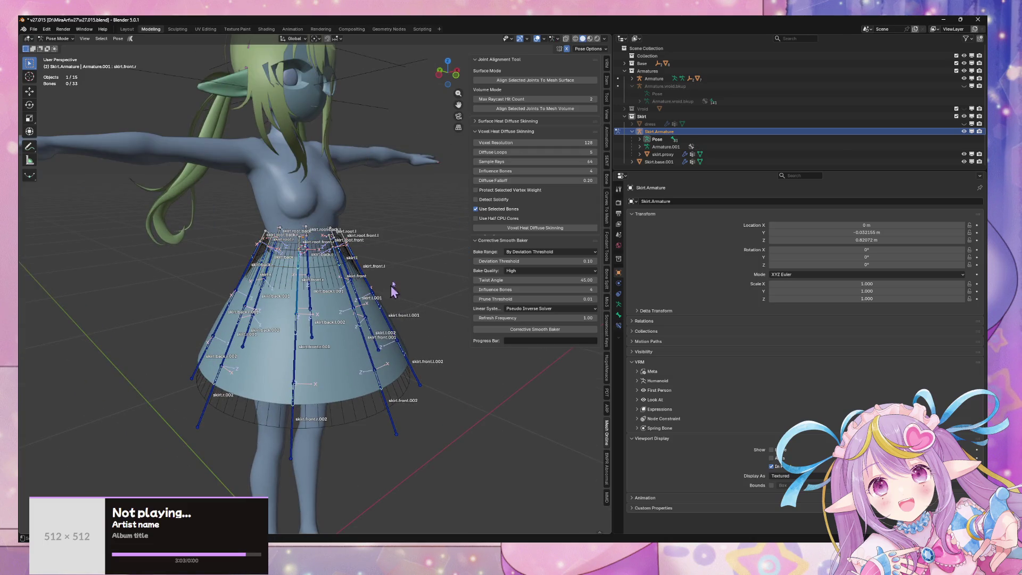
left_click(965, 161)
mouse_move(308, 251)
middle_mouse_down()
mouse_move(285, 260)
mouse_move(299, 378)
middle_mouse_up()
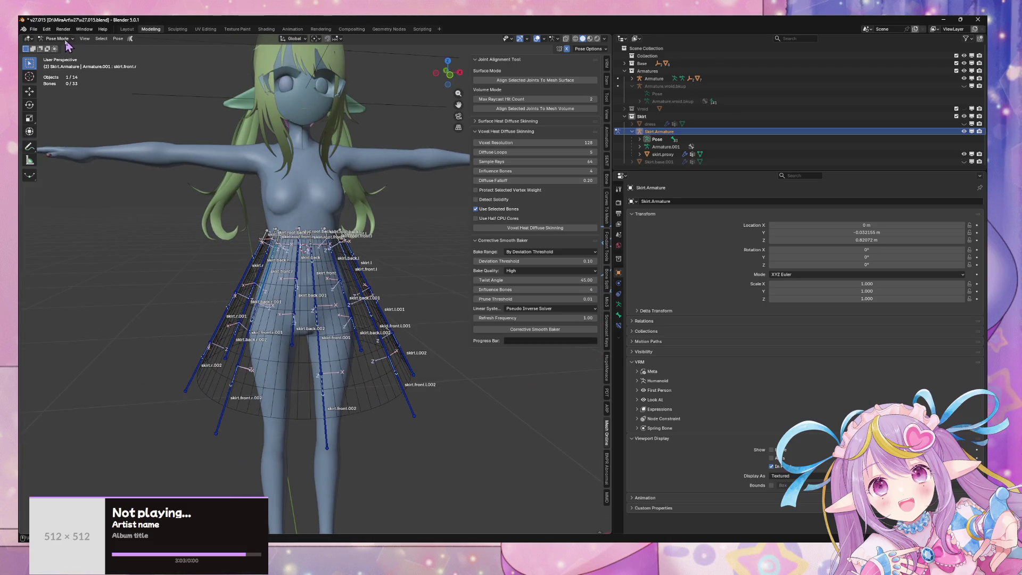
key("ctrl+Tab")
scroll(233, 245, "up", 2)
left_click(290, 385)
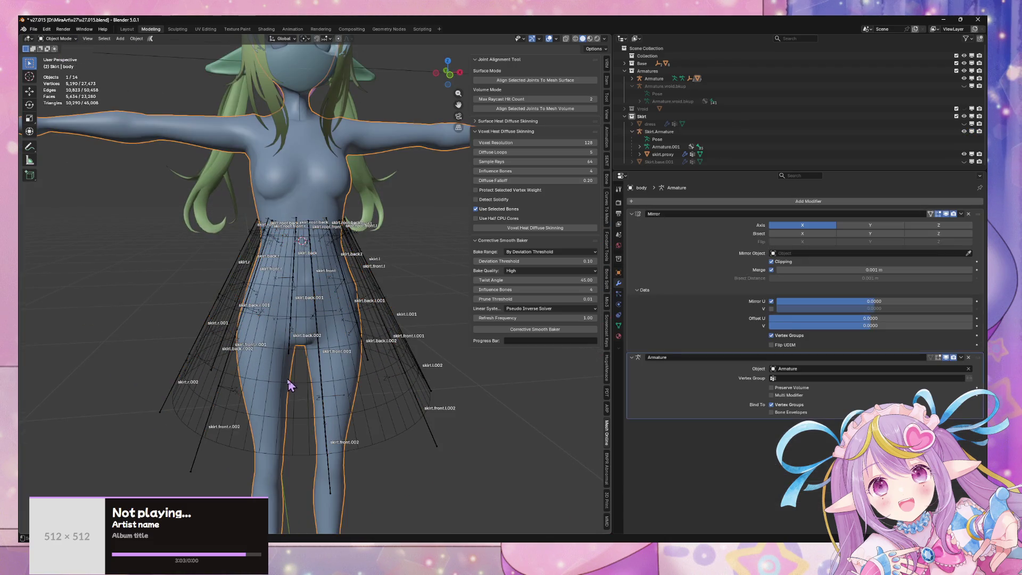
left_click(262, 375)
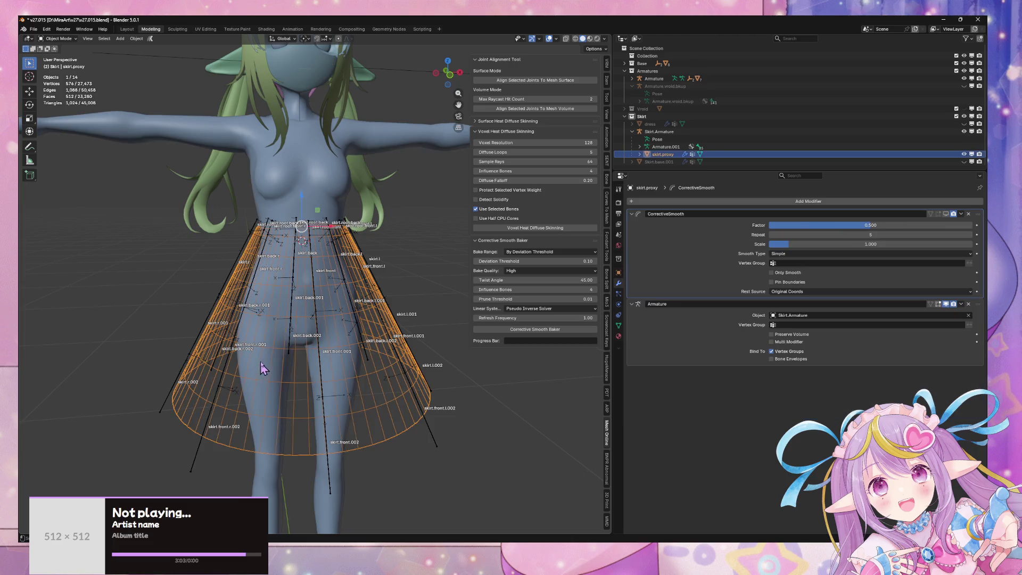
left_click(965, 155)
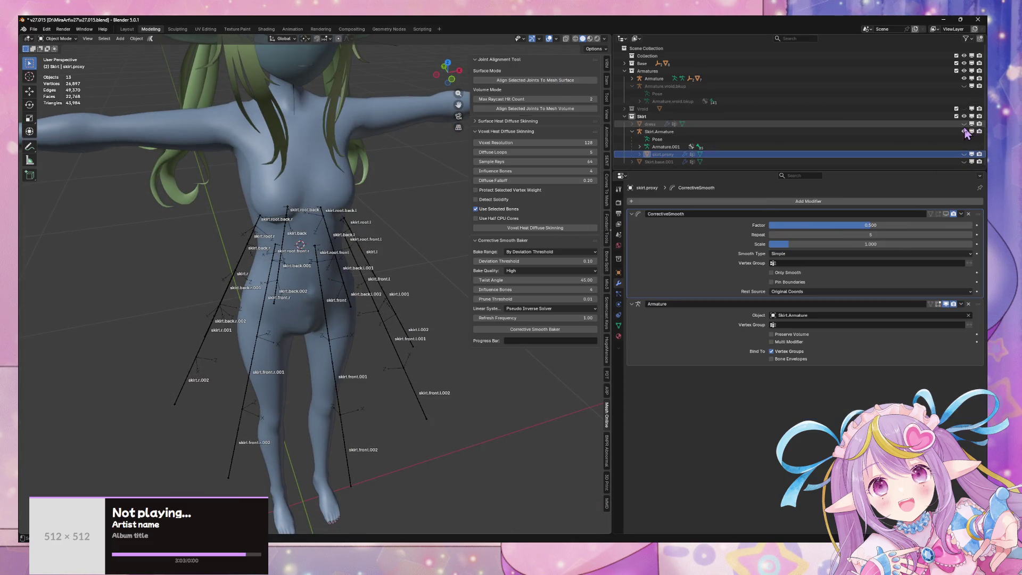
left_click(964, 132)
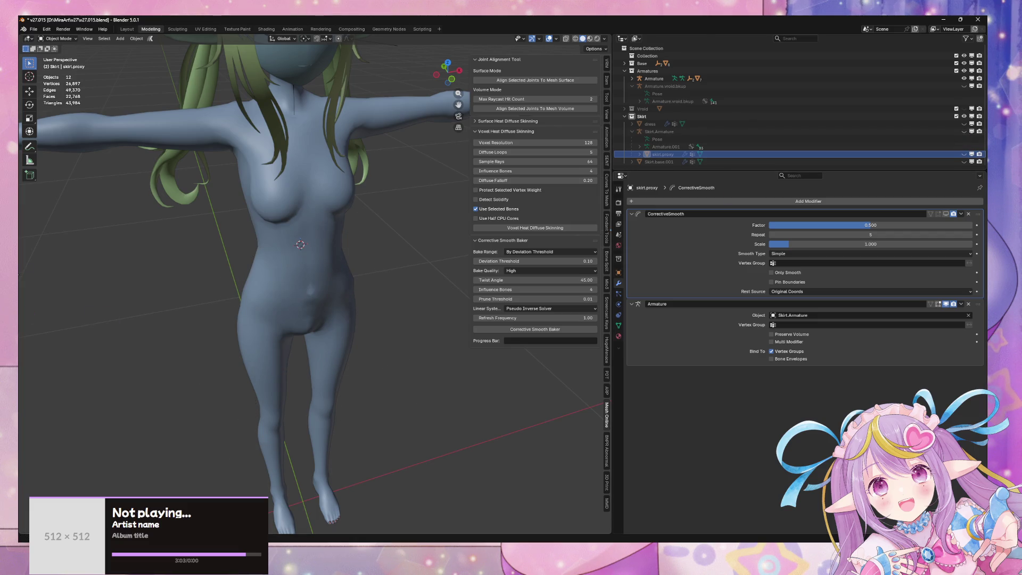
middle_click_drag(464, 317, 413, 283)
- Apply the body mesh's Mirror modifier
left_click(338, 297)
key("Tab")
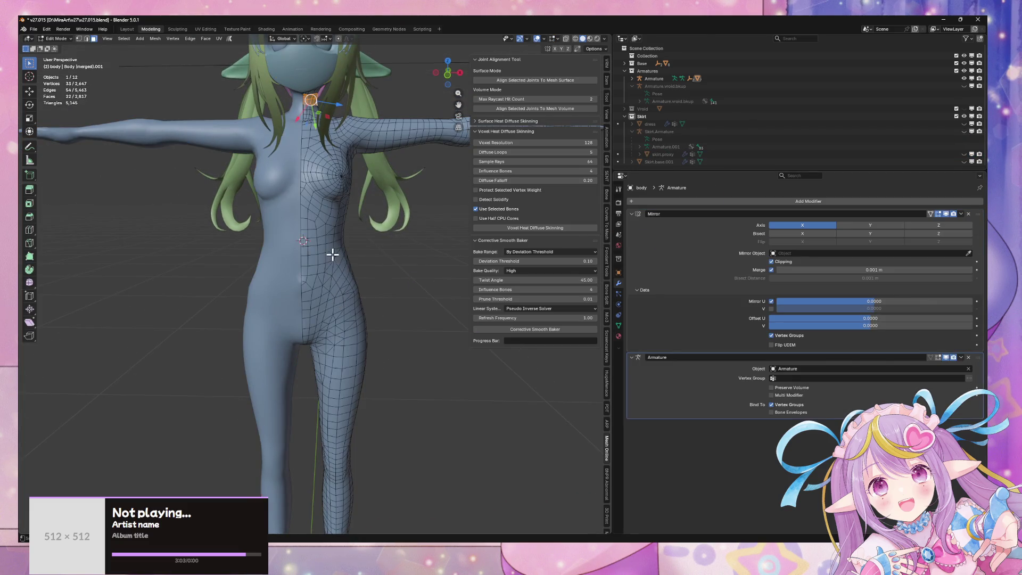
middle_click_drag(333, 256, 352, 250)
left_click(961, 213)
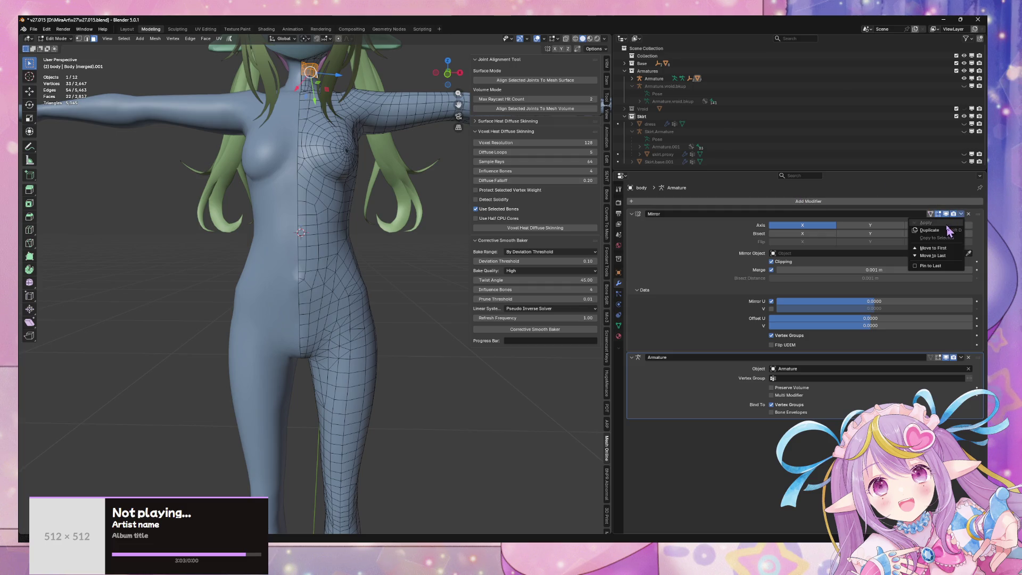
key("Tab")
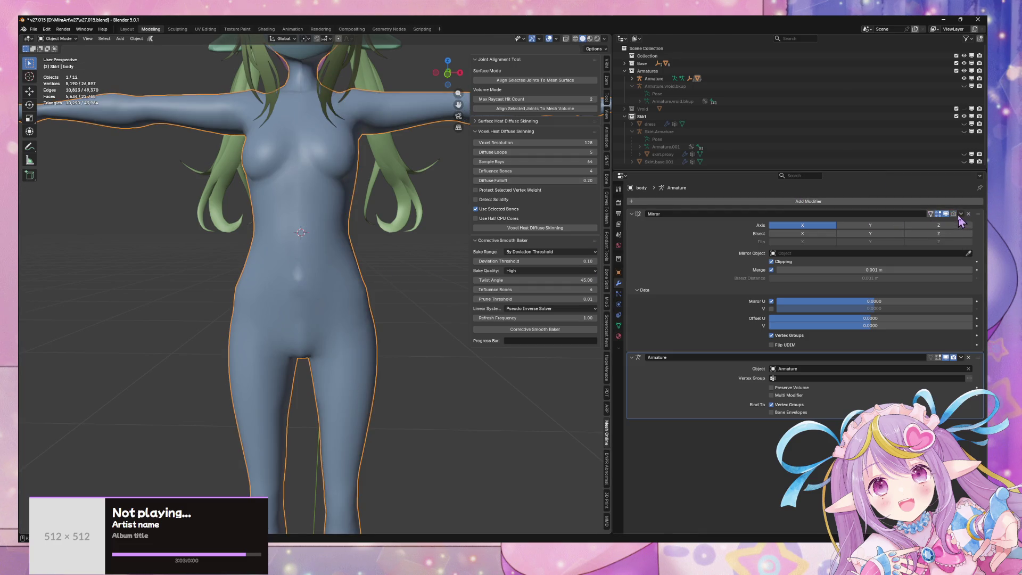
left_click(961, 214)
left_click(927, 224)
- Check the full two-sided body in edit mode, then go back to object mode
key("Tab")
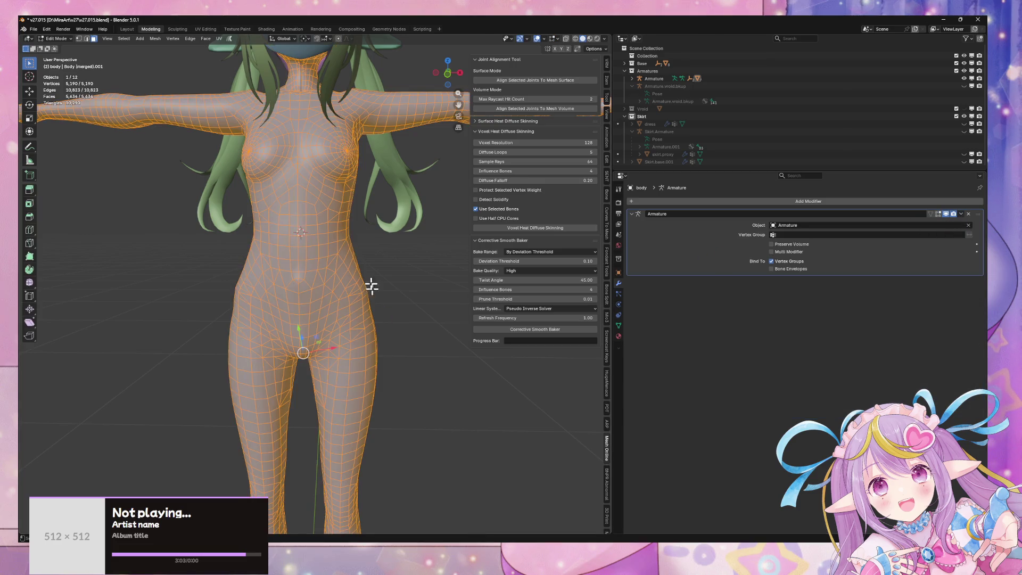
right_click(385, 240)
key("Escape")
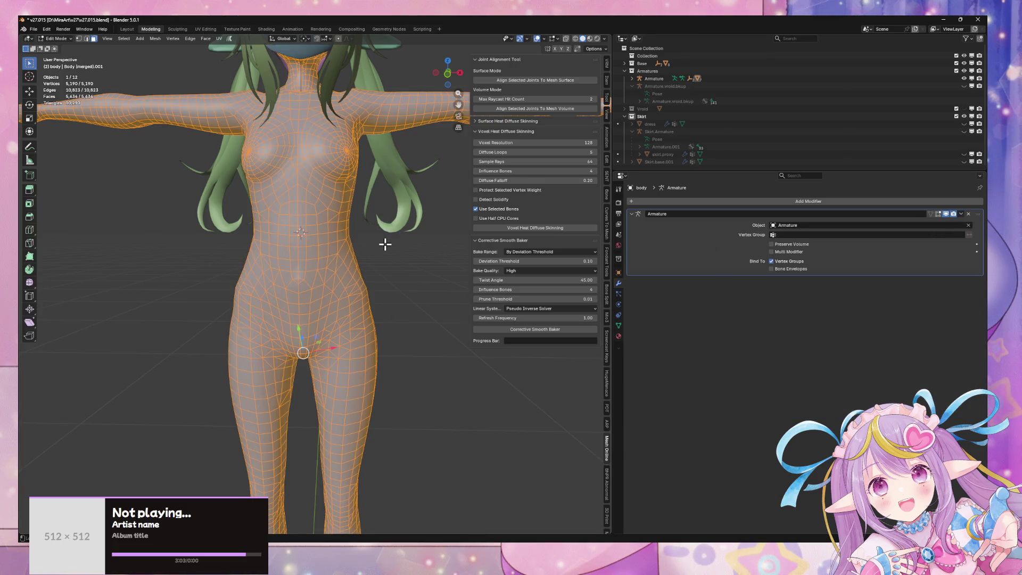
right_click(386, 245)
key("Escape")
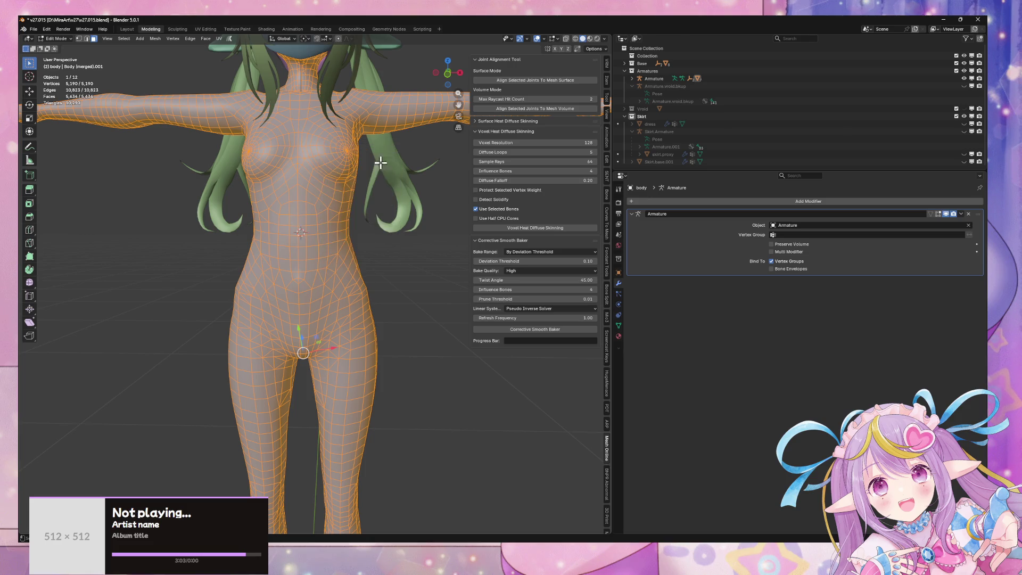
key("Tab")
middle_click_drag(410, 226, 458, 176)
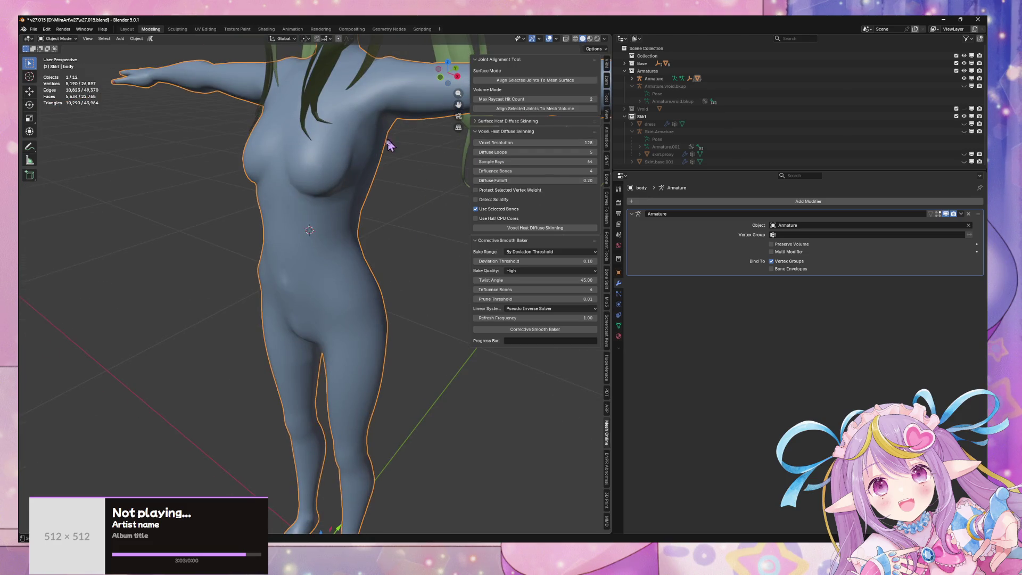
- Add the body to the custom-normal meshes and give it a Laplacian Smooth Normals modifier
middle_click_drag(390, 145, 414, 160)
left_click(607, 250)
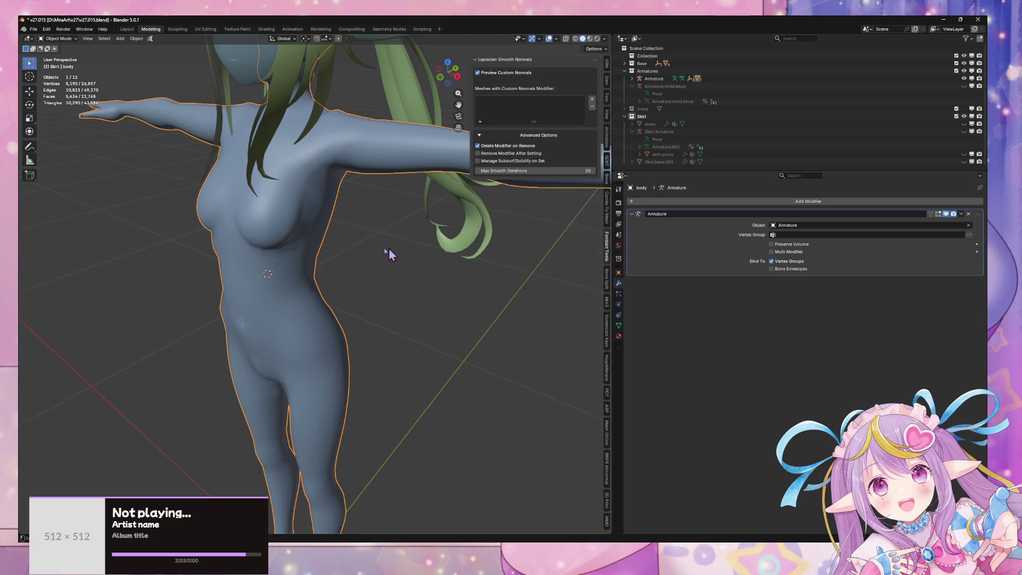
left_click(592, 99)
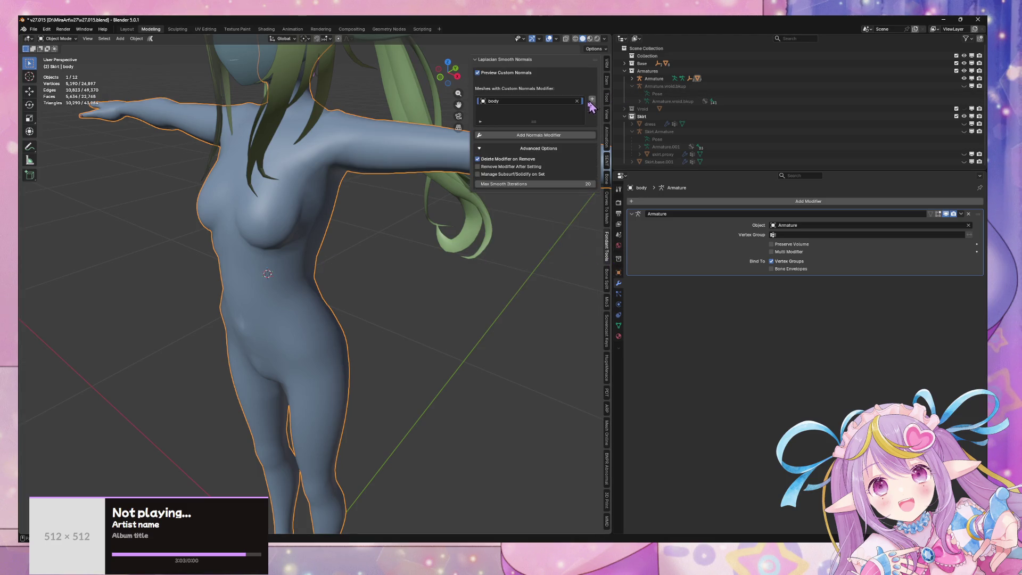
left_click(539, 136)
middle_click_drag(371, 222, 390, 194)
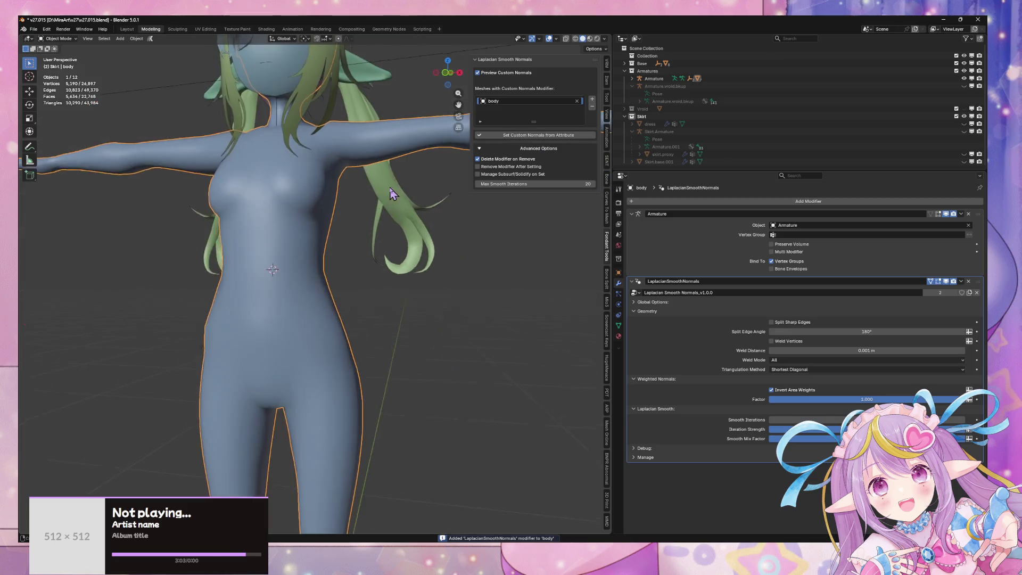
mouse_move(392, 308)
middle_mouse_down()
mouse_move(446, 273)
mouse_move(469, 277)
middle_mouse_up()
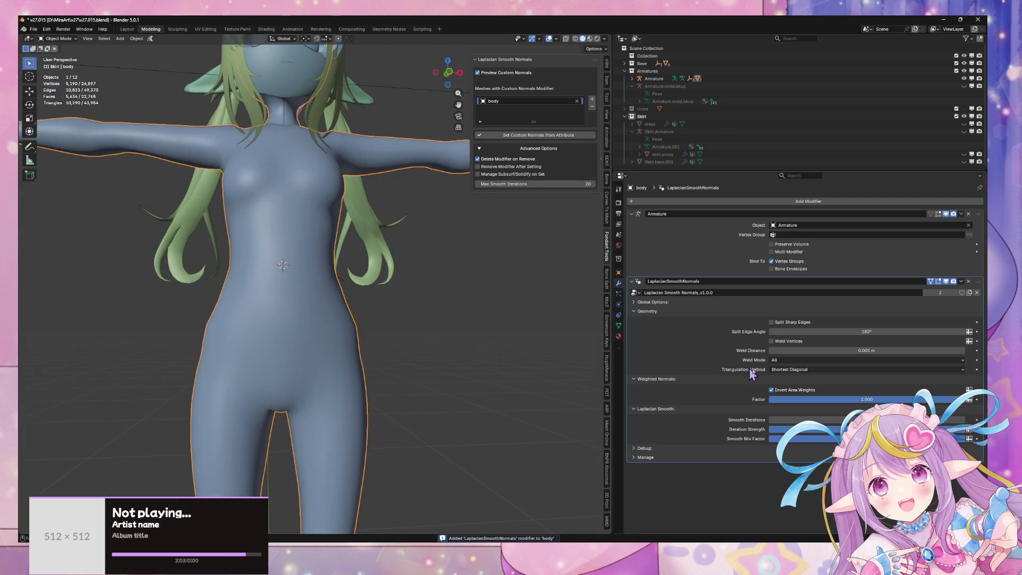
- Bake the smoothed normals into custom normals and delete the temporary smoothing modifier
left_click(551, 137)
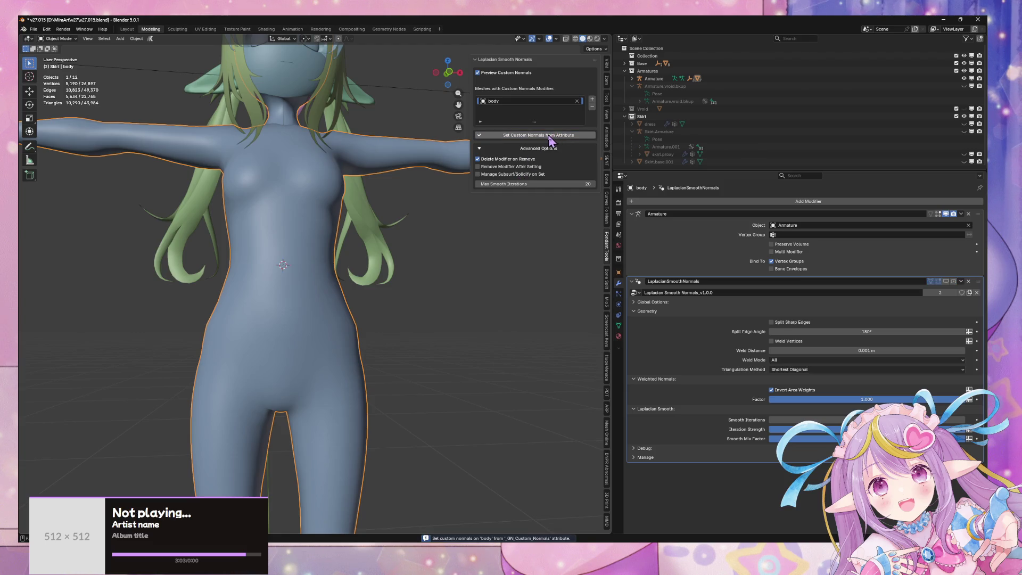
mouse_move(461, 271)
middle_mouse_down()
mouse_move(444, 277)
mouse_move(463, 244)
mouse_move(502, 269)
middle_mouse_up()
left_click(969, 281)
scroll(420, 248, "down", 4)
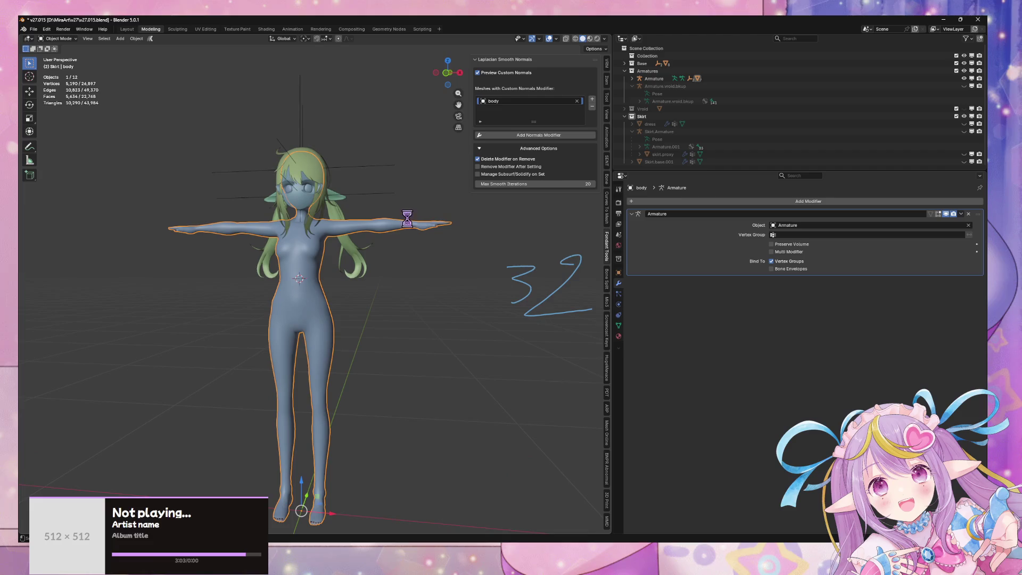
- Save the v27.015 blend file with Ctrl+S
key("ctrl+s")
scroll(420, 247, "up", 6)
mouse_move(420, 248)
middle_mouse_down()
mouse_move(229, 246)
mouse_move(418, 258)
mouse_move(342, 253)
middle_mouse_up()
scroll(298, 254, "down", 4)
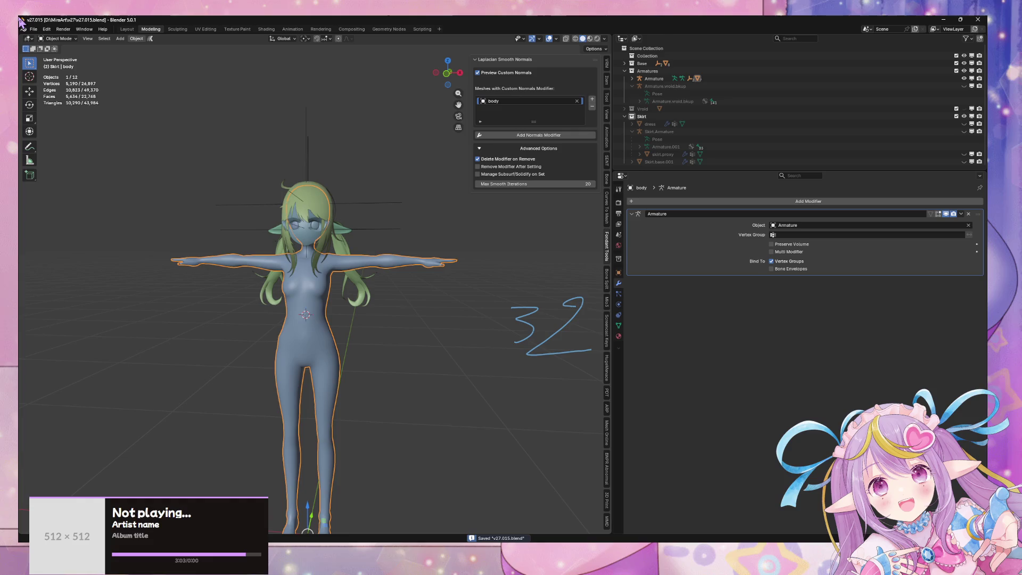
- Open File > Export > Auto-Rig Pro FBX, close the file browser and switch to Unity
left_click(33, 30)
mouse_move(65, 147)
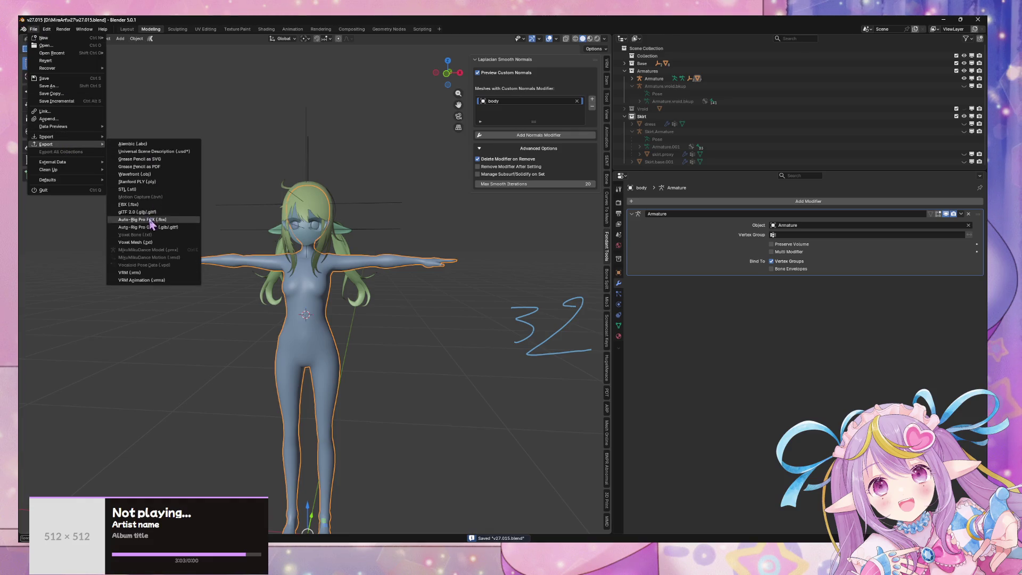
left_click(152, 209)
key("Escape")
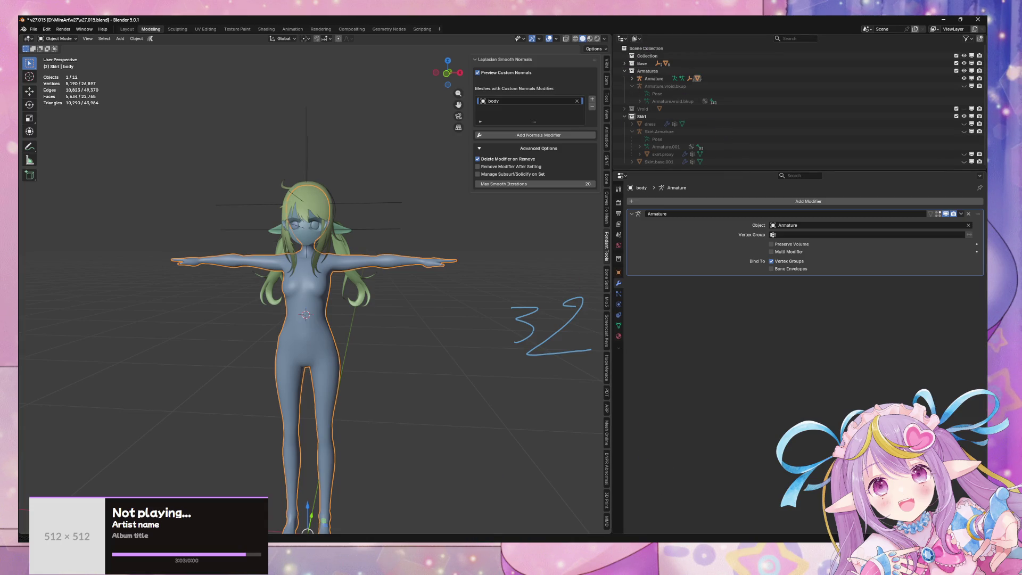
key("alt+Tab")
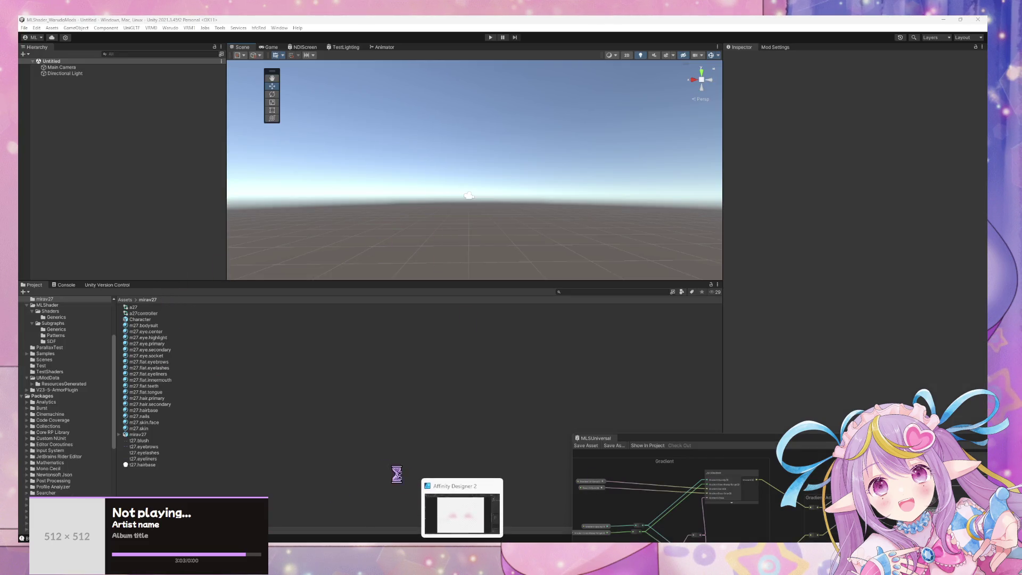
- Drag the Character prefab from the Project panel into the empty scene
mouse_move(479, 559)
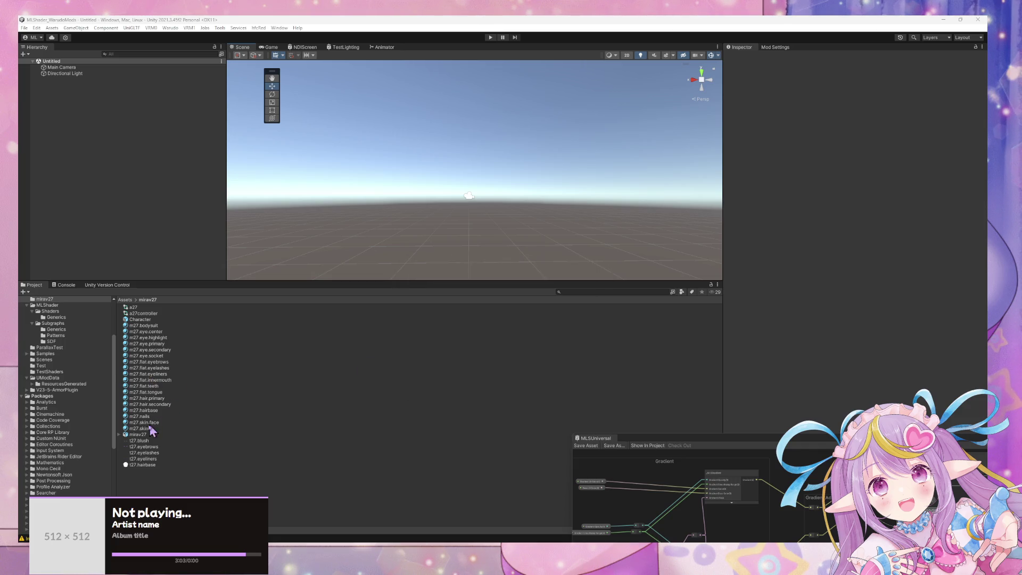
left_click_drag(140, 319, 126, 217)
mouse_move(639, 206)
right_mouse_down()
mouse_move(621, 237)
mouse_move(626, 288)
mouse_move(589, 243)
mouse_move(646, 189)
mouse_move(662, 206)
mouse_move(627, 189)
mouse_move(623, 198)
mouse_move(624, 185)
right_mouse_up()
- Fly the scene camera in and back to frame the full-body Character
key("s")
key("w")
key("s")
scroll(610, 213, "up", 6)
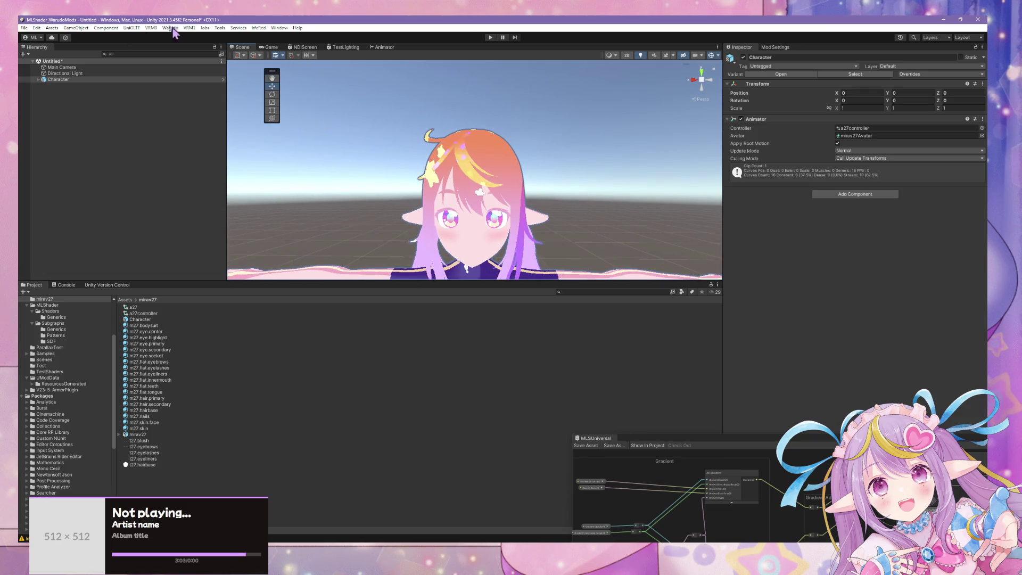
- Run Warudo > Build Mod, accepting the prefab warning, and switch to Warudo
left_click(170, 27)
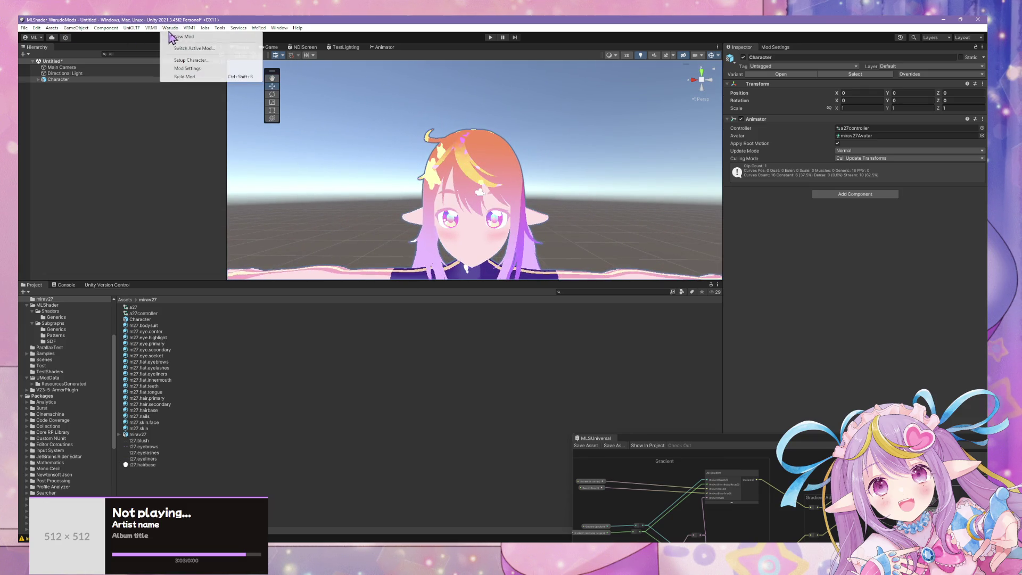
left_click(194, 77)
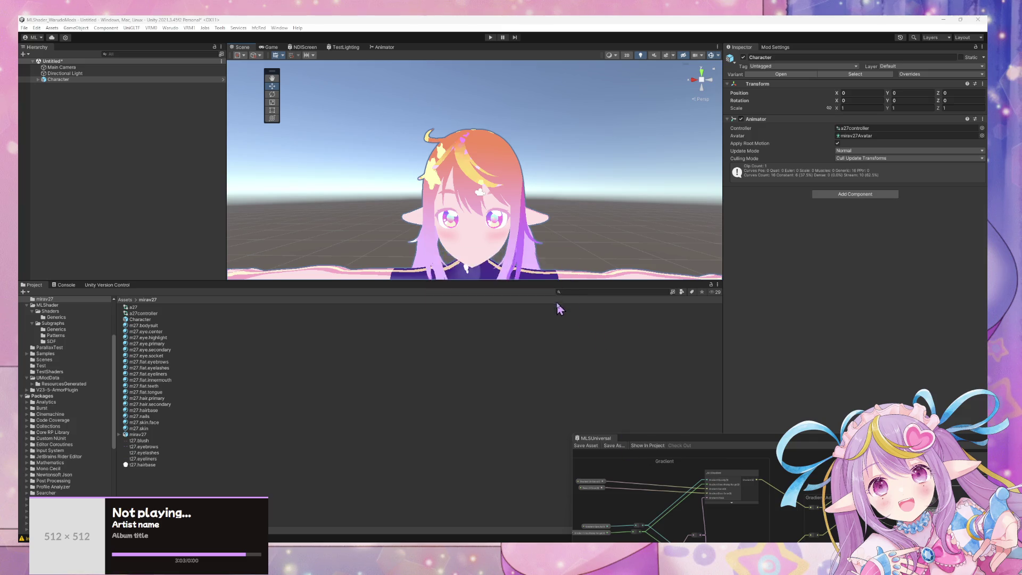
left_click(554, 298)
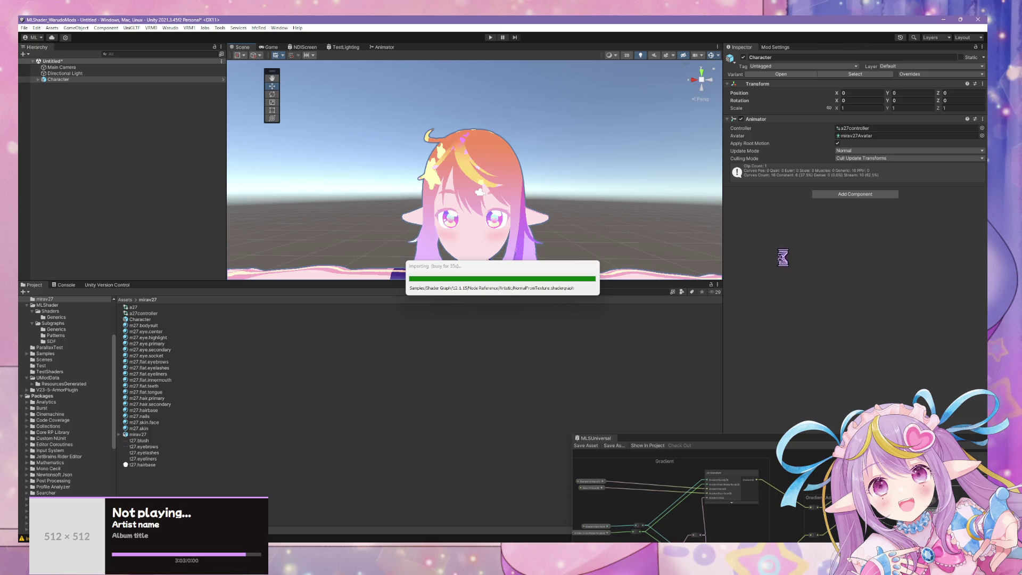
key("alt+Tab")
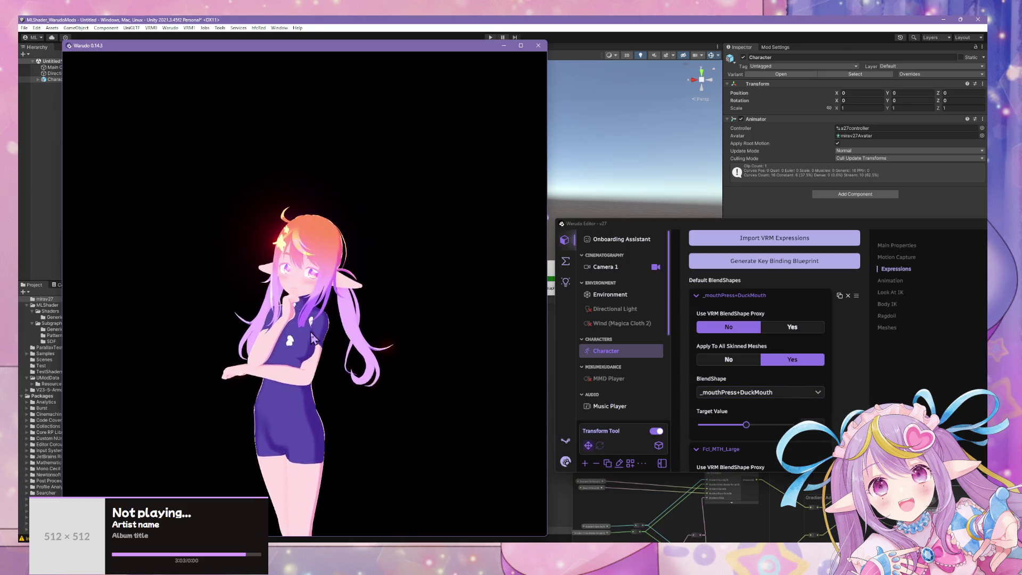
- Orbit the Warudo camera around the character, then select MMD Player in the Editor scene list
scroll(332, 340, "up", 3)
scroll(333, 339, "up", 3)
mouse_move(333, 340)
left_mouse_down()
mouse_move(177, 340)
mouse_move(408, 367)
left_mouse_up()
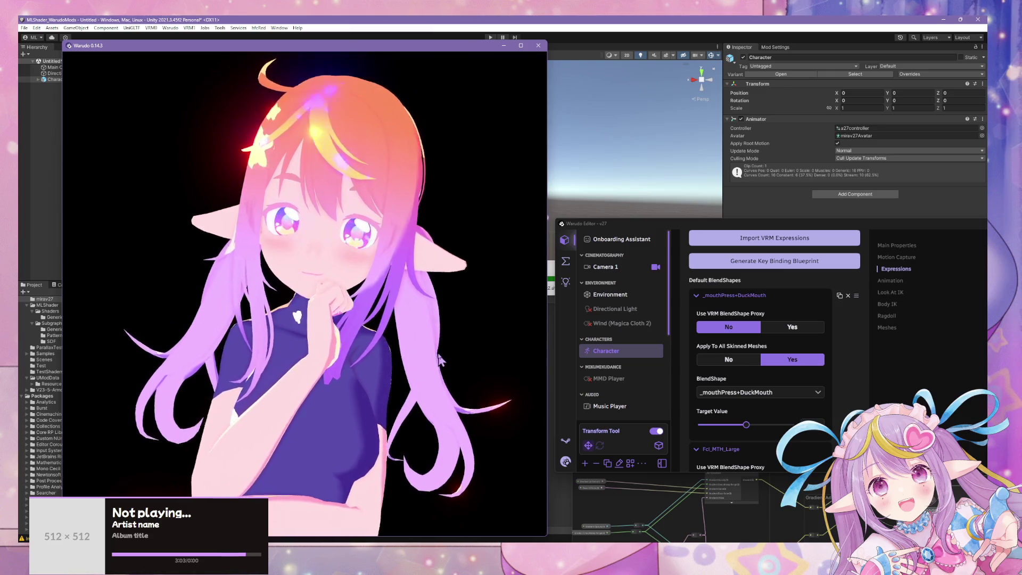
scroll(416, 365, "down", 5)
left_click_drag(452, 347, 402, 296)
scroll(400, 294, "up", 2)
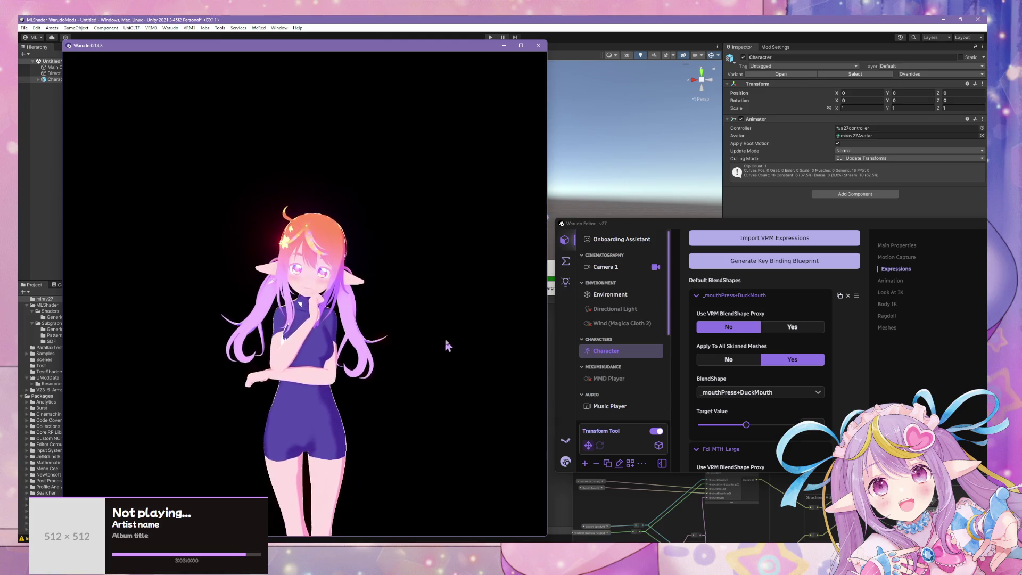
left_click(563, 357)
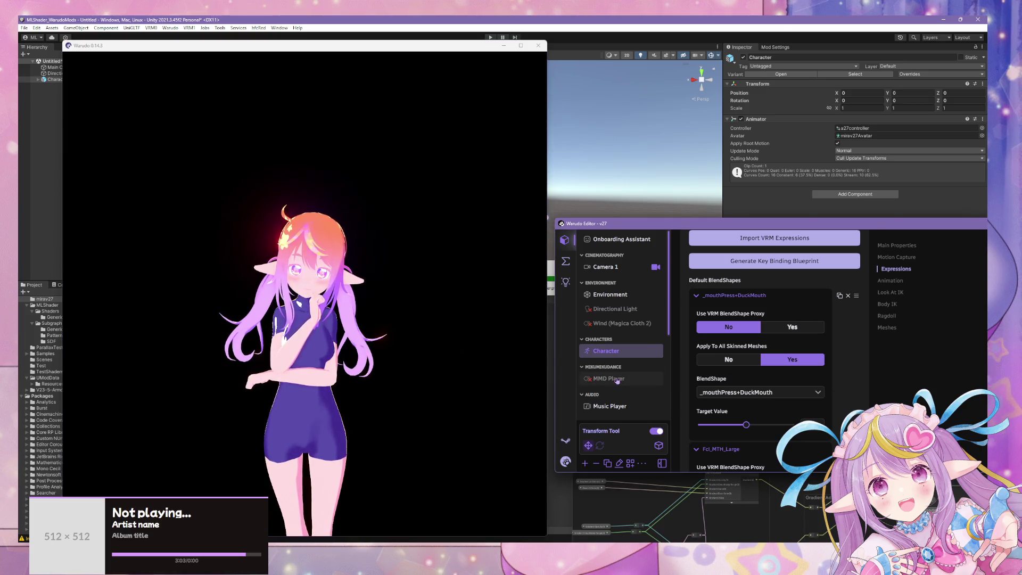
scroll(613, 387, "down", 2)
left_click(608, 342)
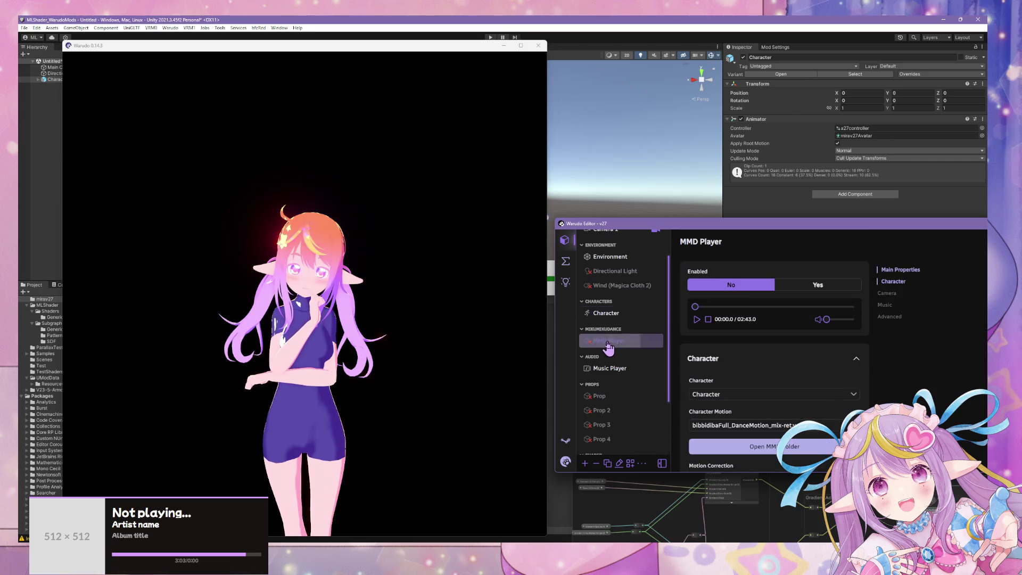
- Set MMD Player Enabled to Yes and press Play to start the dance
left_click(329, 298)
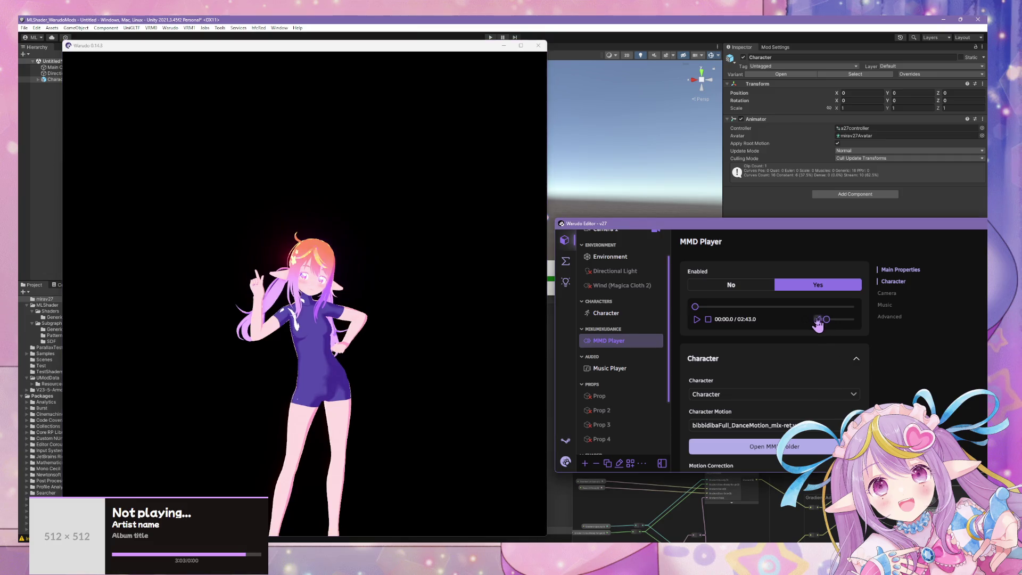
left_click(696, 318)
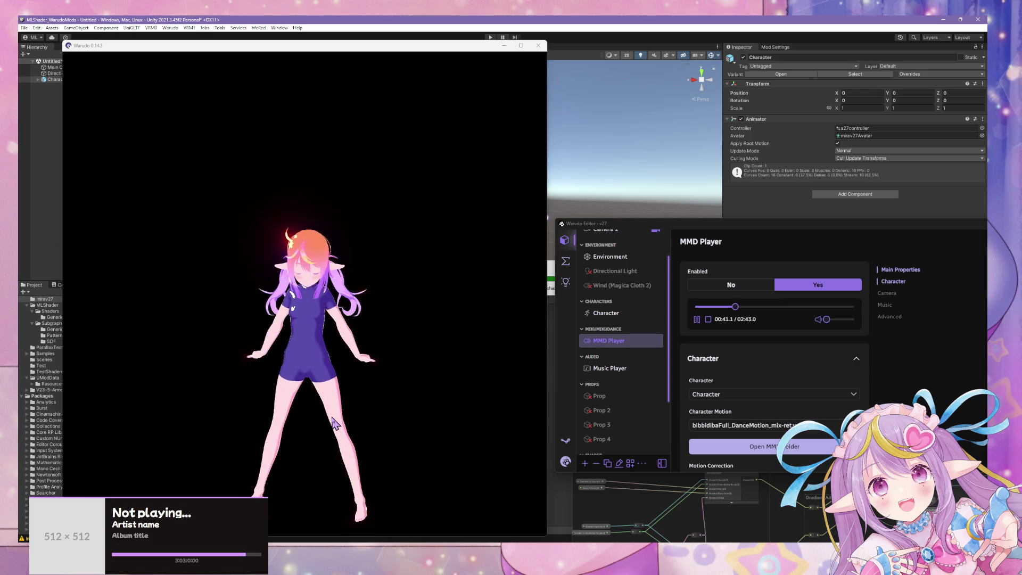
left_click(297, 417)
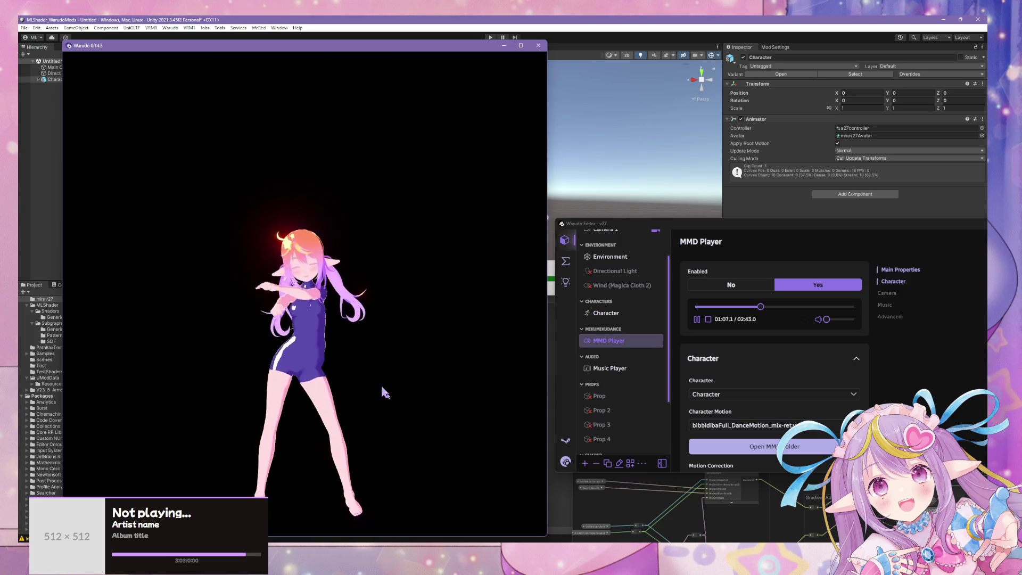
- Let the dance play until playback stops back at 00:00.0
mouse_move(495, 574)
mouse_move(445, 574)
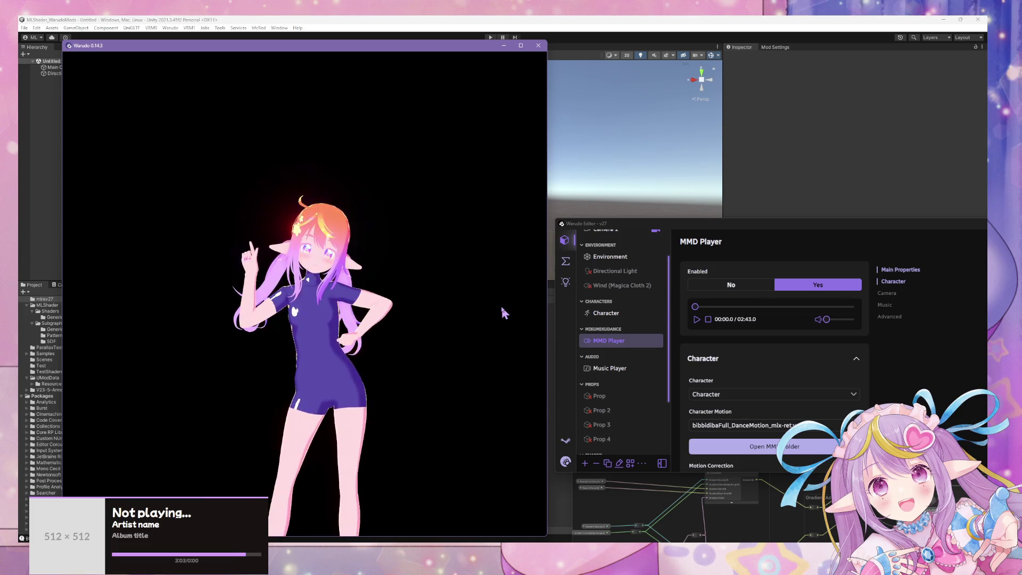
- Replay the dance, jump ahead on the timeline, and pause at 00:37.8
scroll(499, 333, "up", 3)
scroll(474, 319, "down", 3)
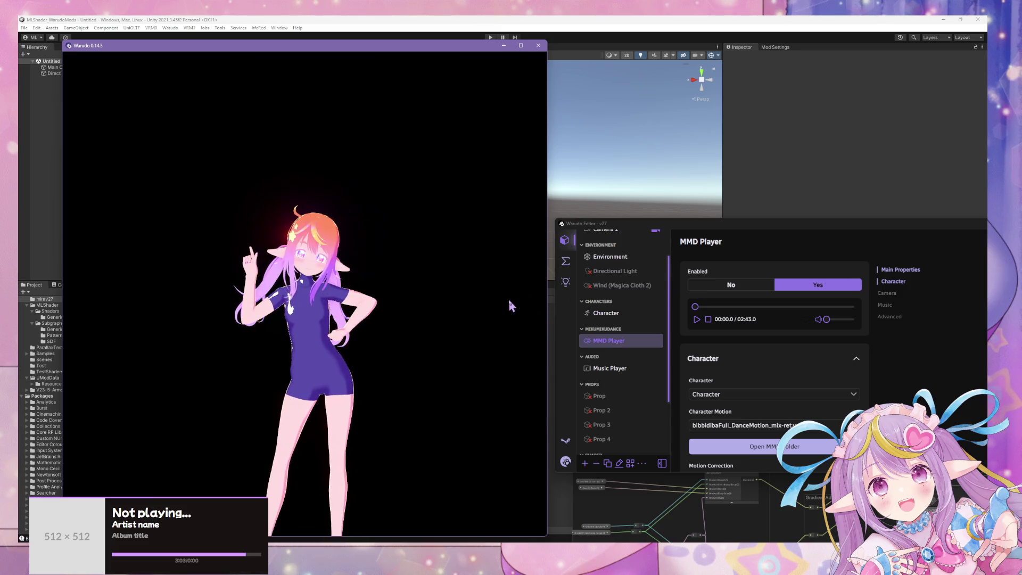
scroll(375, 279, "up", 2)
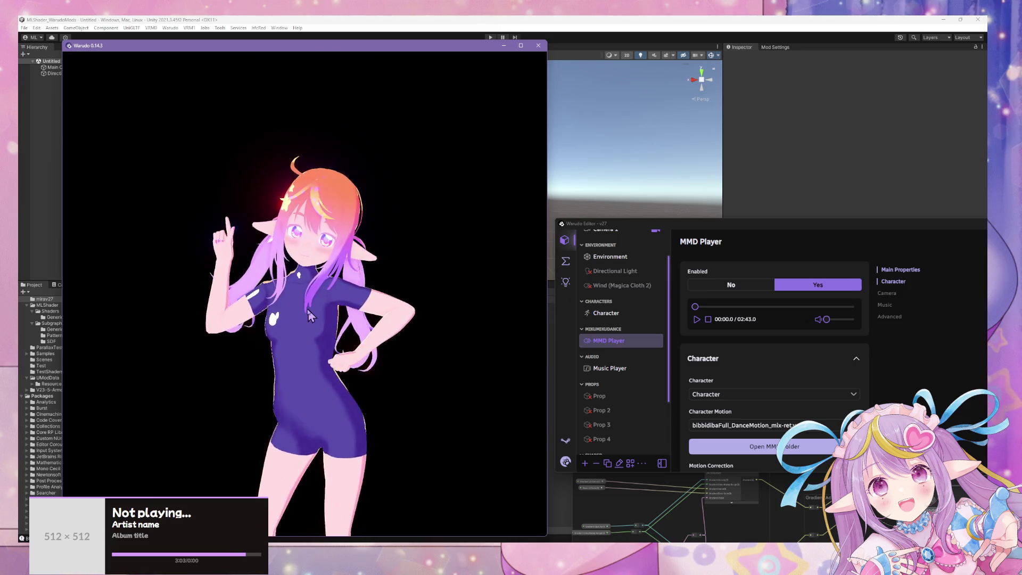
scroll(310, 315, "down", 2)
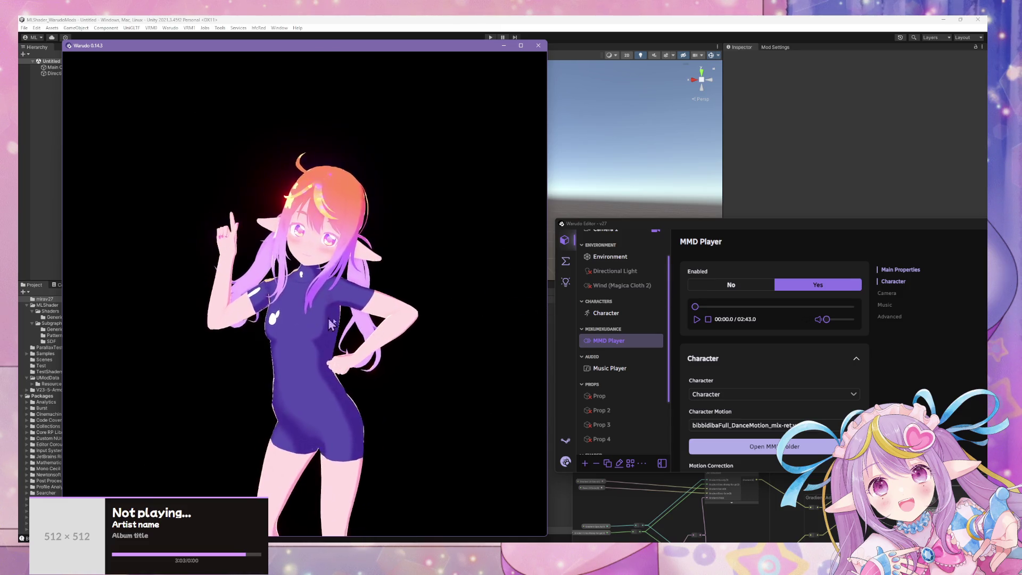
left_click(697, 319)
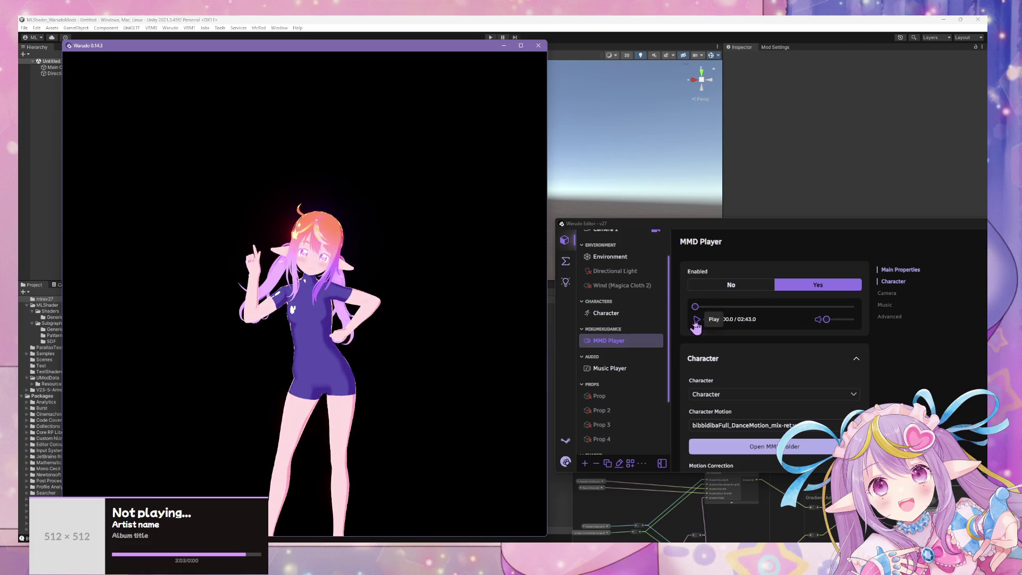
left_click(723, 306)
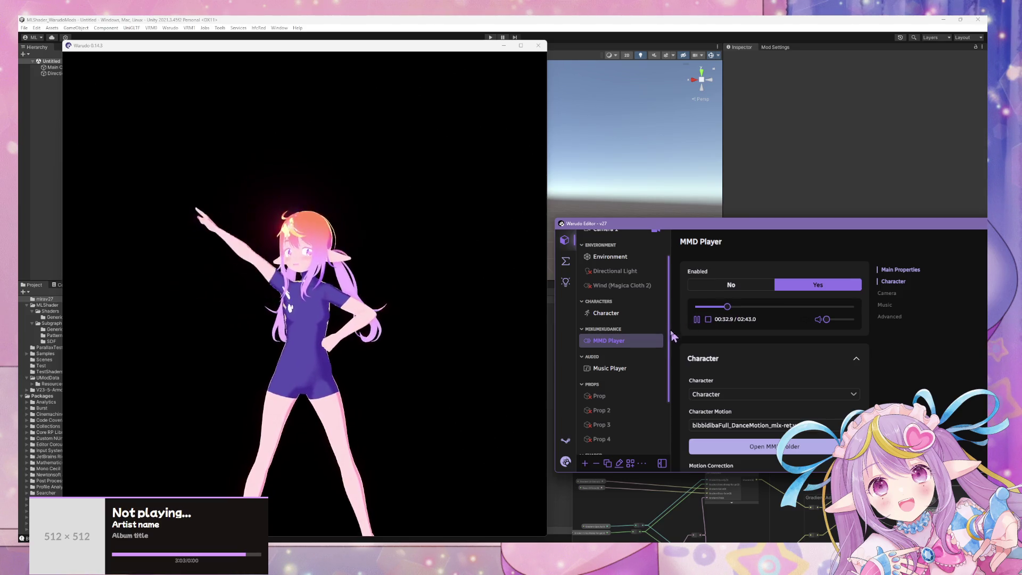
left_click(697, 320)
left_click(463, 297)
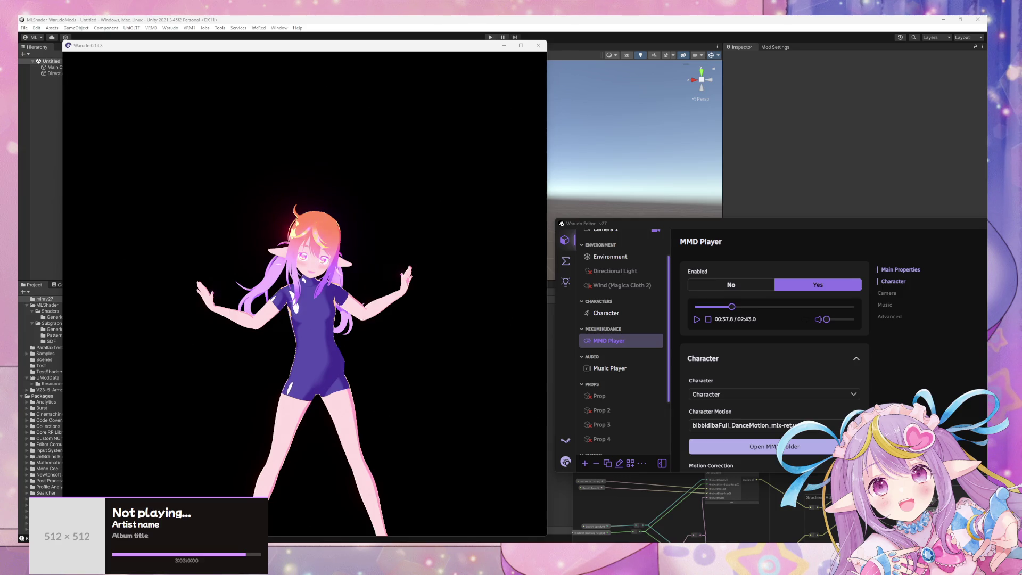
- Cycle through the windows, briefly orbiting in Blender, and return to the Warudo 0.14.3 avatar preview
left_click(432, 318)
key("alt+Tab")
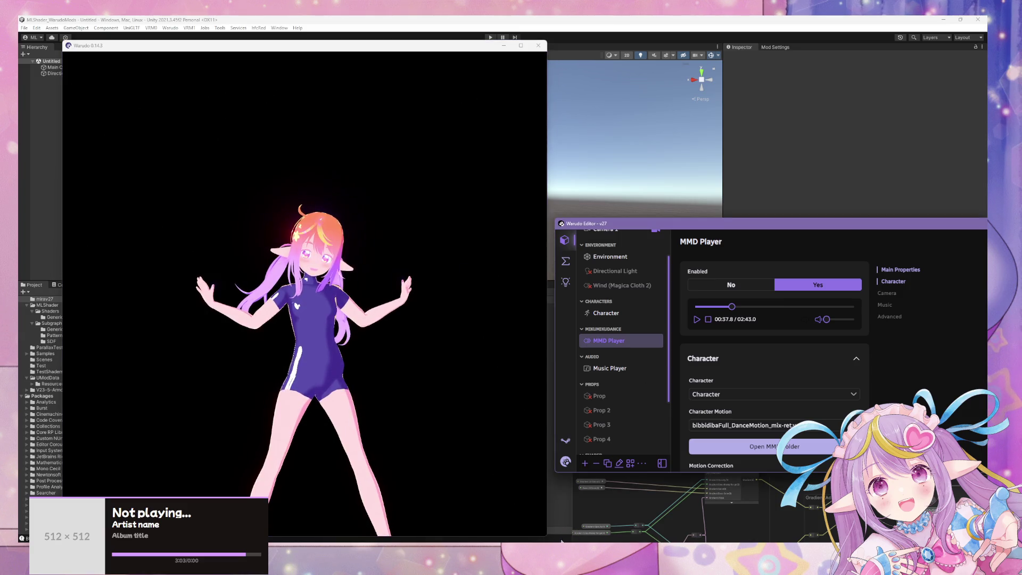
key("alt+Tab")
mouse_move(362, 280)
middle_mouse_down()
mouse_move(404, 282)
mouse_move(372, 290)
middle_mouse_up()
scroll(371, 290, "up", 2)
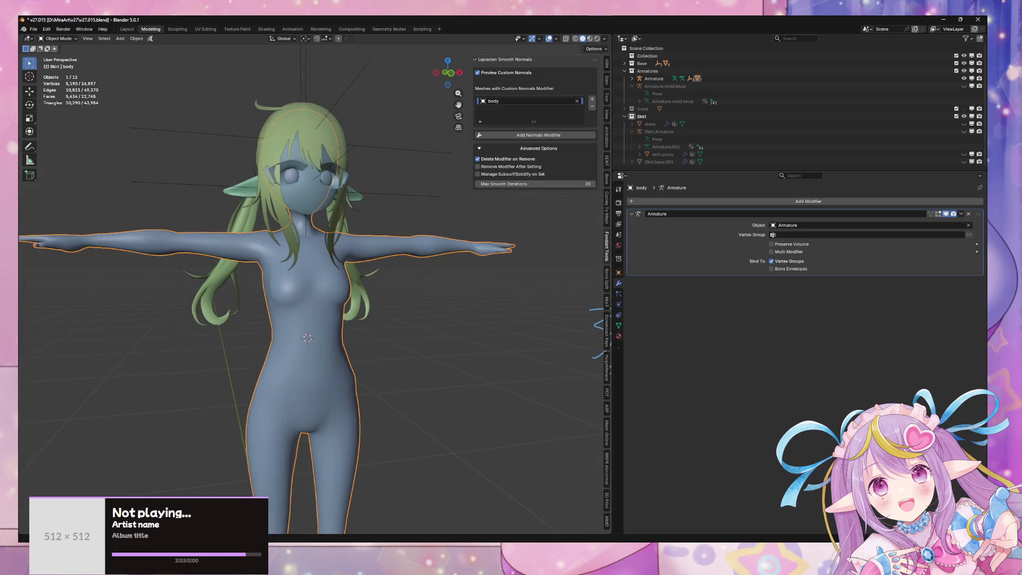
key("alt+Tab")
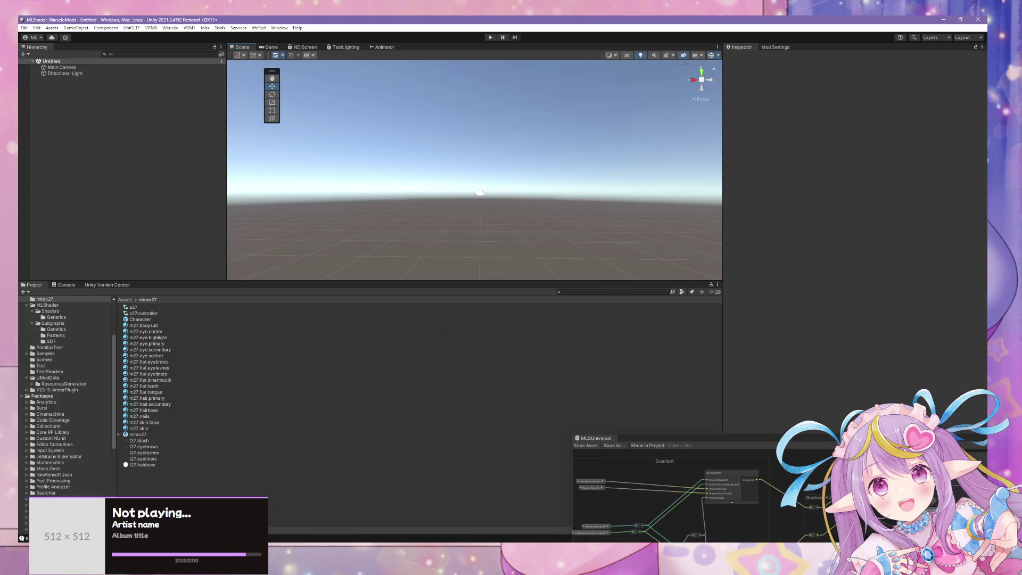
key("alt+Tab")
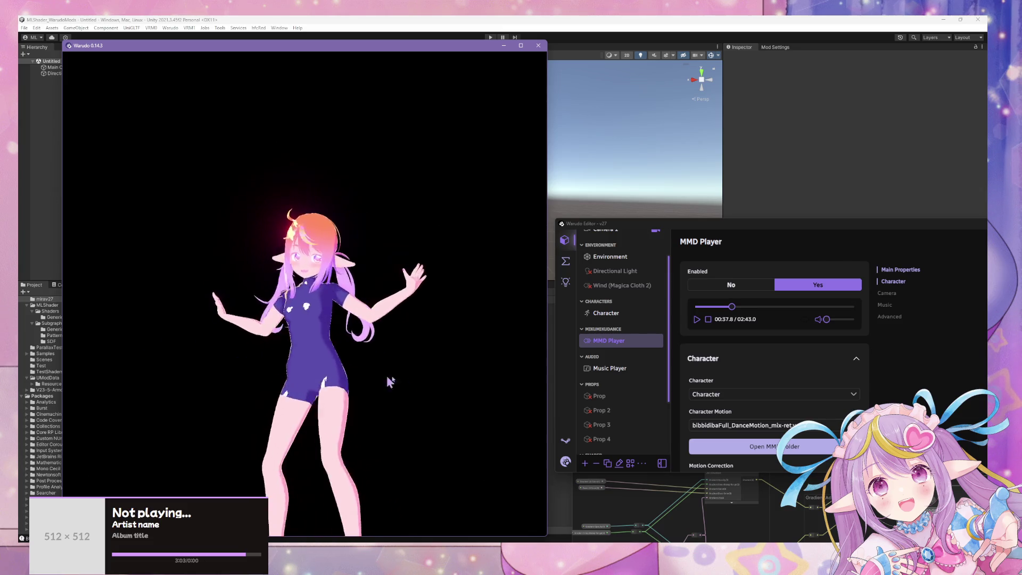
- Play the dance in the MMD Player and pause it at 00:44.0
left_click(697, 319)
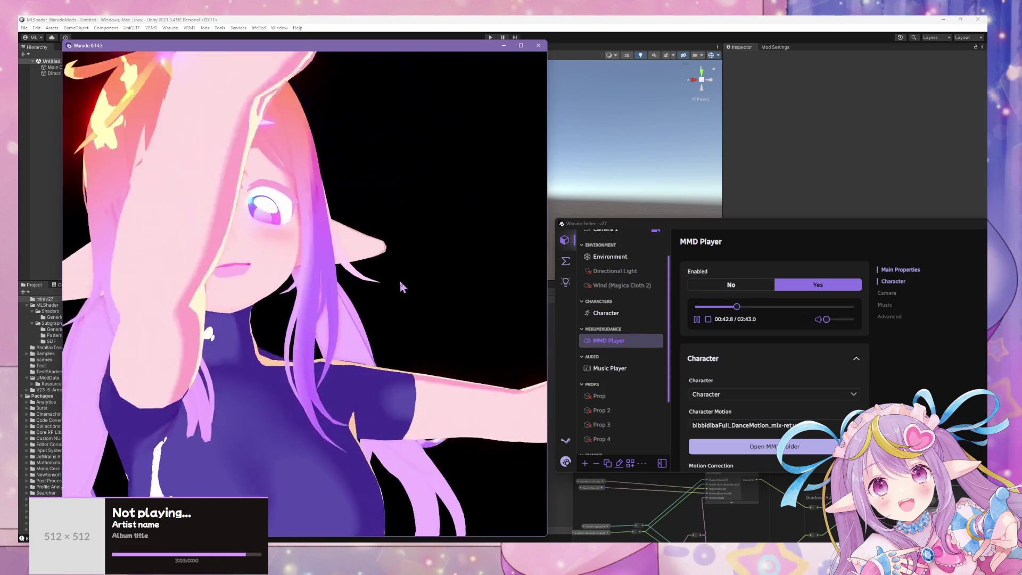
left_click(697, 319)
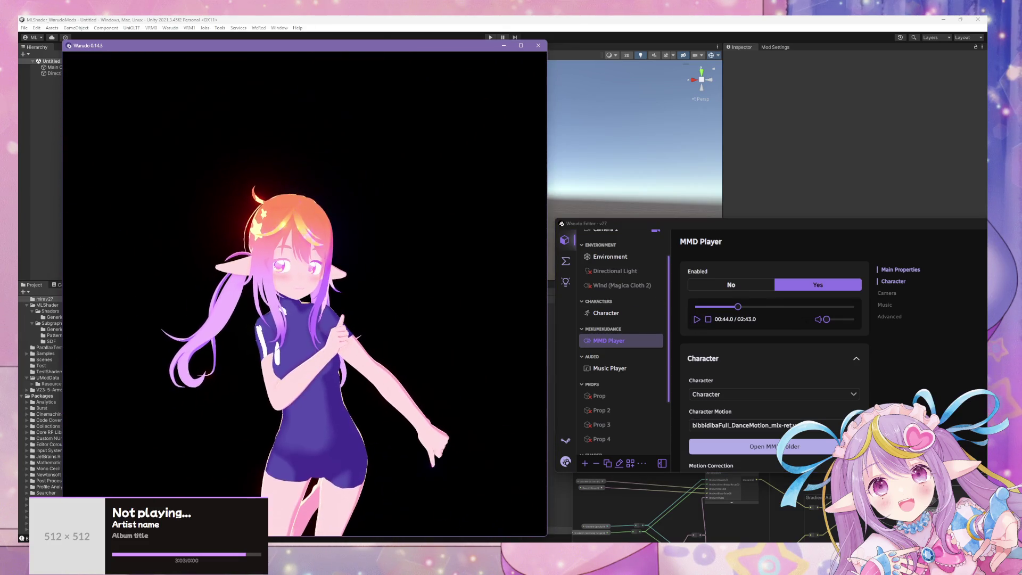
scroll(370, 299, "up", 6)
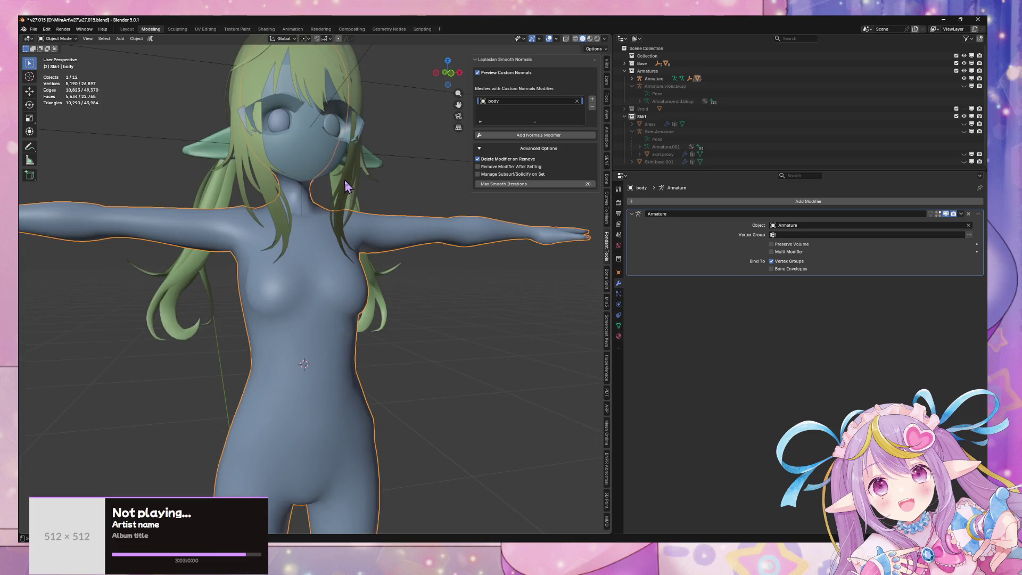
- Zoom to the avatar's head and select the face.main mesh
scroll(370, 299, "up", 5)
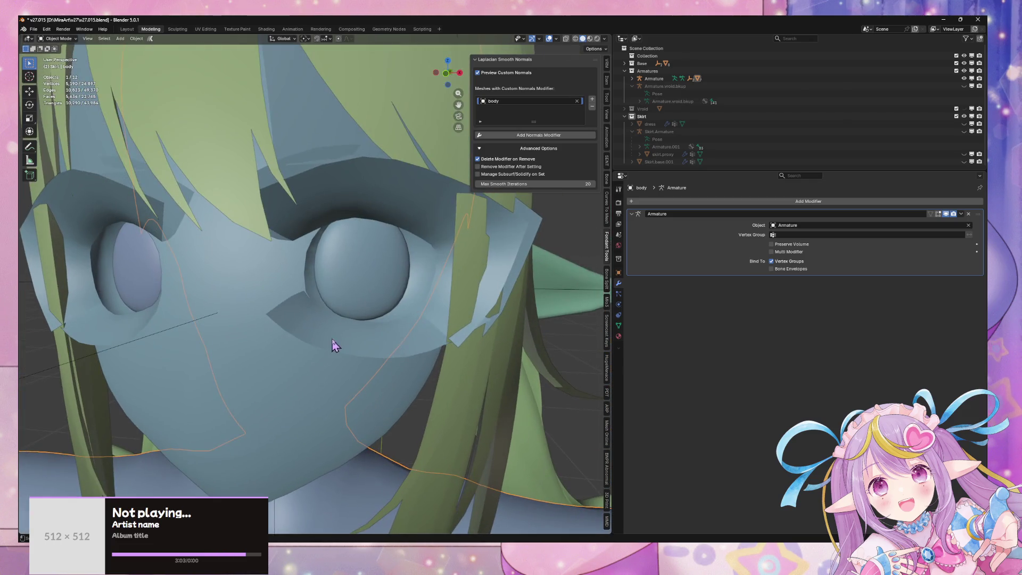
left_click(345, 339)
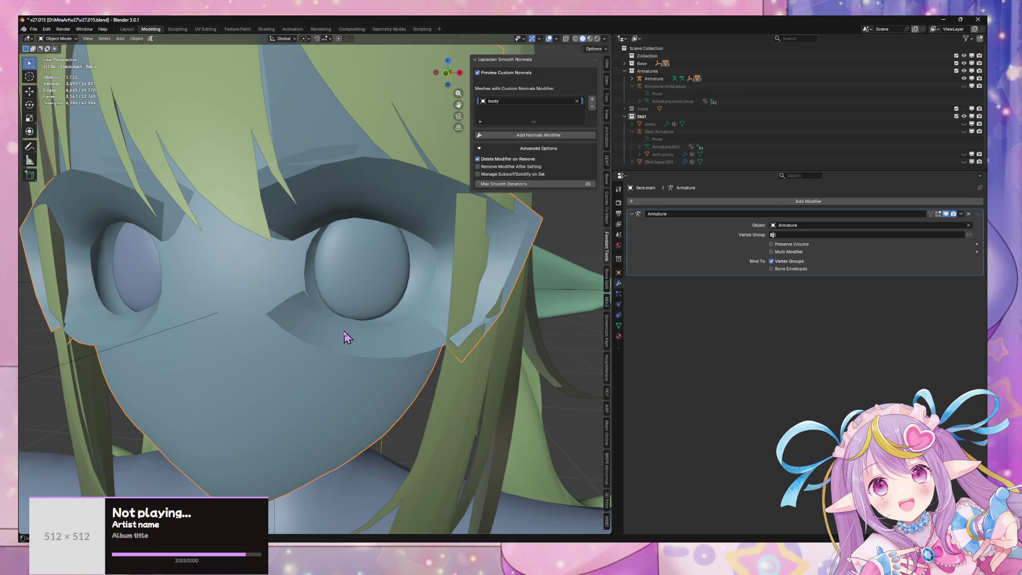
- Put face.main into Edit Mode and show its Object Data properties
scroll(368, 239, "down", 5)
scroll(387, 243, "up", 3)
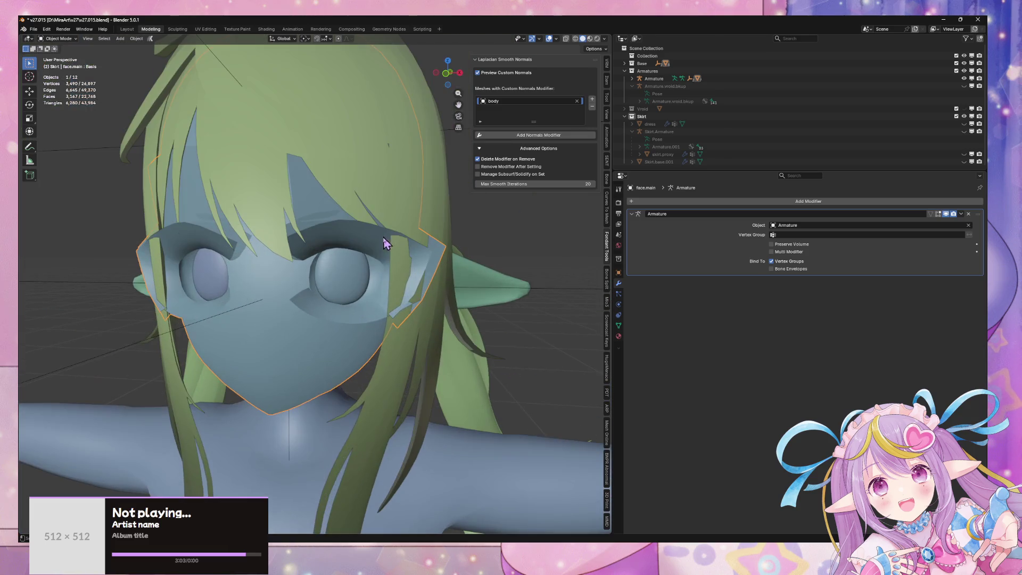
key("Tab")
scroll(362, 237, "up", 3)
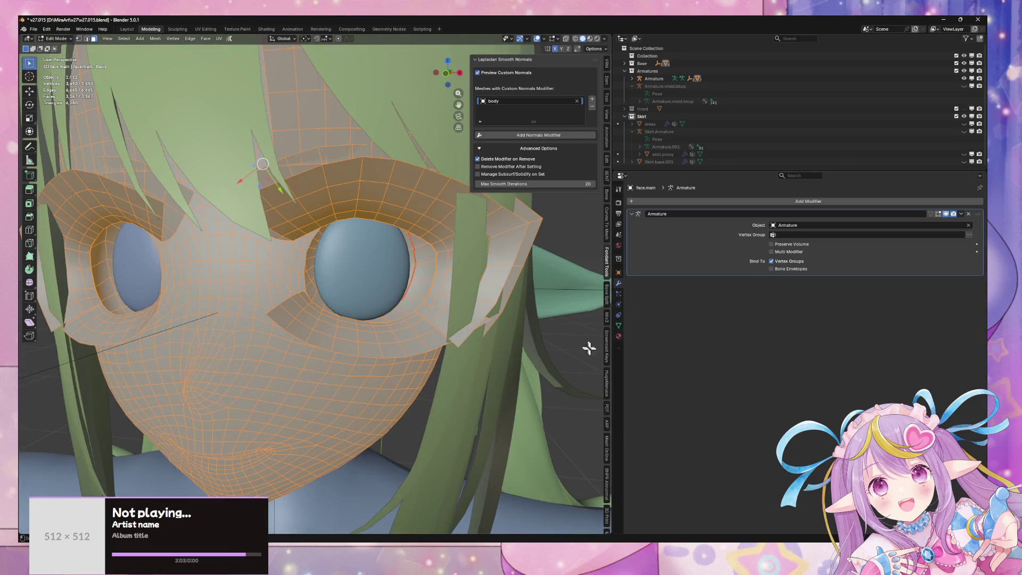
left_click(619, 325)
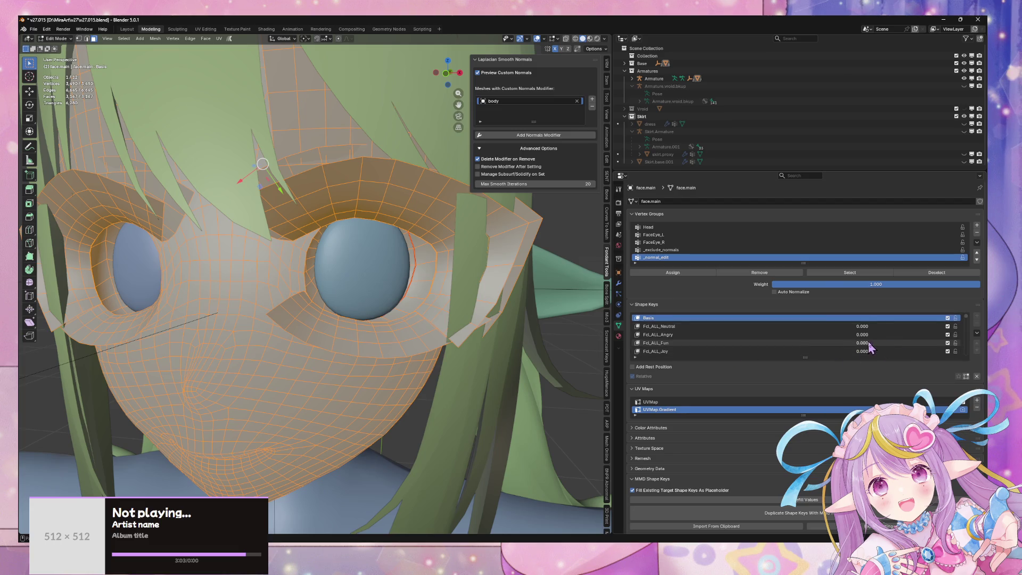
- Raise the Fcl_EYE_Close shape key to 0.450 to preview the eyes closing
scroll(810, 351, "down", 5)
scroll(834, 356, "down", 8)
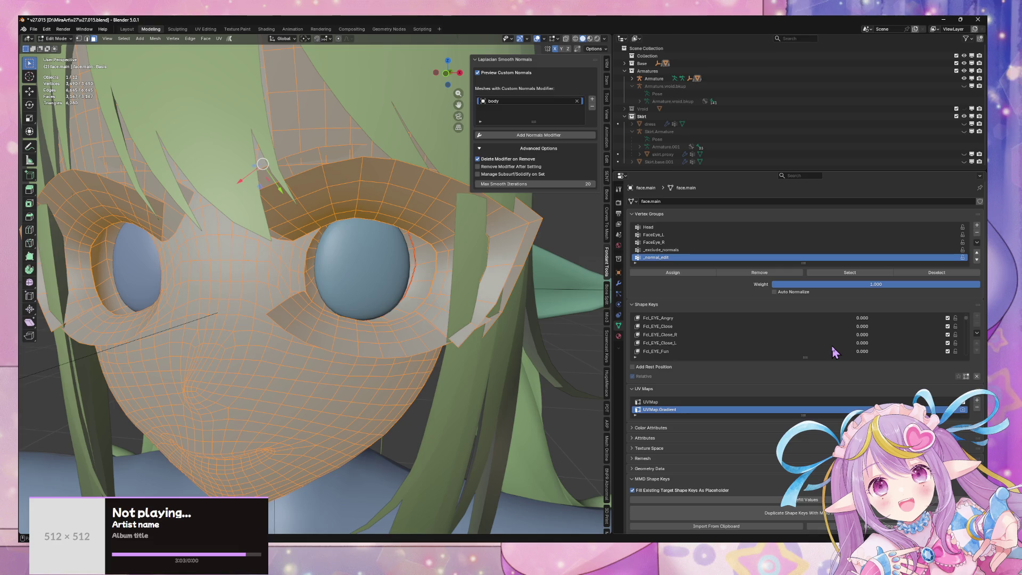
left_click_drag(863, 326, 874, 327)
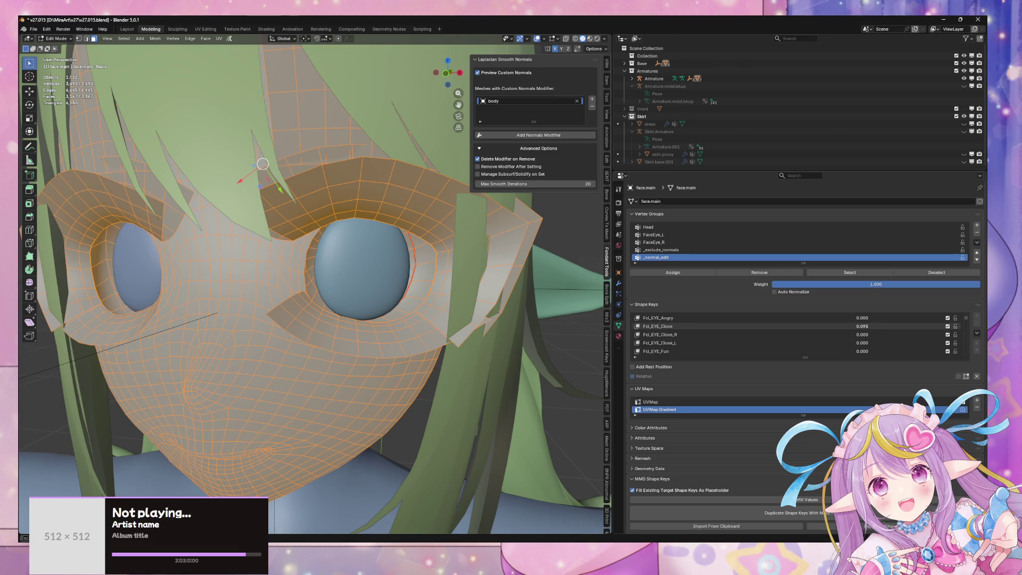
scroll(863, 333, "up", 1)
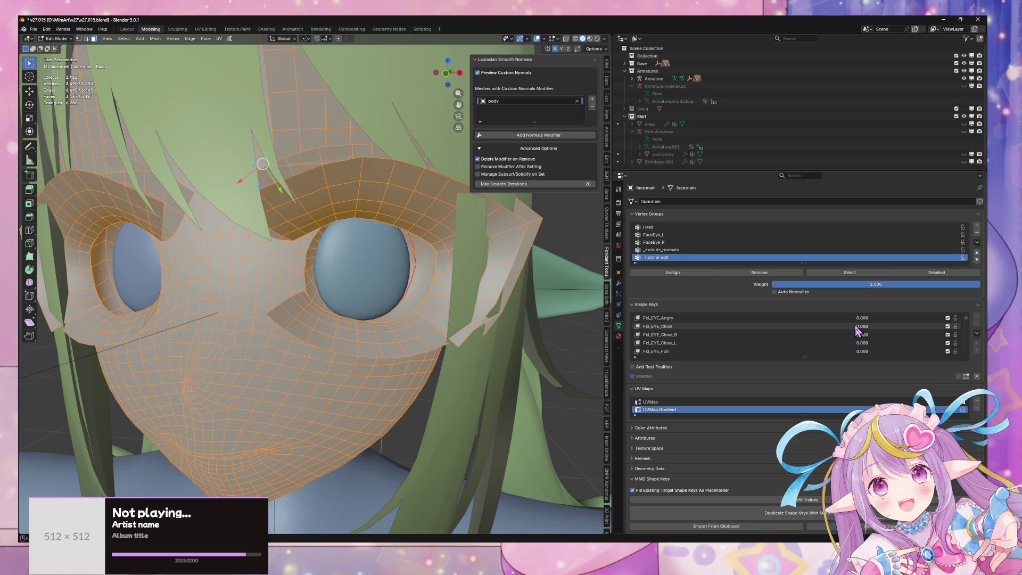
left_click_drag(870, 331, 877, 330)
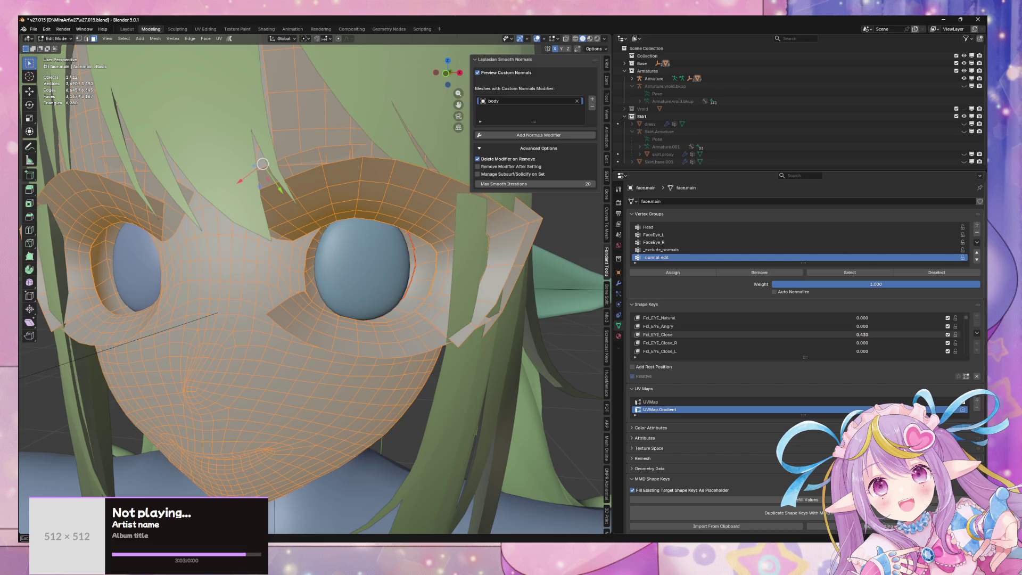
- Make Fcl_EYE_Close the active shape key and select a vertex on one eyelid
left_click(707, 332)
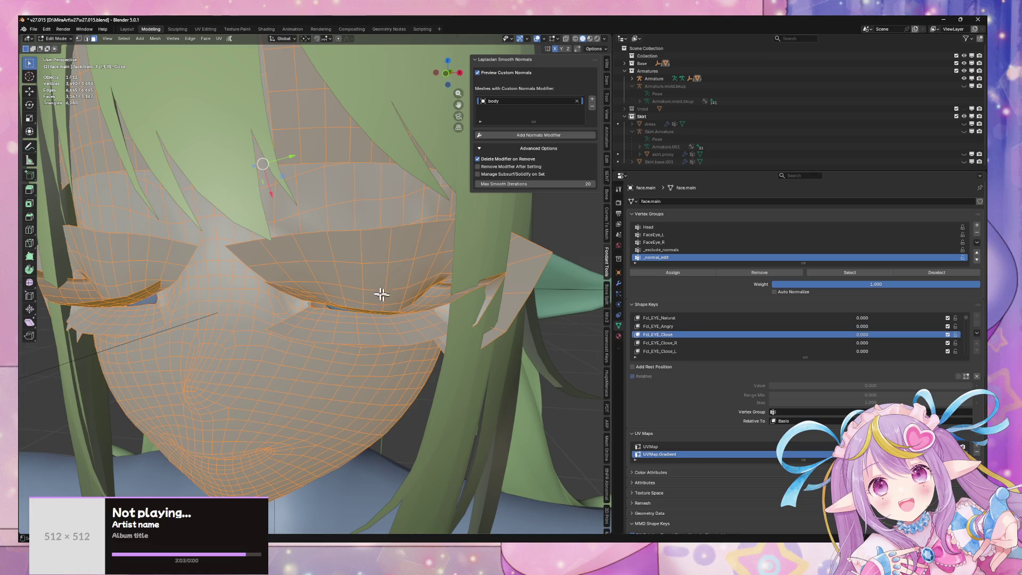
scroll(372, 275, "up", 8)
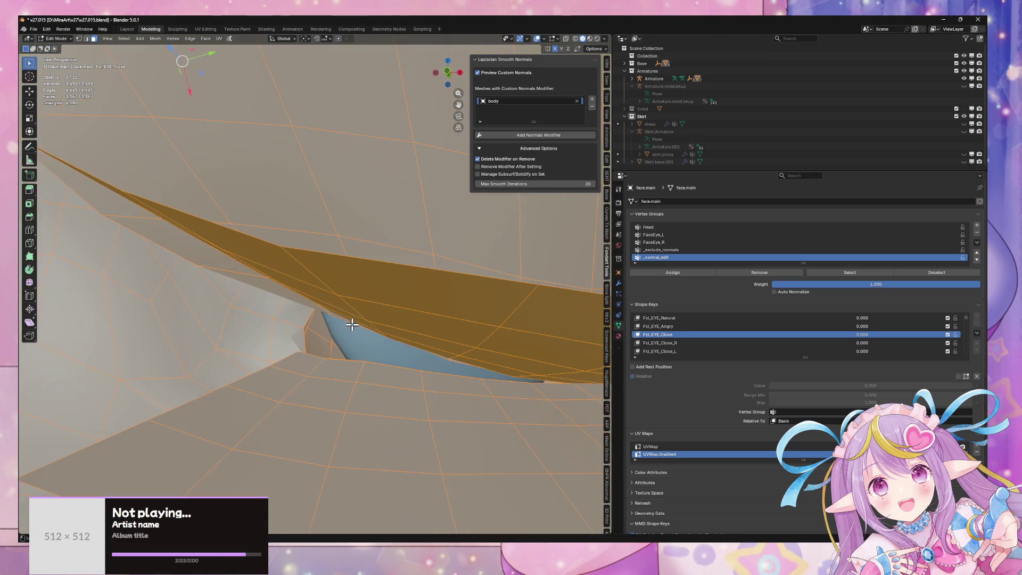
mouse_move(369, 318)
middle_mouse_down()
mouse_move(366, 335)
mouse_move(378, 329)
middle_mouse_up()
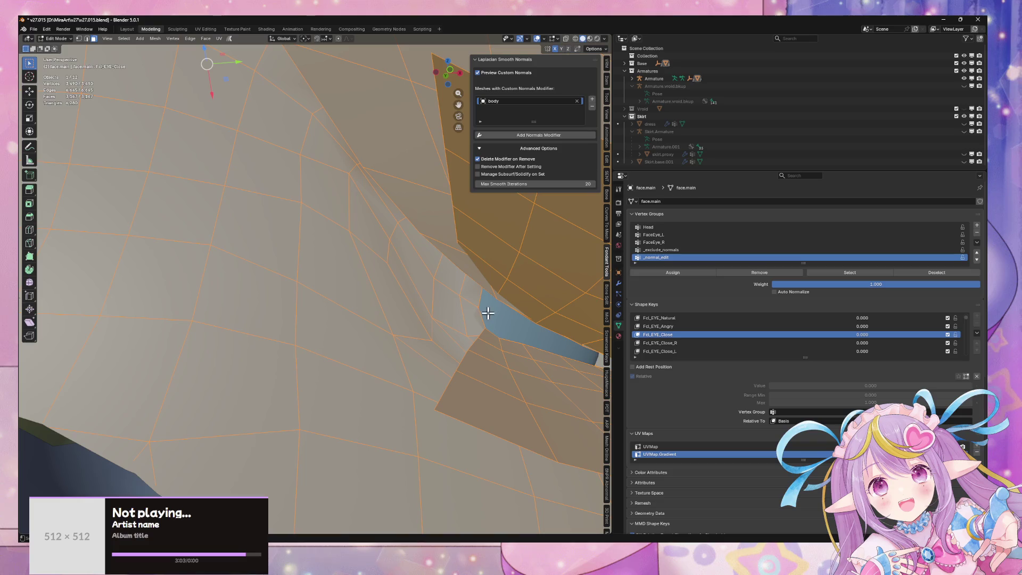
key("Tab")
key("Tab")
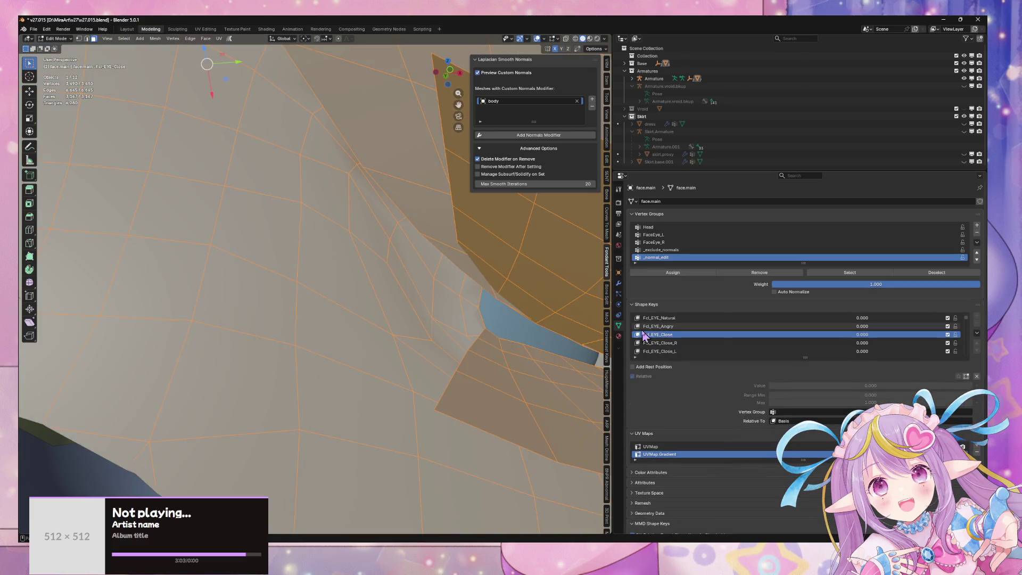
key("1")
left_click(460, 295)
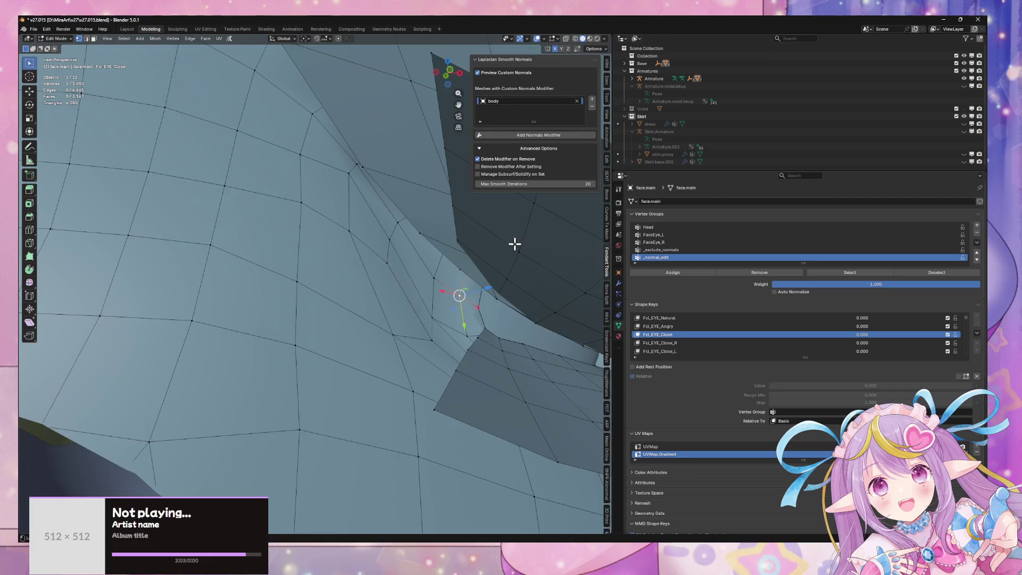
- Select both eyelid pieces with Ctrl+L and separate them into a new object
mouse_move(490, 298)
middle_mouse_down()
mouse_move(481, 349)
mouse_move(462, 356)
mouse_move(425, 333)
mouse_move(438, 341)
middle_mouse_up()
scroll(482, 330, "down", 3)
scroll(438, 342, "up", 3)
mouse_move(493, 361)
middle_mouse_down()
mouse_move(480, 374)
mouse_move(453, 368)
middle_mouse_up()
scroll(452, 363, "down", 3)
key("Tab")
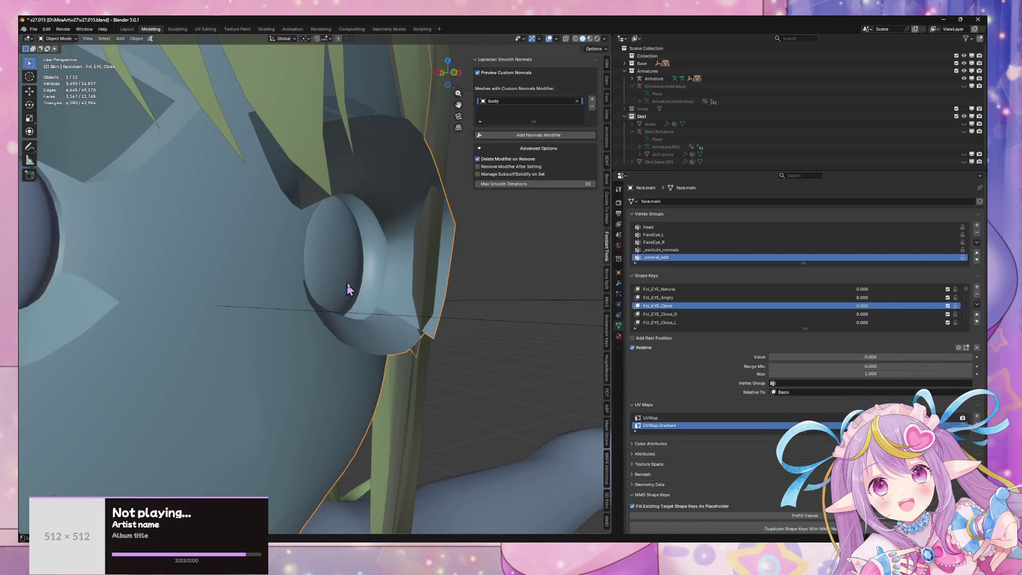
key("Tab")
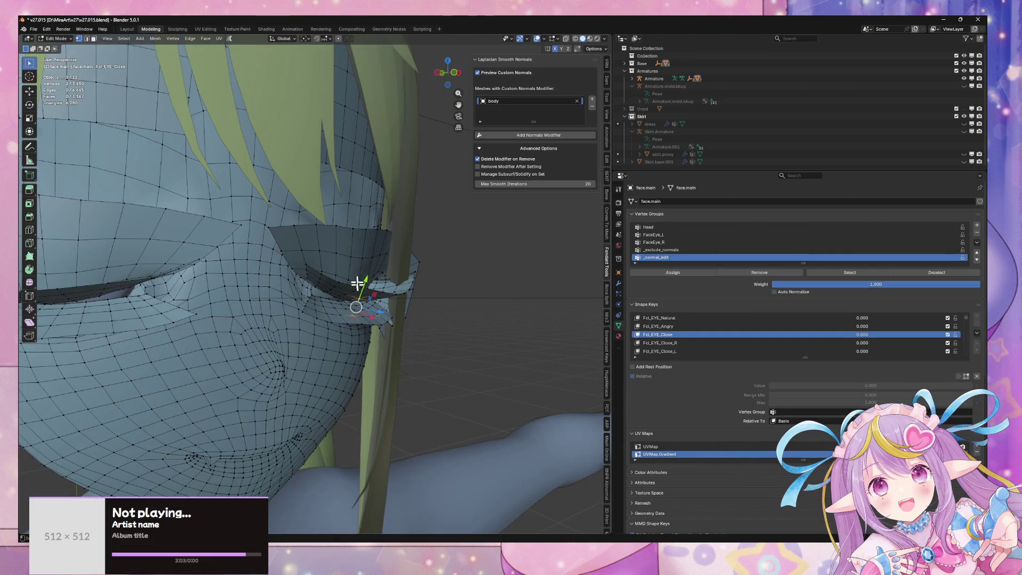
left_click(137, 246, "shift")
key("ctrl+l")
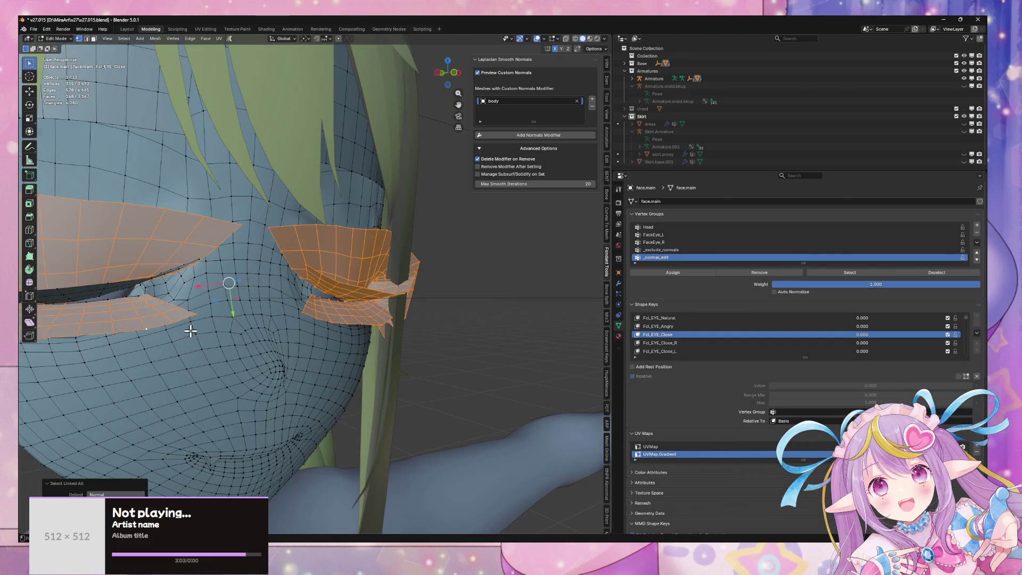
key("p")
left_click(246, 340)
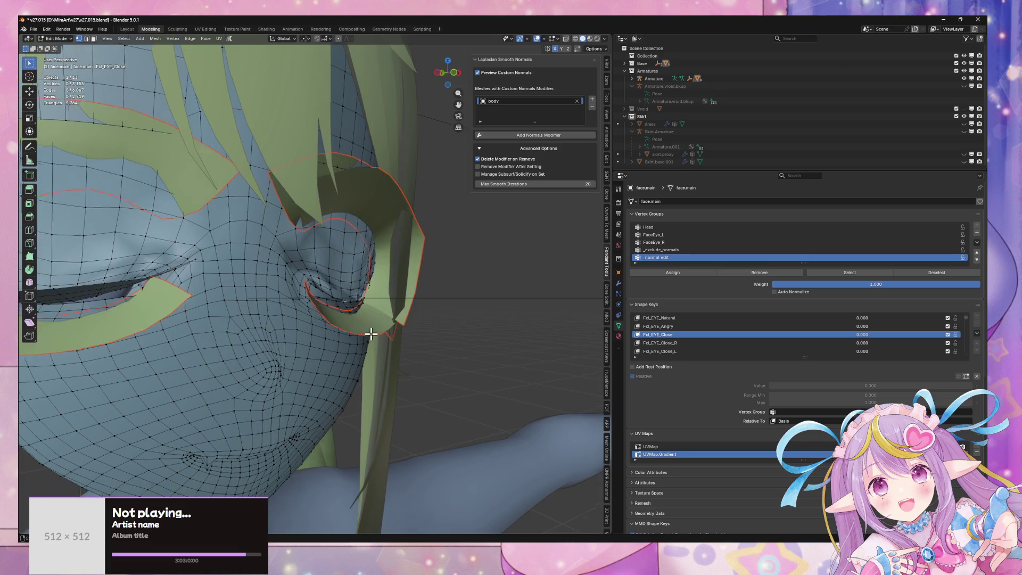
- Inspect the separated face.main.001 eyelid object in Local view, then return to the full scene
scroll(352, 338, "up", 3)
key("KP_Divide")
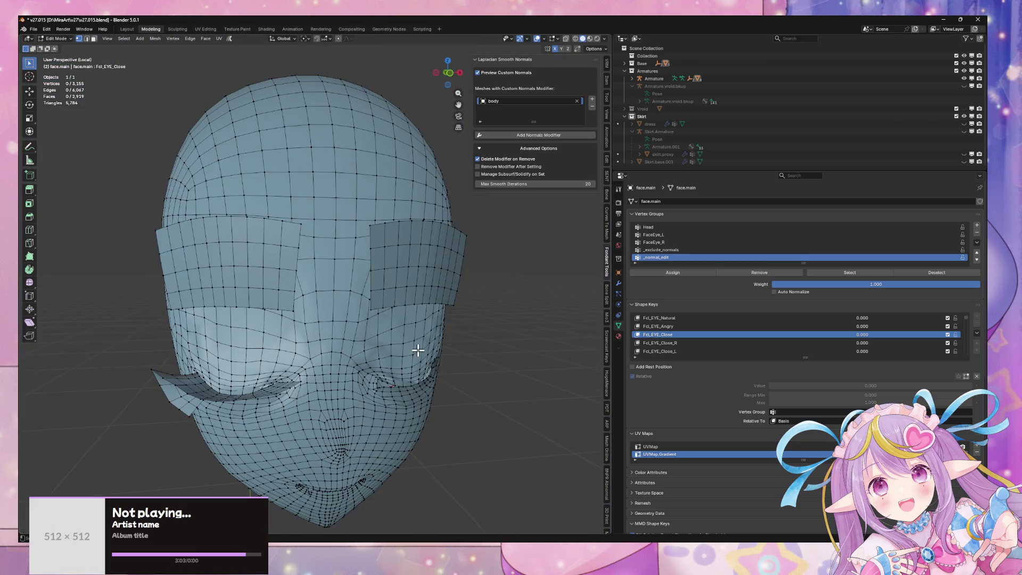
key("KP_Divide")
key("Tab")
left_click(298, 222)
key("KP_Divide")
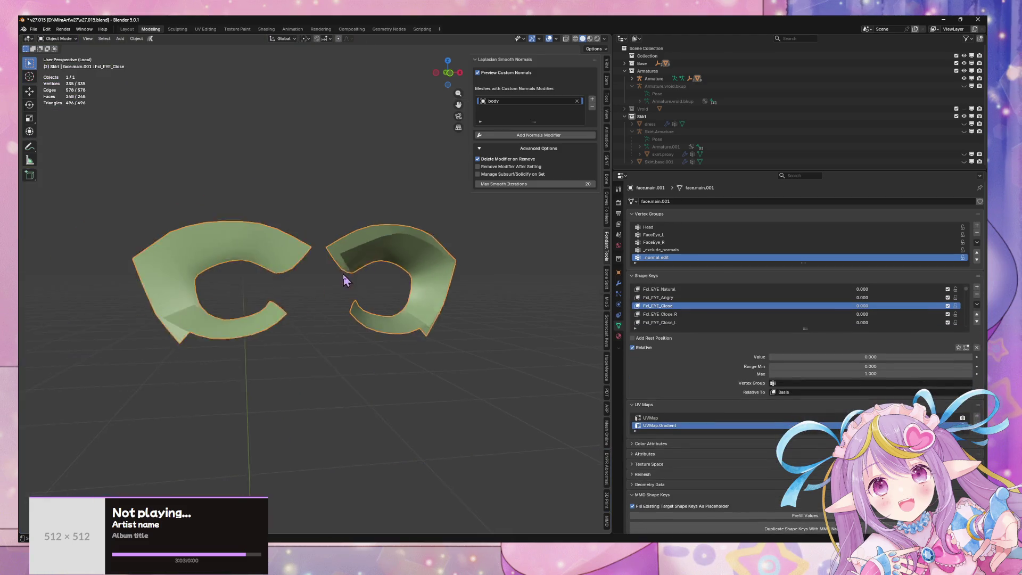
scroll(333, 326, "up", 5)
mouse_move(350, 321)
middle_mouse_down()
mouse_move(402, 303)
mouse_move(358, 320)
middle_mouse_up()
scroll(351, 322, "down", 2)
key("KP_Divide")
scroll(346, 322, "up", 2)
scroll(255, 265, "down", 1)
- In face.main's Edit Mode, select the two eyelid face rings in face select mode
left_click(319, 260)
key("Tab")
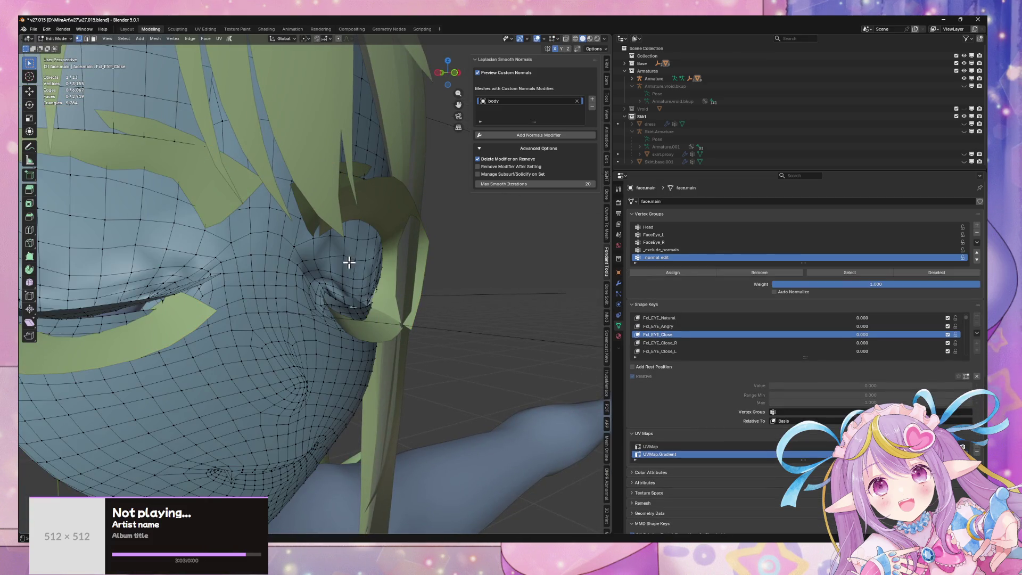
scroll(347, 266, "up", 2)
scroll(333, 282, "up", 4)
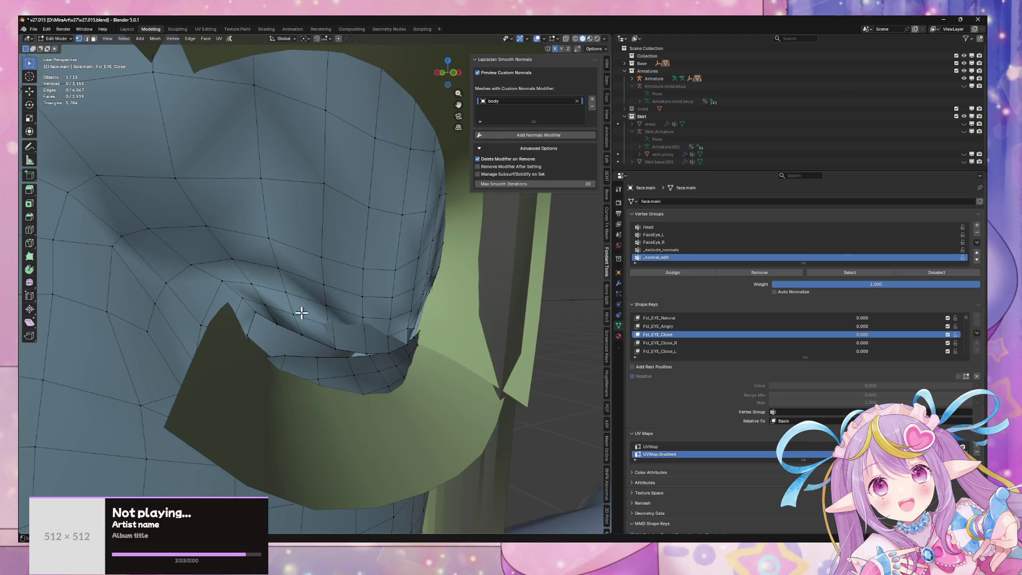
key("3")
left_click(269, 319, "alt")
scroll(310, 316, "down", 3)
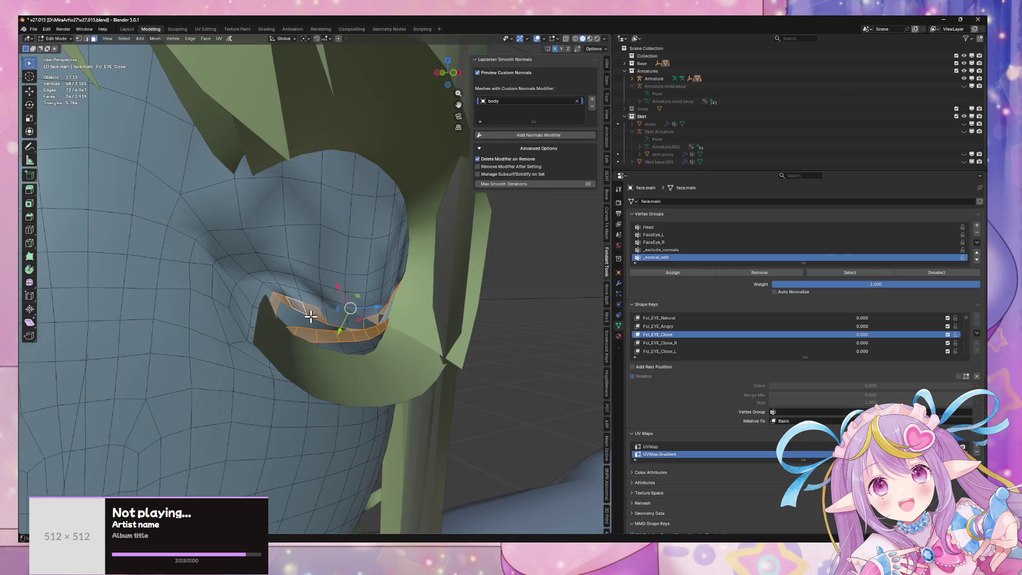
mouse_move(310, 315)
middle_mouse_down()
mouse_move(230, 288)
mouse_move(238, 297)
middle_mouse_up()
left_click(282, 256, "alt+shift")
- Separate the eyelid faces into face.main.002 and isolate the two eyelid objects in Local View
middle_click_drag(283, 256, 238, 271)
key("p")
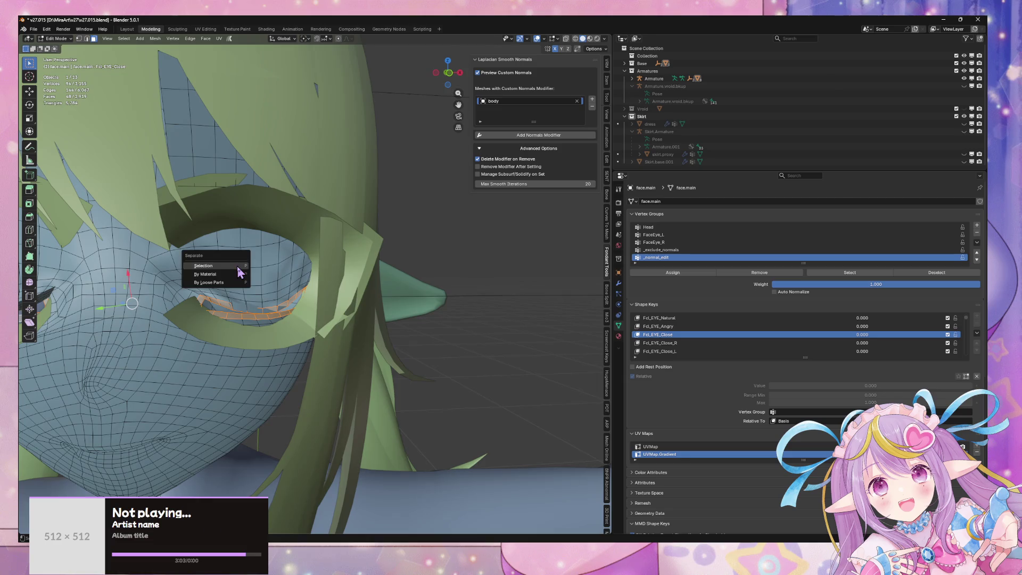
left_click(238, 269)
key("Tab")
left_click(311, 236, "shift")
key("KP_Divide")
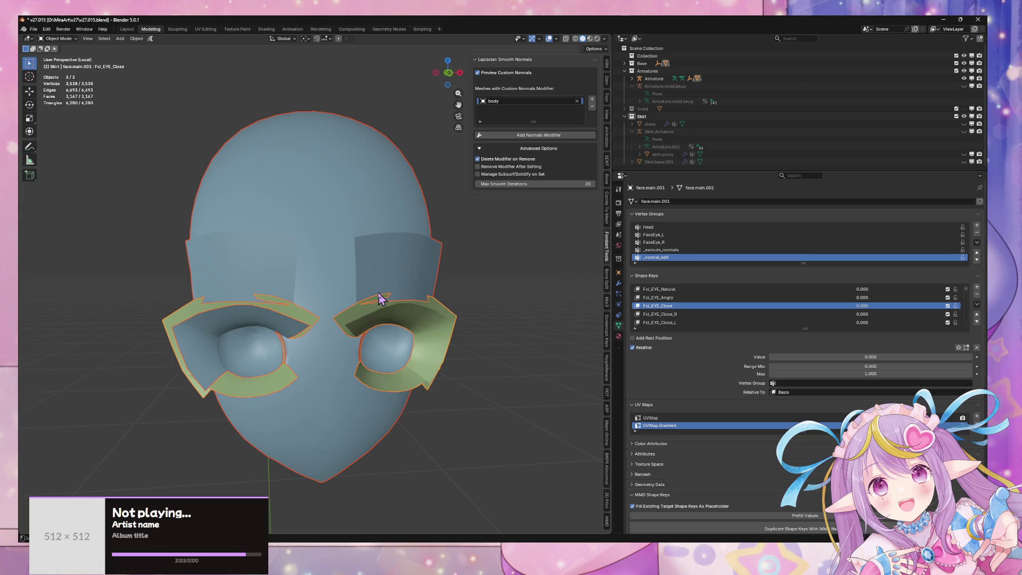
key("KP_Divide")
left_click(202, 262, "shift")
left_click(244, 209, "shift")
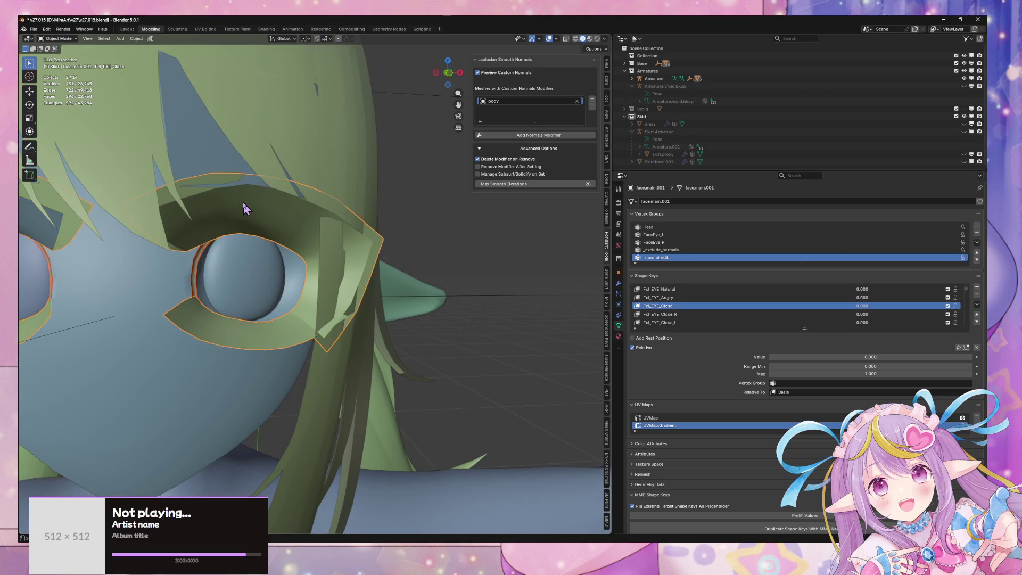
key("KP_Divide")
- Edit the eyelid pieces in vertex select mode, picking a rim vertex on each
scroll(293, 301, "up", 10)
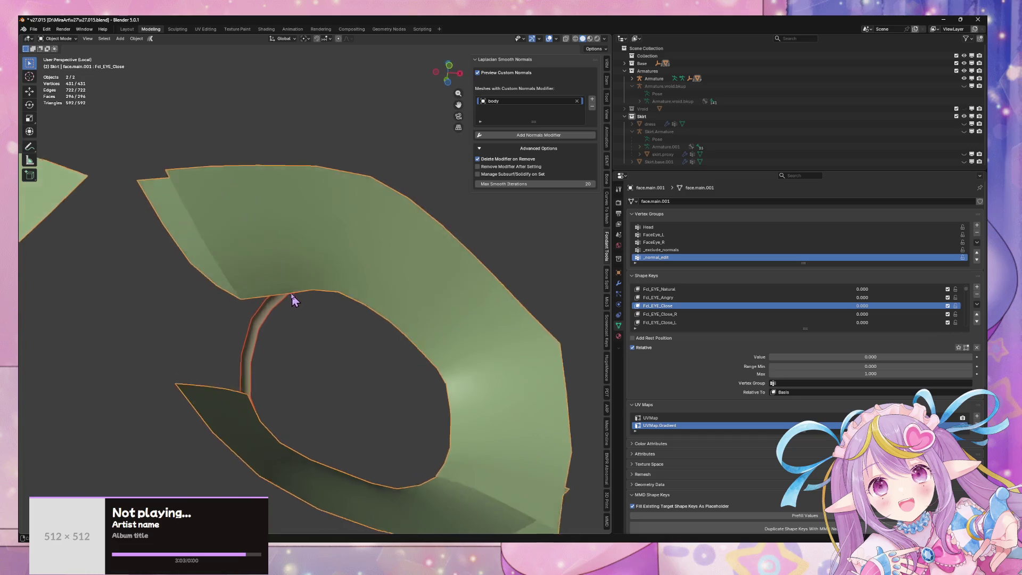
mouse_move(297, 311)
middle_mouse_down()
mouse_move(383, 327)
mouse_move(279, 292)
middle_mouse_up()
key("Tab")
scroll(280, 291, "down", 5)
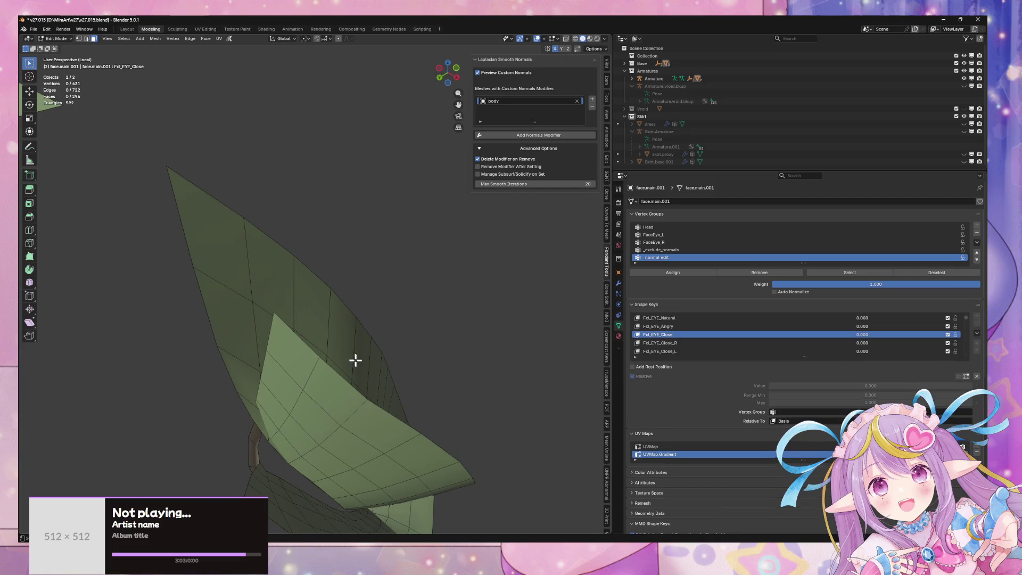
mouse_move(377, 381)
middle_mouse_down("shift")
mouse_move(427, 283)
mouse_move(388, 320)
mouse_move(420, 310)
mouse_move(477, 331)
mouse_move(429, 313)
mouse_move(477, 357)
mouse_move(358, 252)
mouse_move(394, 277)
mouse_move(422, 346)
mouse_move(376, 283)
mouse_move(427, 285)
mouse_move(456, 274)
mouse_move(463, 282)
middle_mouse_up("shift")
mouse_move(349, 294)
middle_mouse_down()
mouse_move(366, 316)
mouse_move(389, 315)
mouse_move(398, 299)
mouse_move(430, 285)
mouse_move(425, 262)
mouse_move(429, 326)
middle_mouse_up()
key("1")
left_click(422, 277)
left_click(430, 326)
- Zoom in on the left eyelid and select its rim corner vertex
scroll(462, 322, "down", 3)
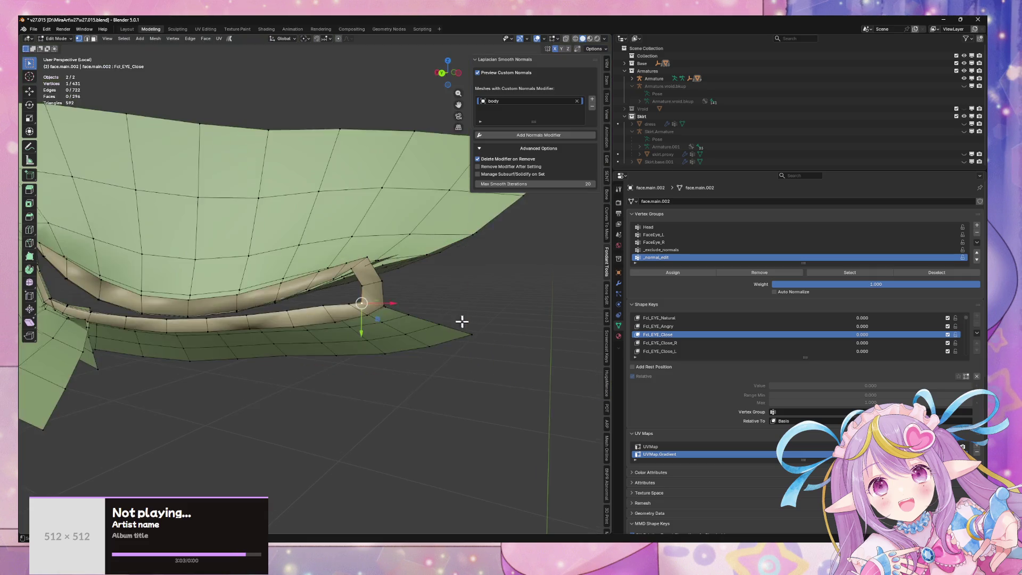
mouse_move(507, 271)
middle_mouse_down()
mouse_move(363, 311)
mouse_move(421, 320)
middle_mouse_up()
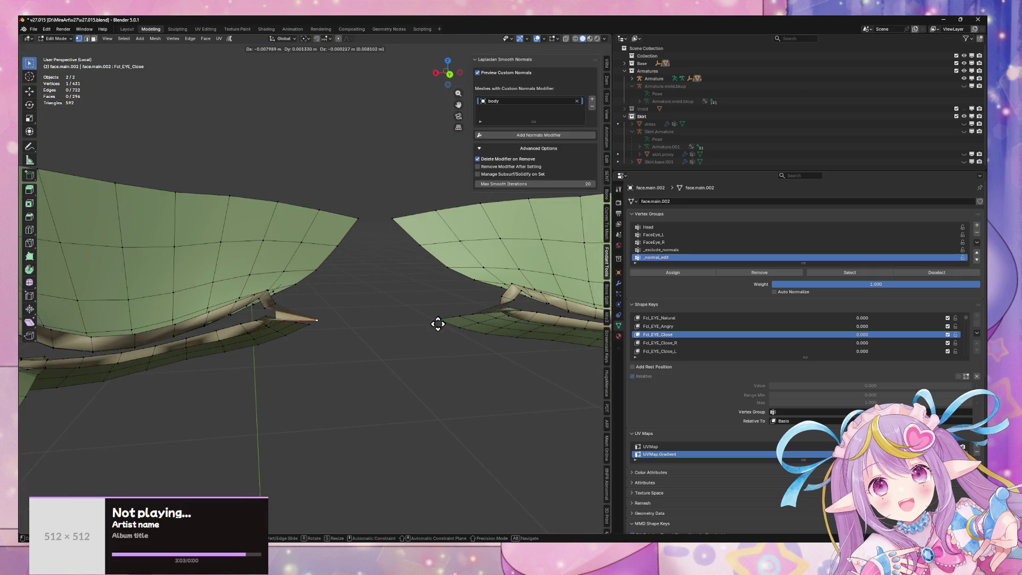
scroll(308, 290, "up", 4)
middle_click_drag(286, 286, 391, 280)
scroll(391, 280, "up", 4)
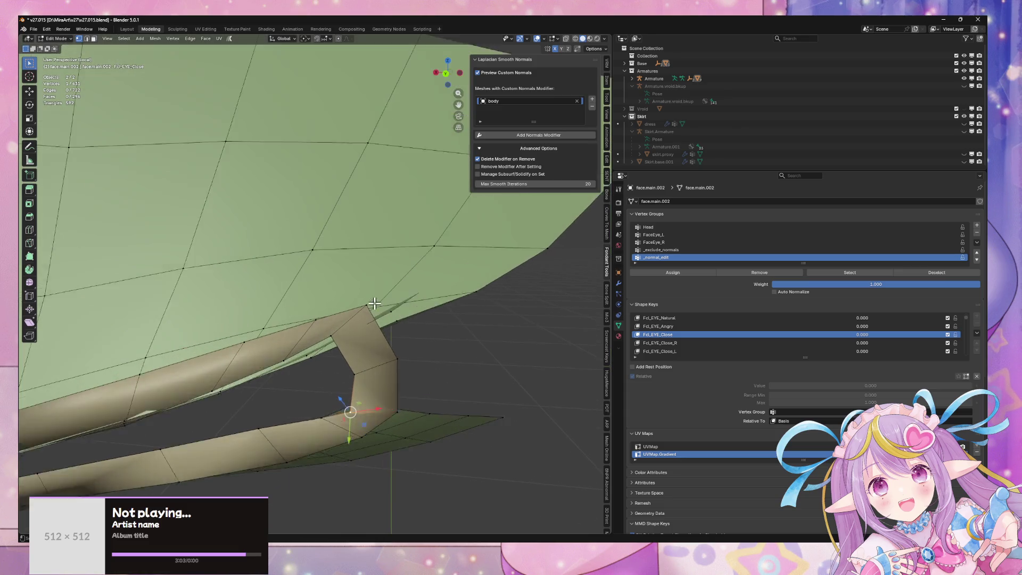
middle_click_drag(418, 319, 374, 302)
left_click(375, 302)
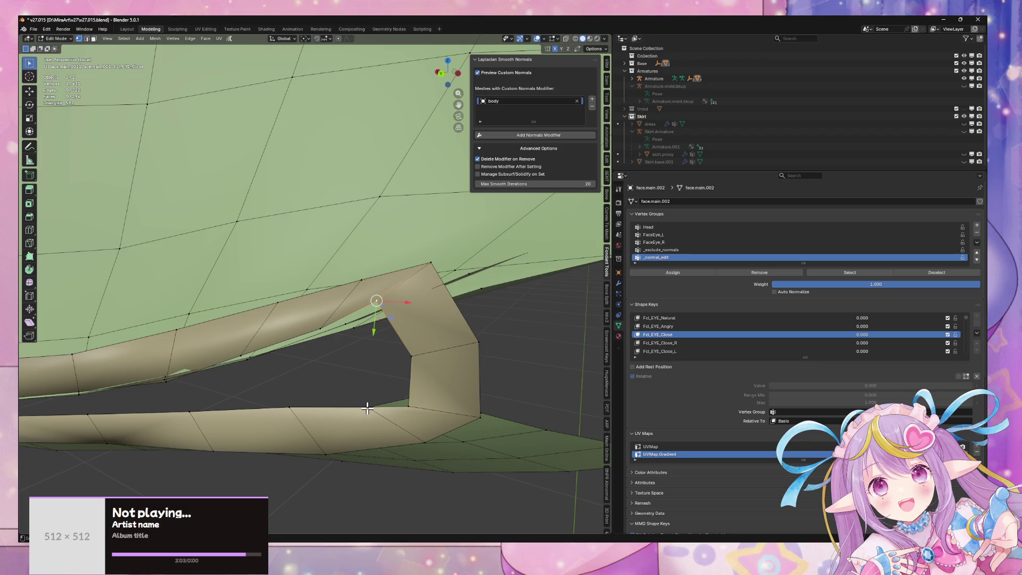
- Save an incremental copy as v27.016.blend and show the Snapping popover
left_click(305, 38)
left_click(306, 39)
left_click(306, 38)
left_click(33, 29)
left_click(57, 101)
left_click(304, 39)
left_click(325, 39)
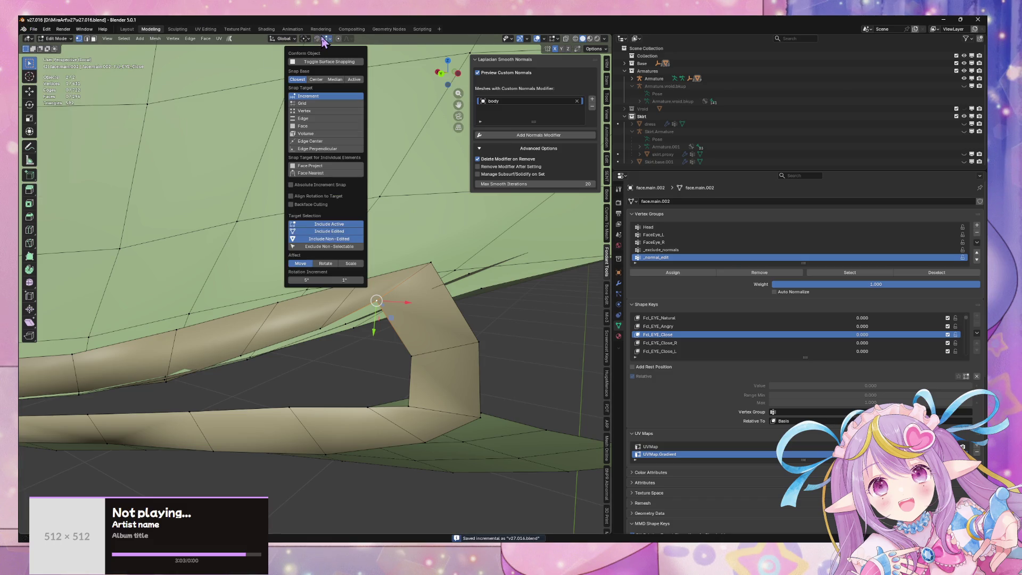
- Set Snap Target to Vertex and slide the corner vertex along its edge
left_click(307, 111)
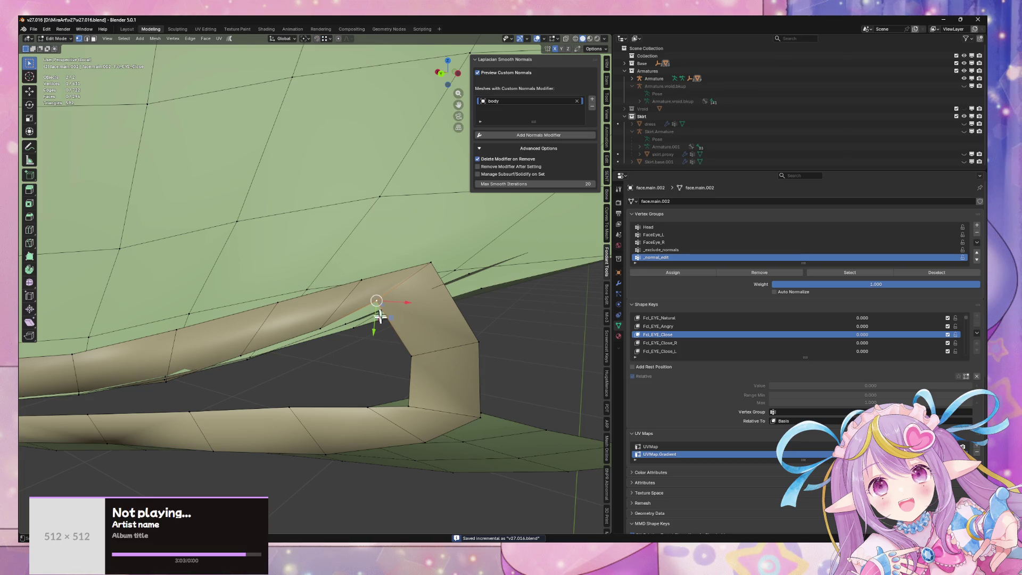
key("g")
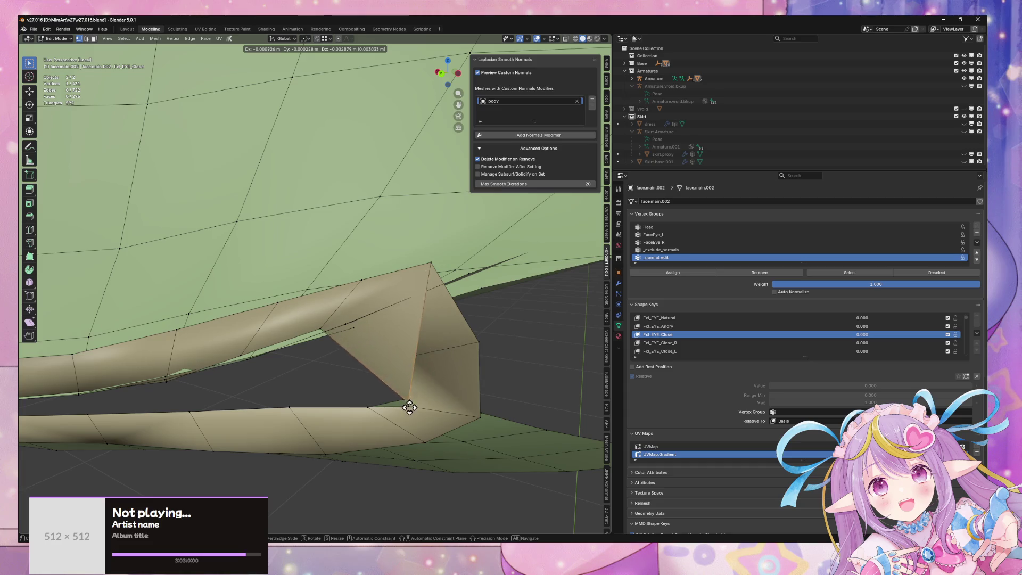
key("Escape")
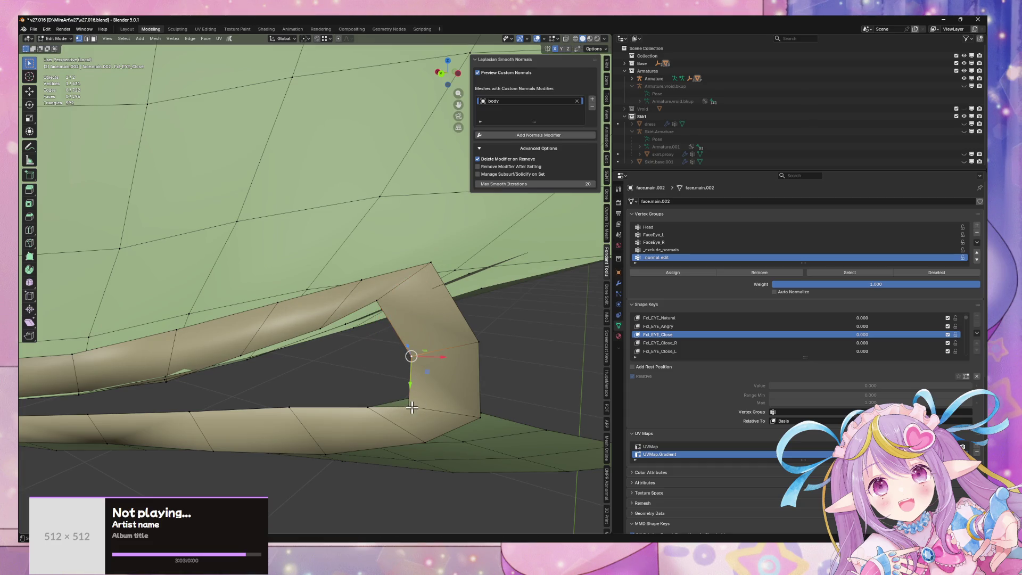
key("shift+v")
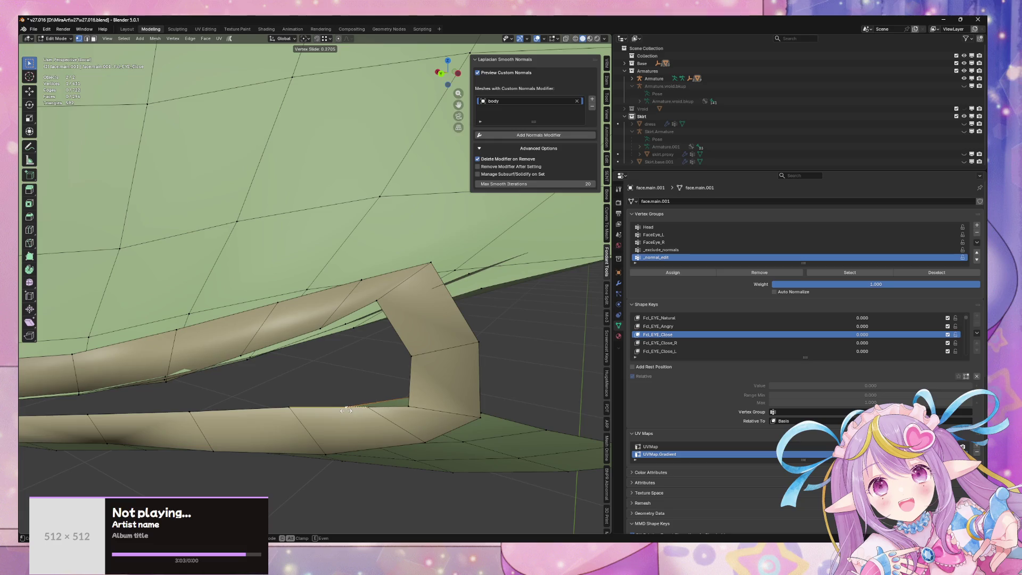
left_click(376, 399)
- Select a vertex on face.main.002 and inspect the eyelid corner from several angles
mouse_move(321, 325)
middle_mouse_down()
mouse_move(336, 340)
mouse_move(346, 319)
mouse_move(407, 288)
mouse_move(377, 290)
mouse_move(414, 292)
mouse_move(392, 278)
mouse_move(398, 289)
mouse_move(449, 277)
mouse_move(422, 319)
mouse_move(422, 302)
mouse_move(462, 281)
mouse_move(396, 354)
middle_mouse_up()
left_click(418, 292)
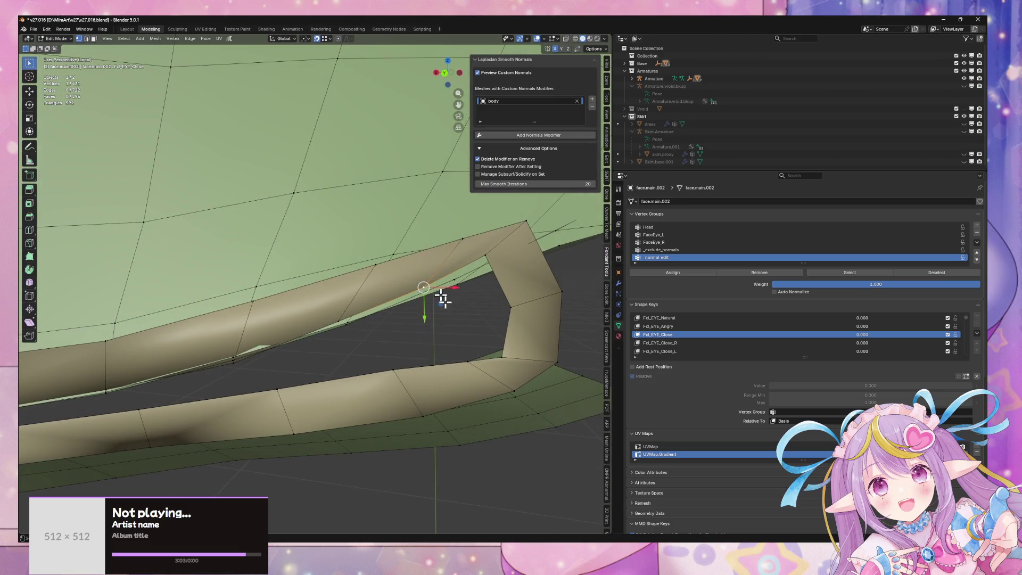
key("g")
key("Escape")
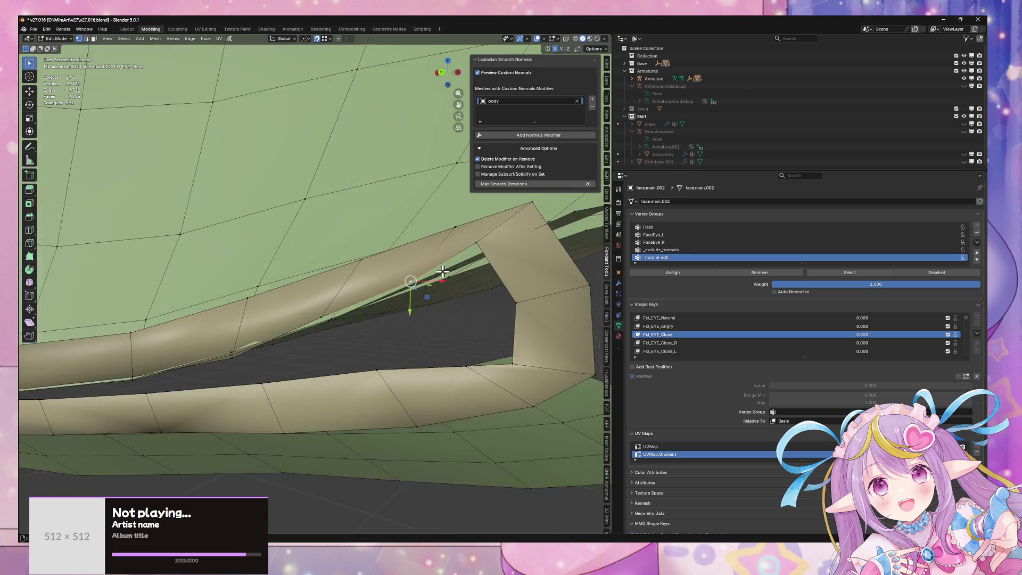
mouse_move(424, 277)
middle_mouse_down()
mouse_move(428, 238)
mouse_move(411, 244)
mouse_move(438, 261)
mouse_move(383, 235)
mouse_move(404, 224)
mouse_move(413, 226)
mouse_move(288, 288)
mouse_move(358, 305)
middle_mouse_up()
mouse_move(297, 318)
middle_mouse_down()
mouse_move(349, 299)
mouse_move(335, 282)
middle_mouse_up()
mouse_move(272, 319)
middle_mouse_down()
mouse_move(348, 339)
mouse_move(279, 354)
middle_mouse_up()
middle_click_drag(250, 391, 432, 349)
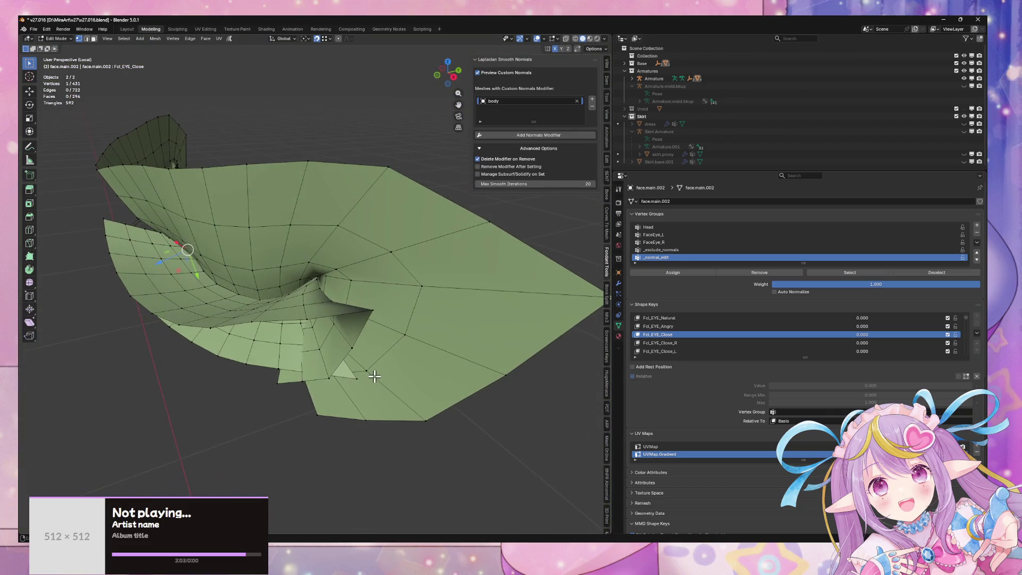
- Nudge the inner-corner vertex along the eyelid rim in several small moves
mouse_move(390, 328)
middle_mouse_down()
mouse_move(351, 349)
mouse_move(361, 373)
mouse_move(344, 371)
mouse_move(359, 378)
mouse_move(330, 378)
mouse_move(330, 338)
mouse_move(356, 337)
mouse_move(315, 370)
mouse_move(337, 365)
mouse_move(304, 404)
middle_mouse_up()
scroll(308, 369, "up", 4)
mouse_move(286, 406)
left_mouse_down()
mouse_move(326, 393)
mouse_move(333, 424)
left_mouse_up()
key("g")
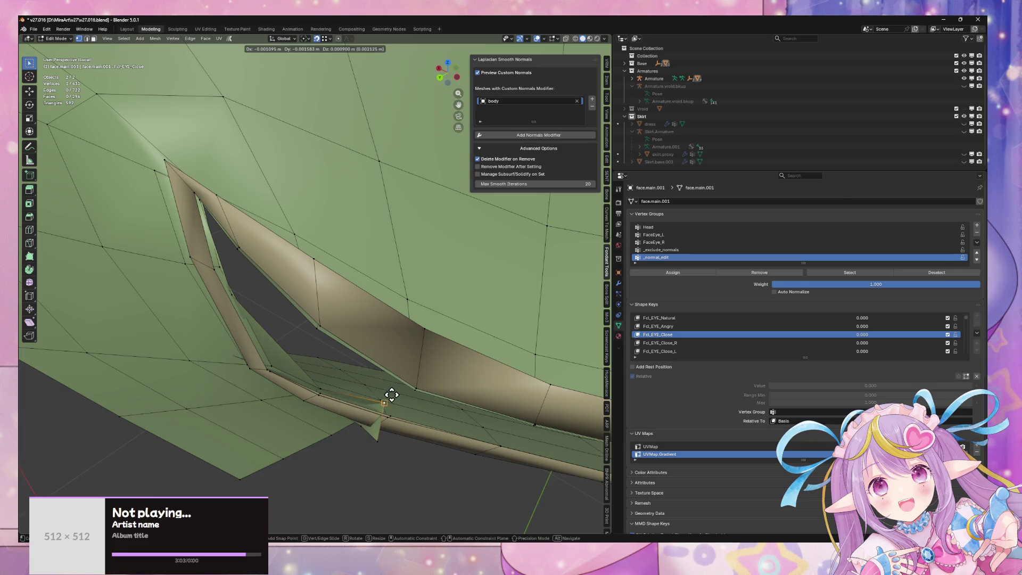
left_click(389, 397)
mouse_move(389, 397)
middle_mouse_down()
mouse_move(402, 372)
mouse_move(397, 404)
mouse_move(350, 346)
mouse_move(251, 372)
mouse_move(351, 386)
mouse_move(349, 399)
mouse_move(383, 393)
mouse_move(351, 411)
mouse_move(310, 375)
middle_mouse_up()
key("g")
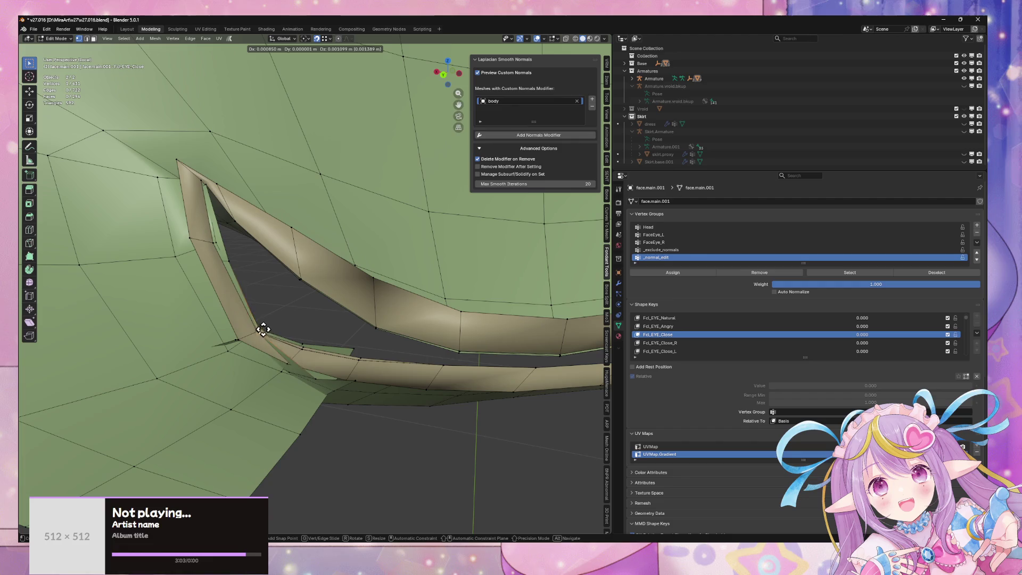
left_click(305, 341)
key("g")
left_click(354, 347)
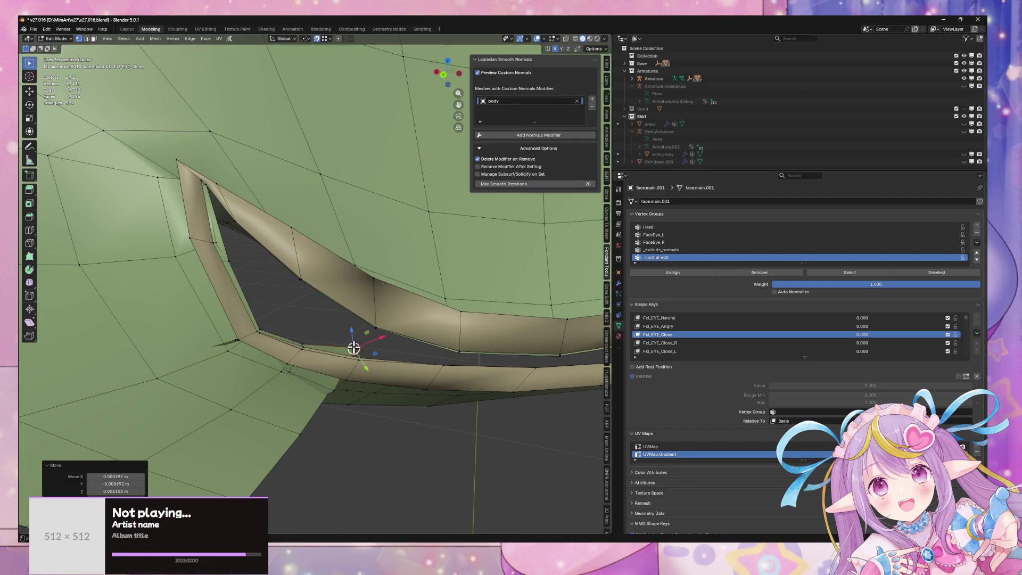
- Check the lower eyelid edge close up, cancel a stray move, then switch to Material Preview
middle_click_drag(353, 346, 491, 367)
scroll(373, 372, "down", 5)
scroll(406, 370, "up", 4)
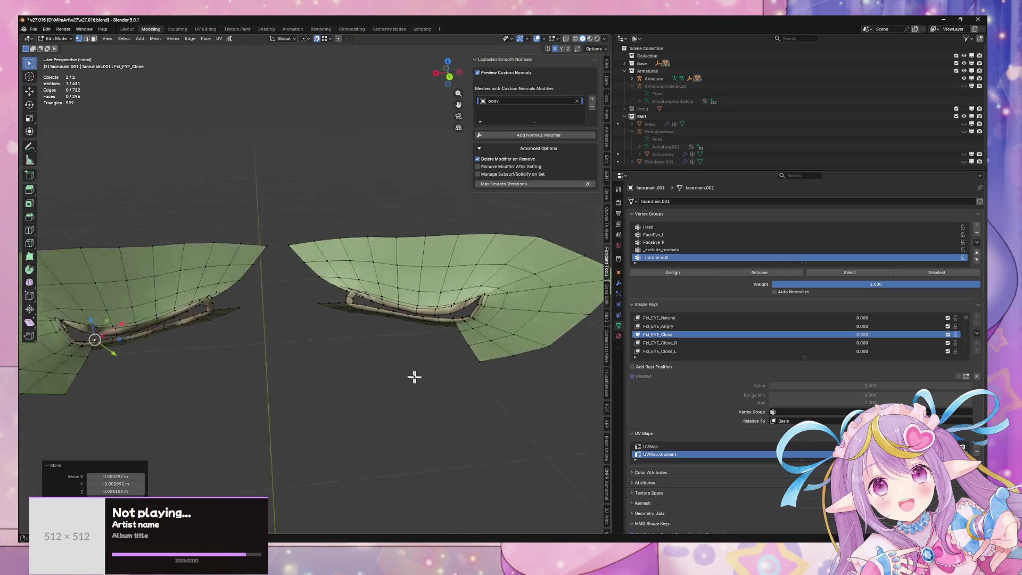
mouse_move(314, 376)
middle_mouse_down()
mouse_move(294, 374)
mouse_move(330, 347)
mouse_move(310, 340)
mouse_move(436, 318)
mouse_move(413, 310)
mouse_move(434, 346)
mouse_move(469, 334)
middle_mouse_up()
mouse_move(376, 344)
middle_mouse_down()
mouse_move(417, 338)
mouse_move(392, 333)
mouse_move(408, 343)
middle_mouse_up()
key("g")
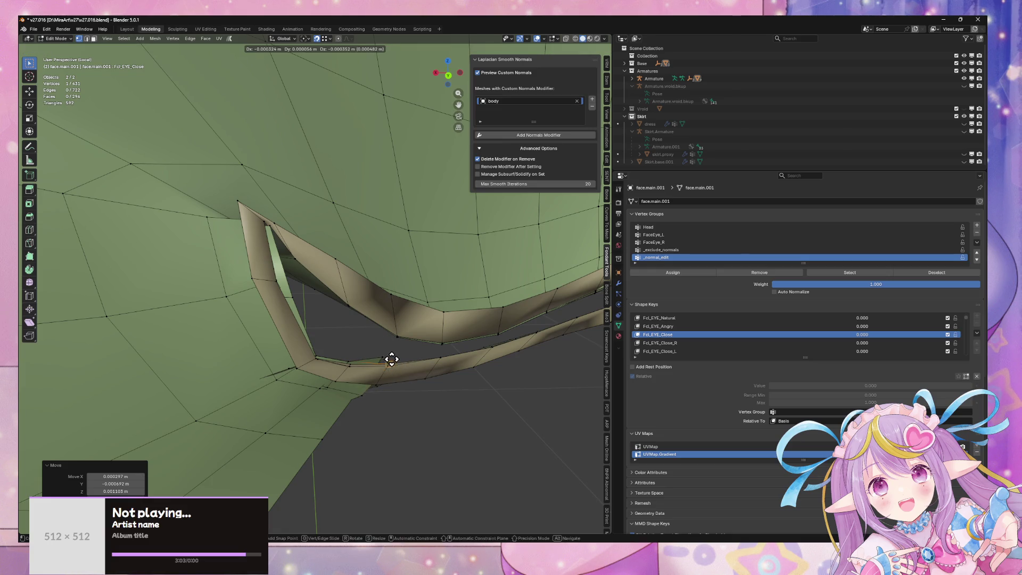
right_click(392, 360)
mouse_move(361, 393)
middle_mouse_down()
mouse_move(233, 368)
mouse_move(353, 363)
mouse_move(221, 338)
mouse_move(235, 388)
mouse_move(258, 342)
mouse_move(301, 326)
middle_mouse_up()
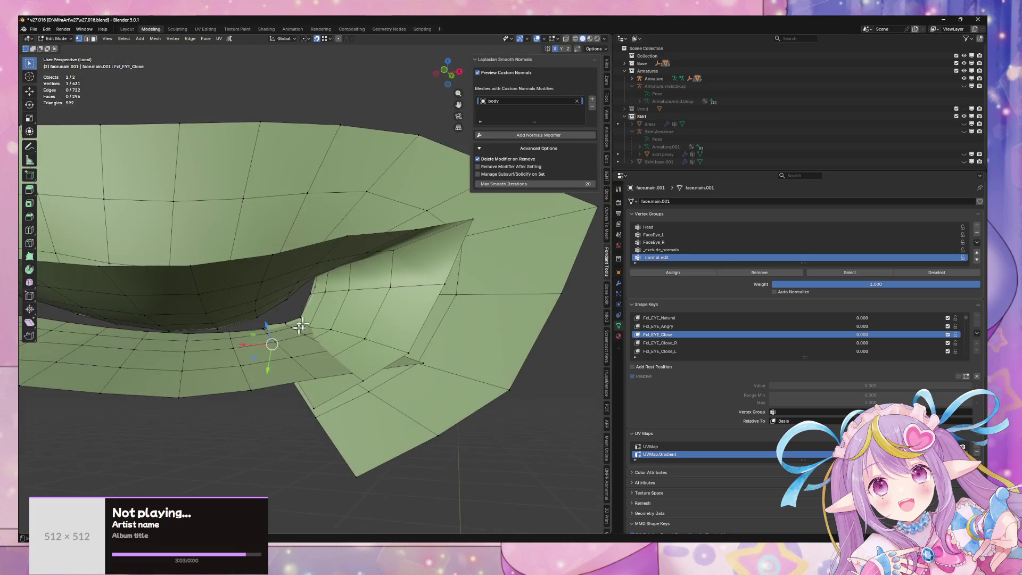
left_click(591, 39)
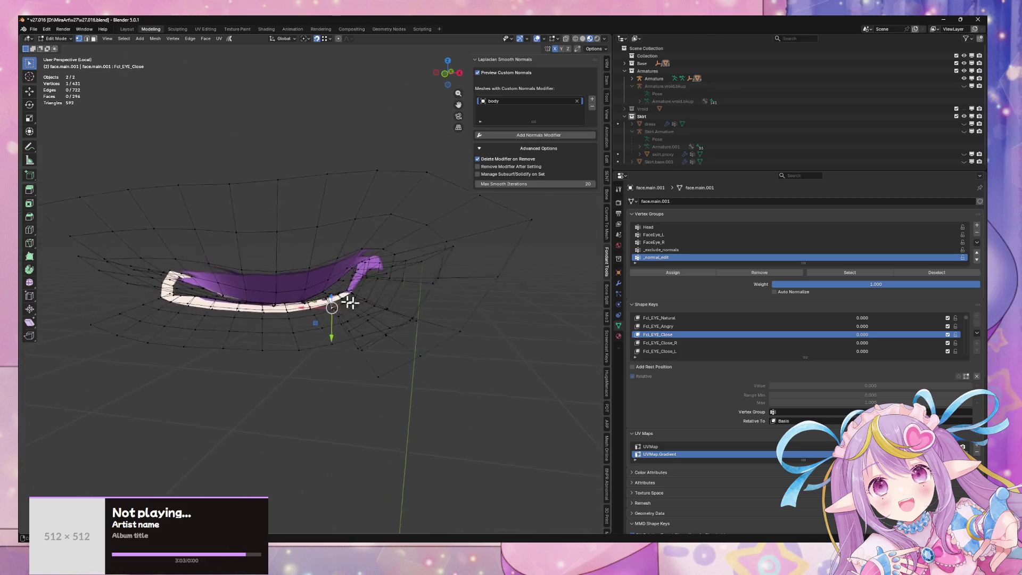
- Reposition an upper-lid vertex on face.main.001 closer to the lower lid line
scroll(336, 301, "up", 3)
mouse_move(372, 305)
middle_mouse_down()
mouse_move(377, 281)
mouse_move(382, 292)
mouse_move(354, 311)
mouse_move(381, 313)
mouse_move(401, 356)
mouse_move(349, 354)
mouse_move(322, 345)
mouse_move(329, 338)
mouse_move(388, 360)
mouse_move(343, 386)
middle_mouse_up()
middle_click_drag(402, 368, 414, 338)
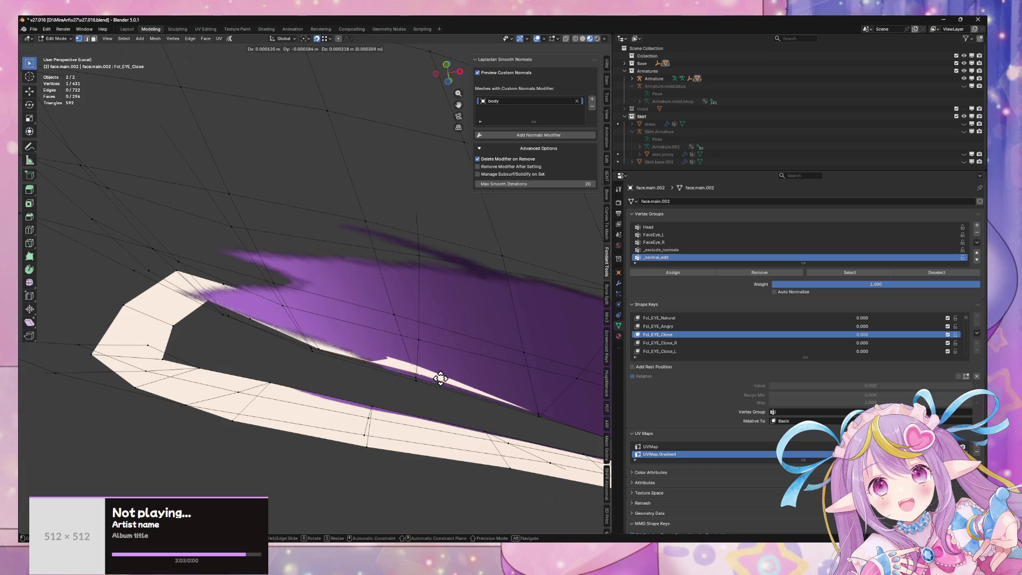
middle_click_drag(417, 392, 414, 370, "alt")
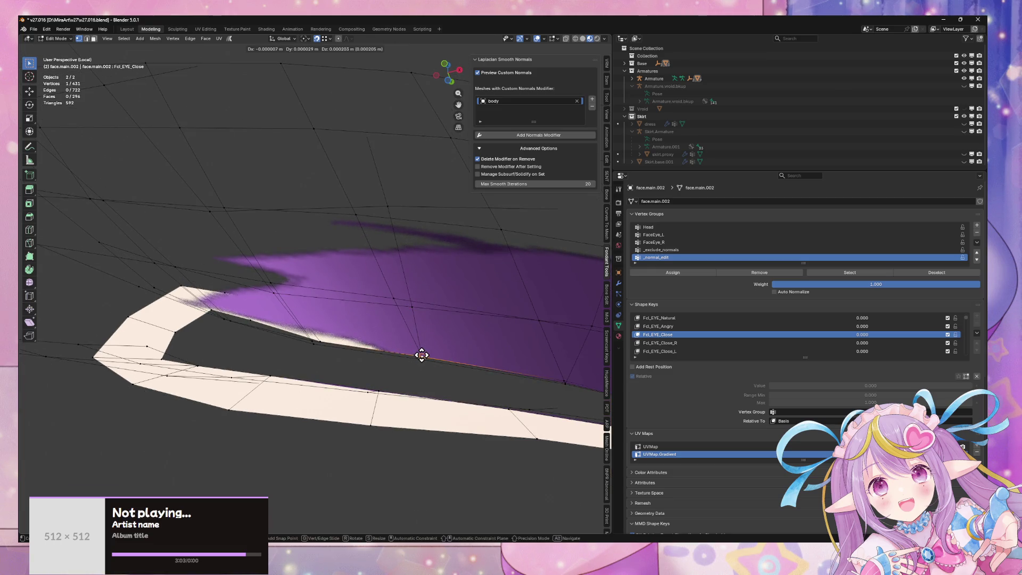
left_click(421, 357)
left_click(320, 342)
key("g")
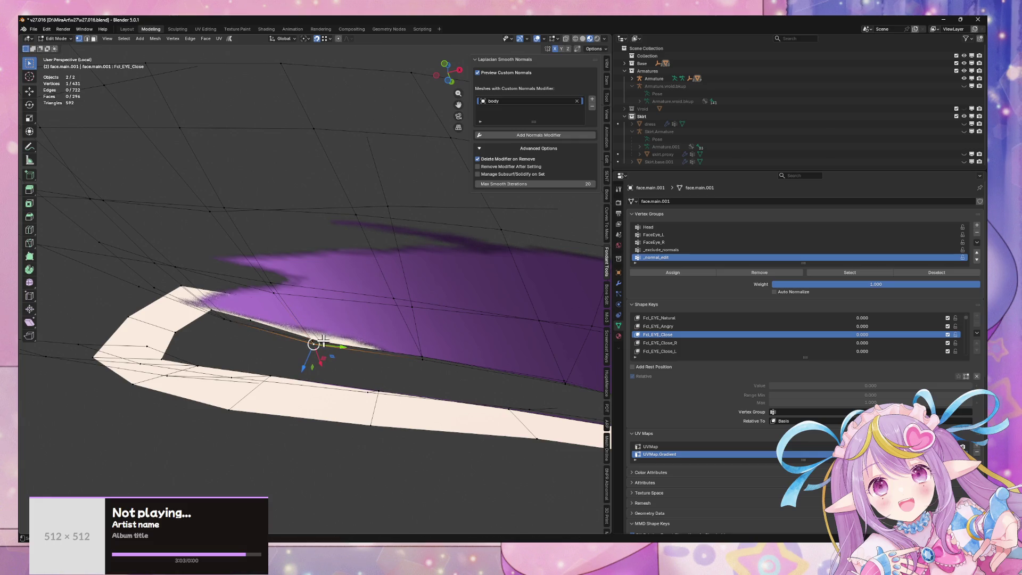
key("g")
left_click(317, 342)
- Select the eye-corner vertex and a second vertex on face.main.002 and move both onto the lid
scroll(342, 354, "down", 5)
mouse_move(358, 354)
middle_mouse_down()
mouse_move(313, 379)
mouse_move(355, 391)
mouse_move(308, 343)
mouse_move(358, 372)
mouse_move(452, 354)
mouse_move(452, 338)
mouse_move(468, 358)
mouse_move(463, 384)
mouse_move(419, 362)
mouse_move(459, 352)
mouse_move(434, 336)
mouse_move(444, 349)
middle_mouse_up()
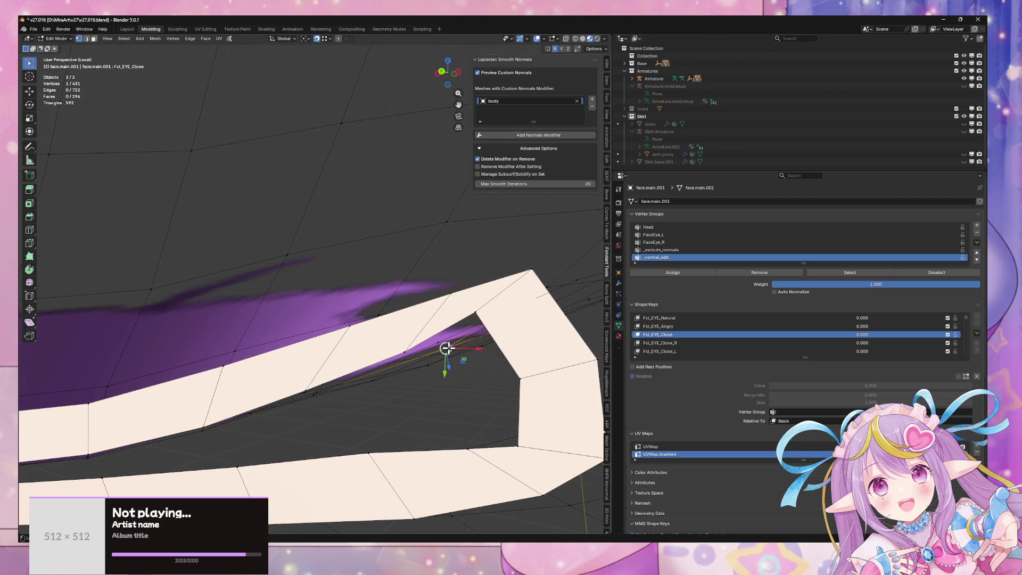
left_click(479, 310)
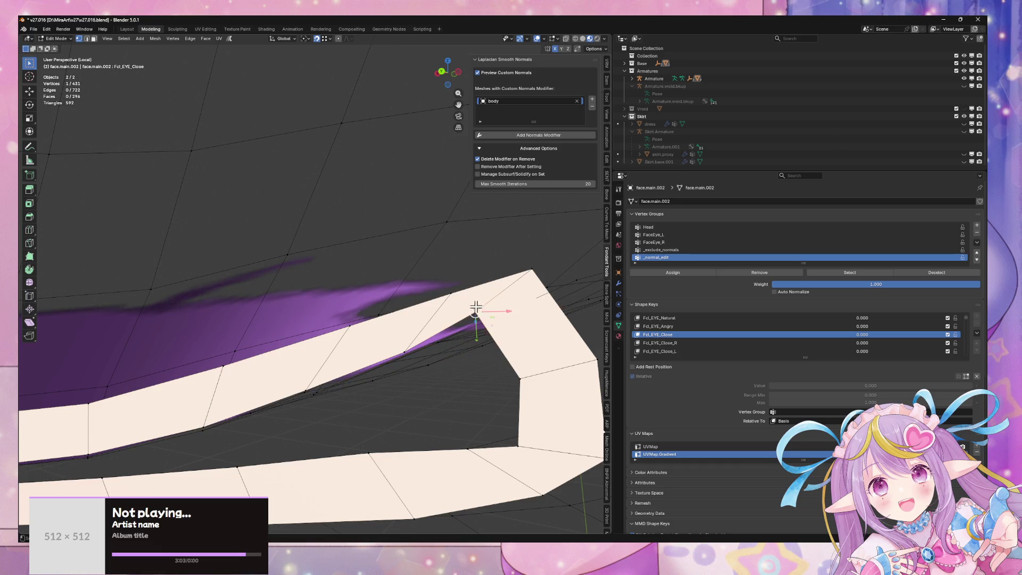
left_click(459, 330)
mouse_move(495, 312)
middle_mouse_down()
mouse_move(521, 308)
mouse_move(501, 410)
middle_mouse_up()
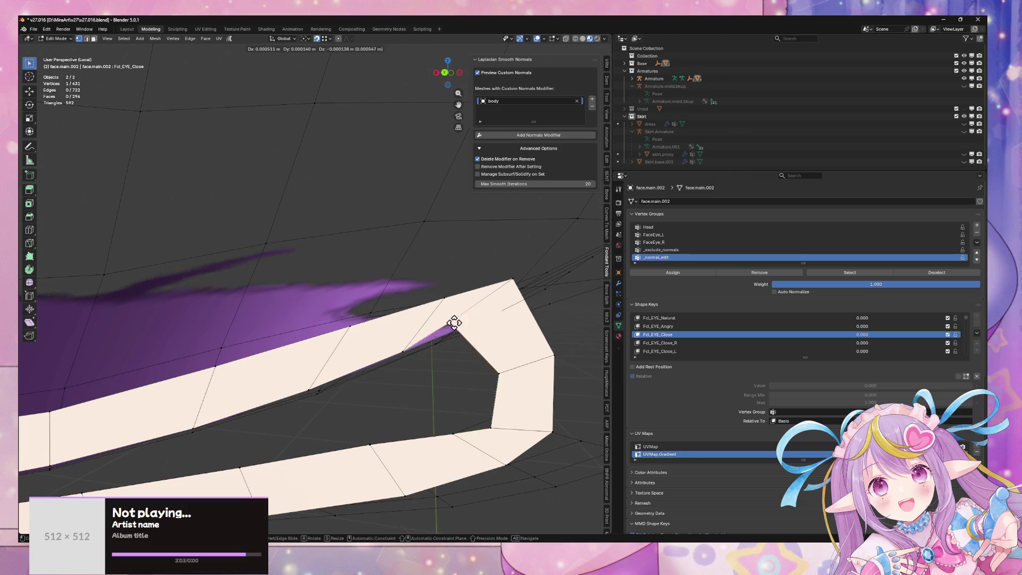
mouse_move(458, 347)
middle_mouse_down()
mouse_move(440, 320)
mouse_move(434, 342)
mouse_move(454, 354)
middle_mouse_up()
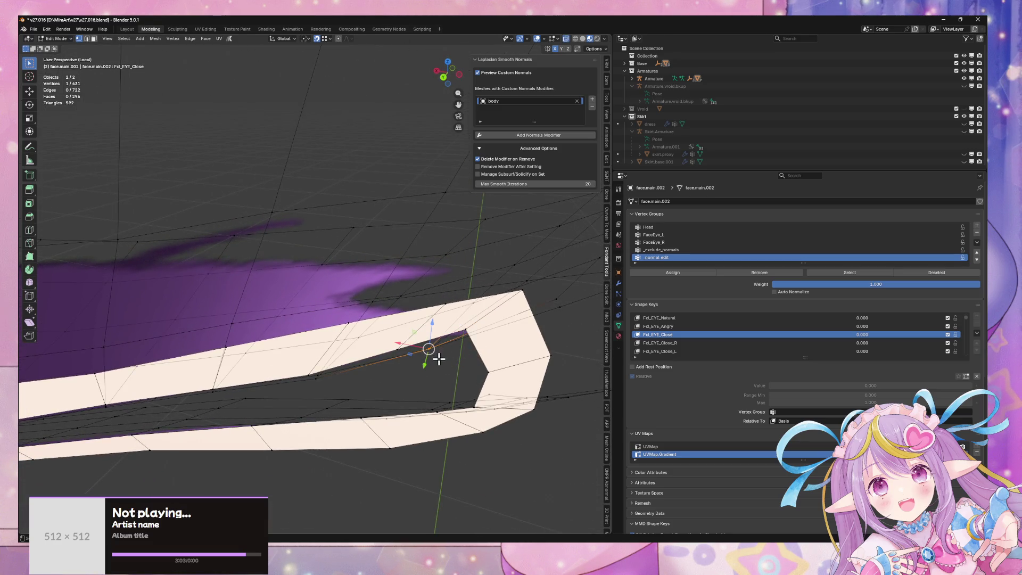
left_click(423, 342, "shift")
key("g")
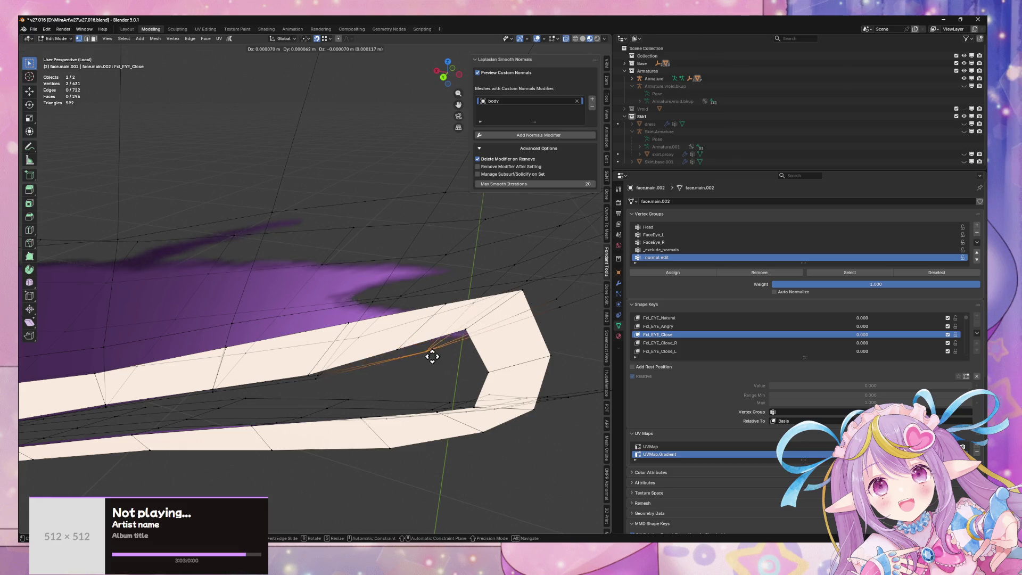
left_click(390, 347)
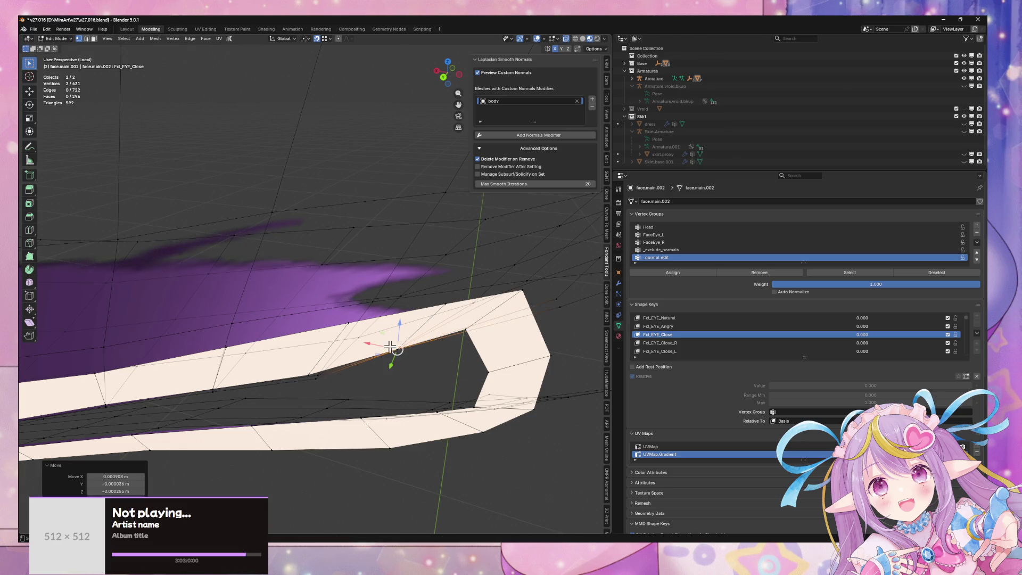
- Move the three vertices around the notch downward toward the lower lid
left_click_drag(468, 331, 473, 406)
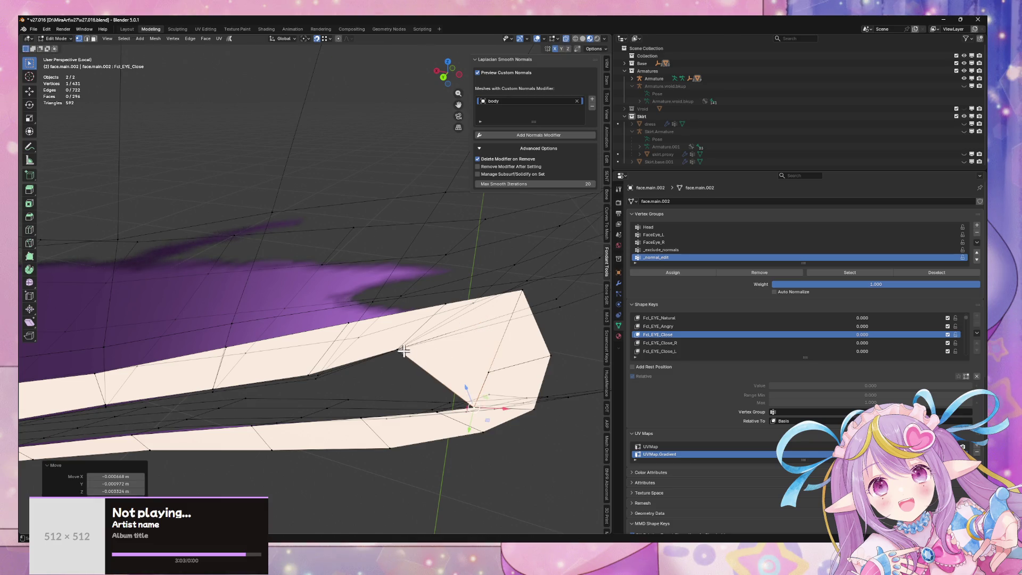
left_click_drag(410, 355, 388, 341)
key("g")
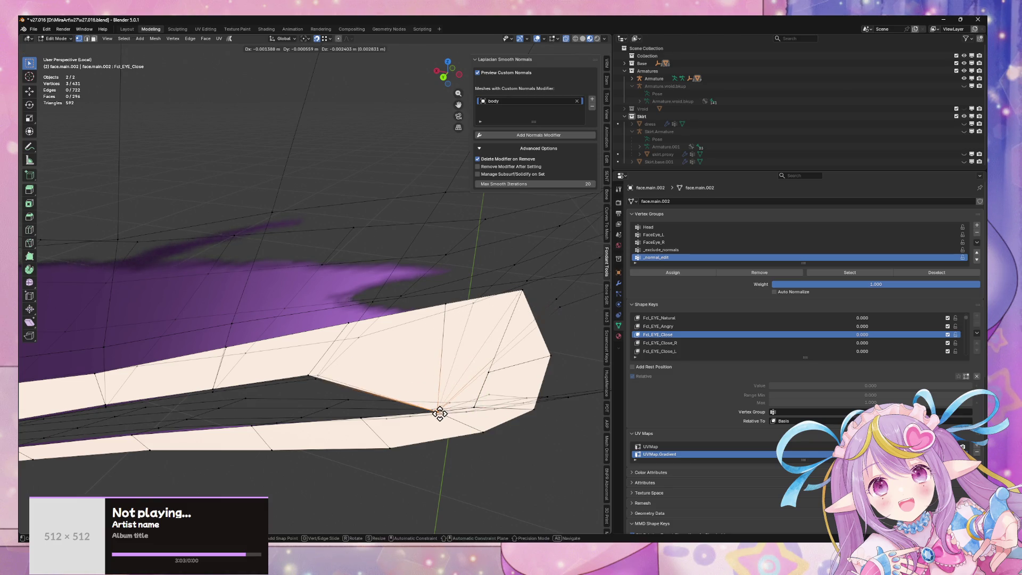
left_click(440, 413)
- Collapse the notch vertices to one point (S, Shift+Z, 0) and slide it onto the lid line
mouse_move(365, 381)
middle_mouse_down()
mouse_move(468, 321)
mouse_move(472, 292)
mouse_move(436, 322)
middle_mouse_up()
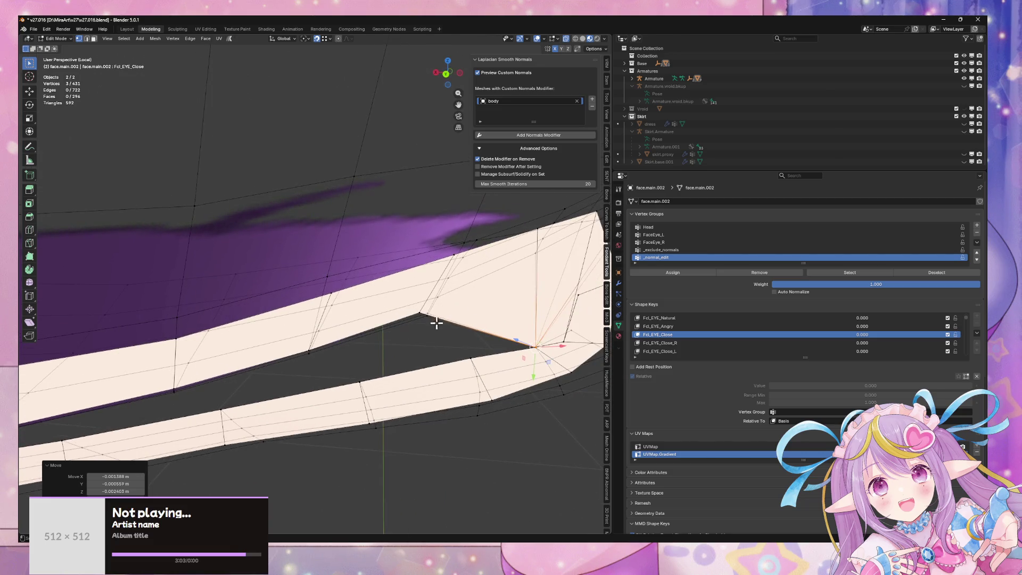
left_click_drag(409, 304, 410, 306)
mouse_move(410, 305)
middle_mouse_down()
mouse_move(434, 304)
mouse_move(446, 325)
middle_mouse_up()
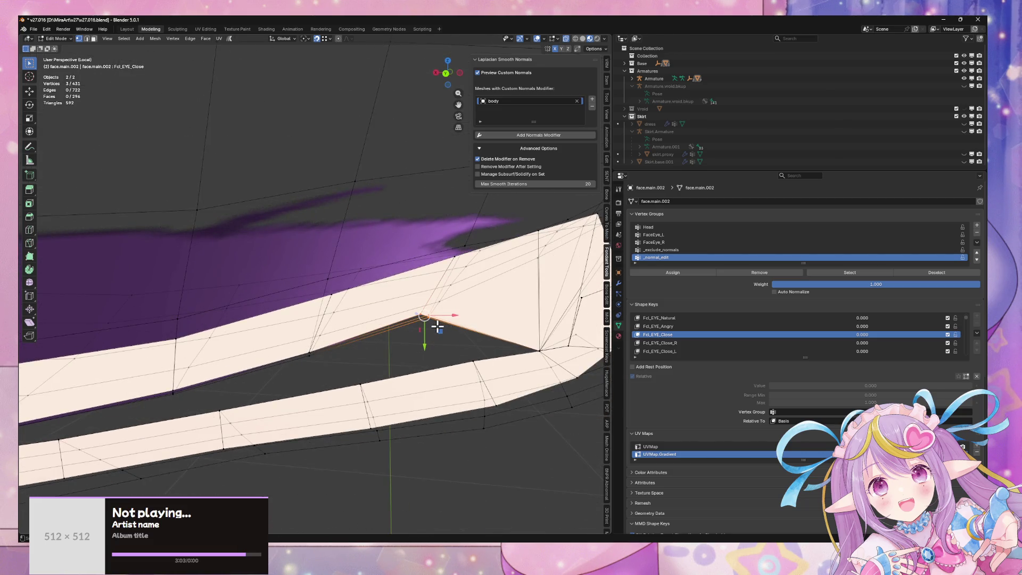
key("s")
key("shift+z")
type("0")
key("Return")
key("g")
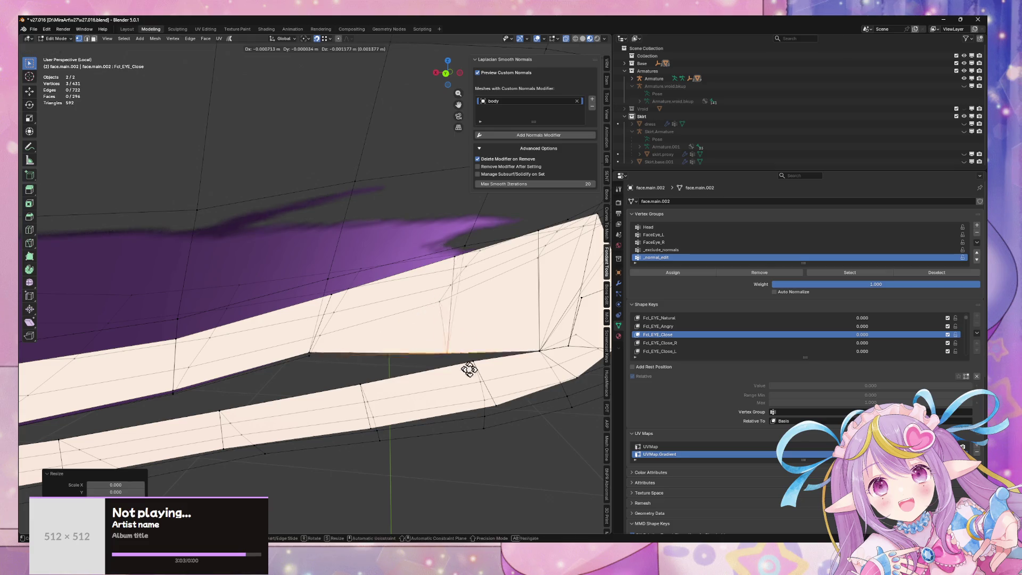
left_click(475, 364)
- Collapse the eyelid-tip vertices to zero XY scale and place them along the lid edge
middle_click_drag(356, 378, 436, 345)
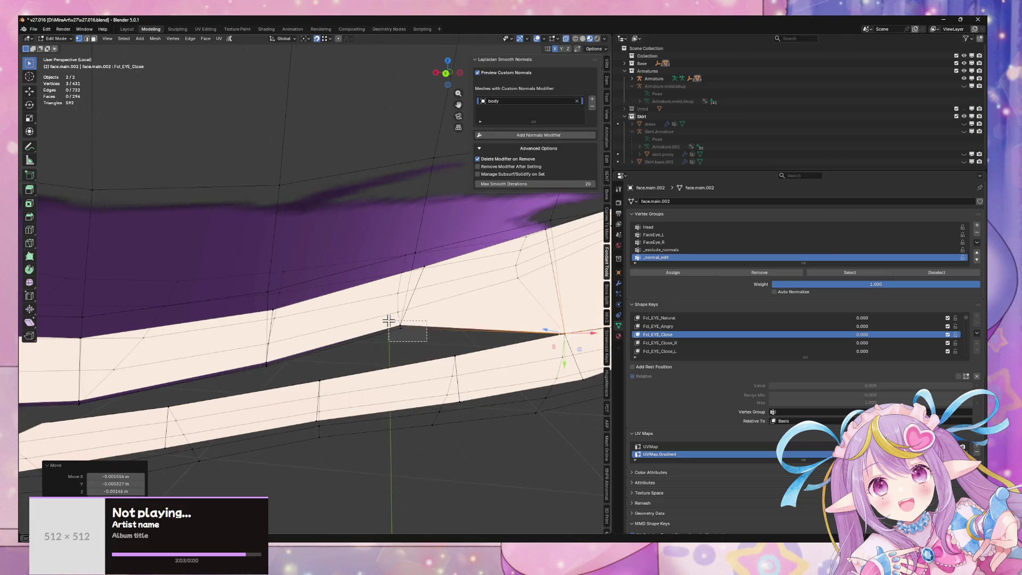
left_click_drag(388, 320, 393, 325)
key("s")
key("shift+z")
type("0")
key("Return")
key("g")
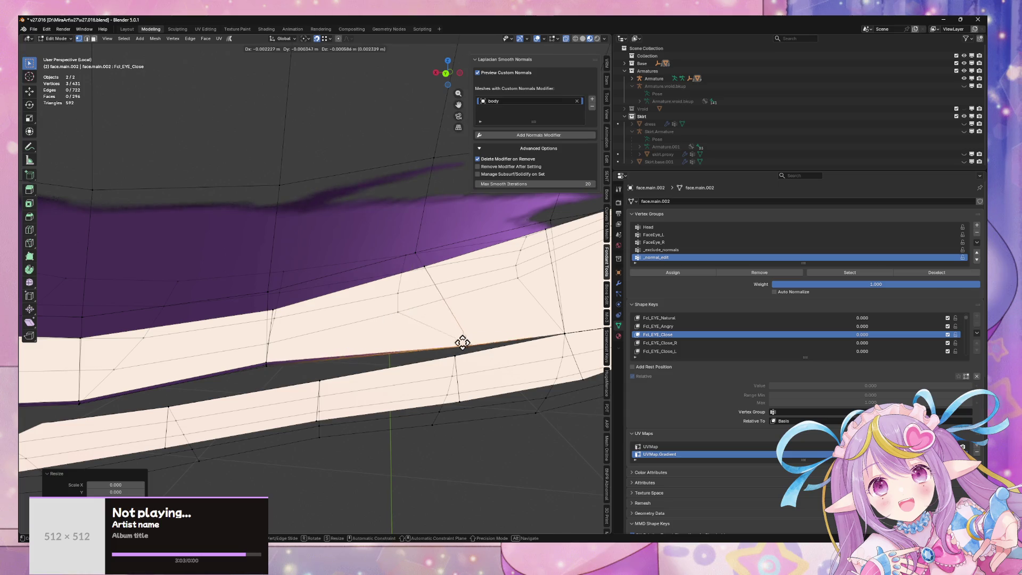
left_click(462, 342)
- Drop a vertex on the upper lid edge onto the lower lid line
middle_click_drag(454, 353, 446, 328)
left_click(394, 329)
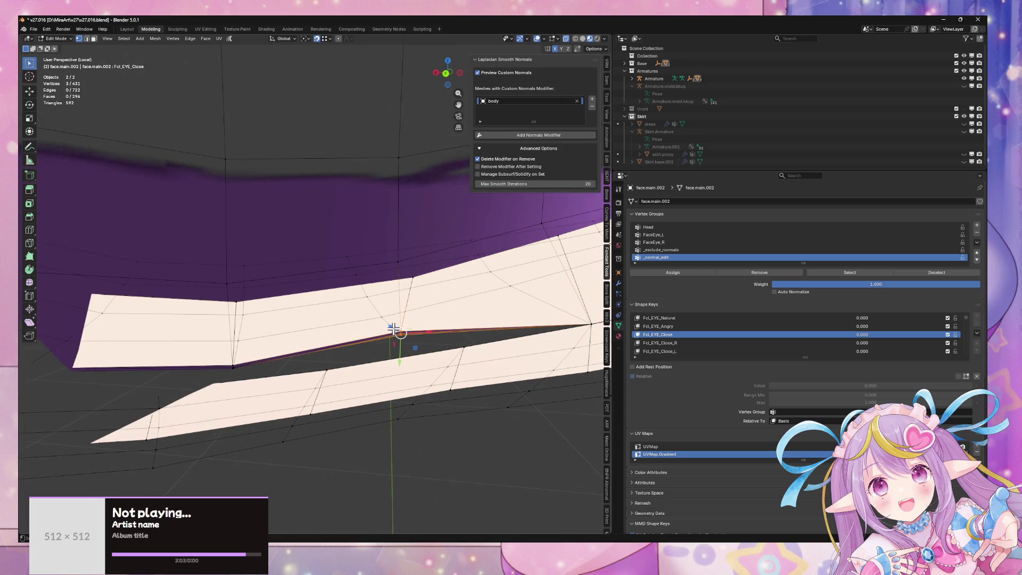
left_click(395, 329)
key("g")
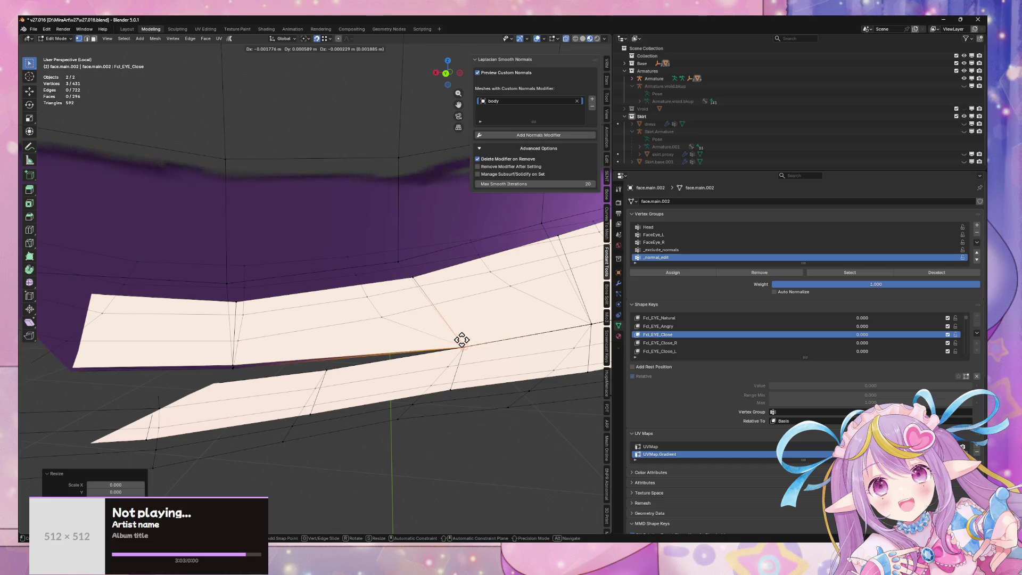
left_click(461, 338)
- Flatten the left lid-edge vertex to zero XY scale, move it onto the lid, and select the next one
left_click_drag(211, 356, 219, 361)
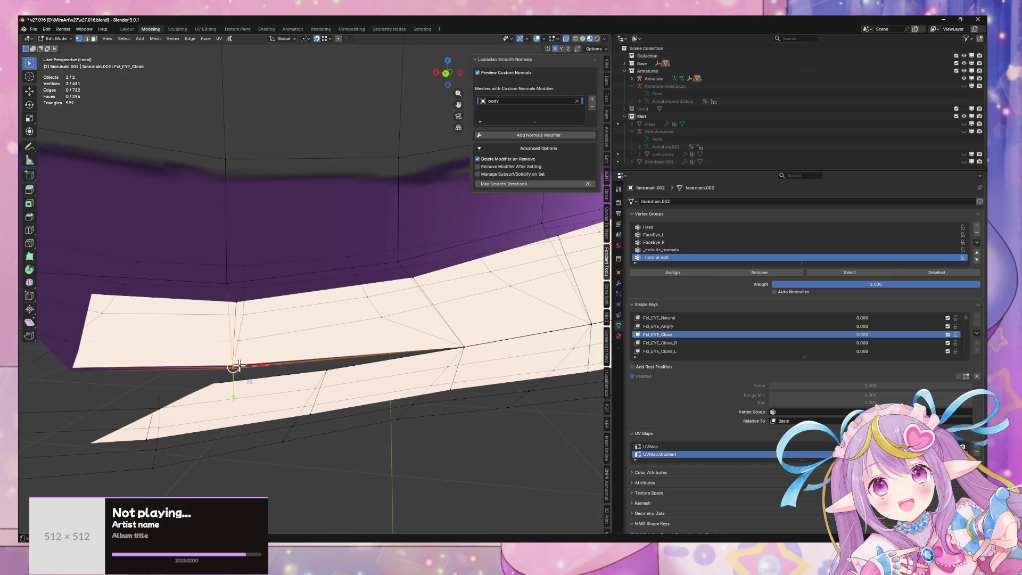
key("s")
key("shift+z")
key("0")
key("Return")
key("g")
left_click(328, 368)
mouse_move(329, 367)
middle_mouse_down()
mouse_move(347, 391)
mouse_move(281, 406)
mouse_move(334, 401)
middle_mouse_up()
left_click(339, 382)
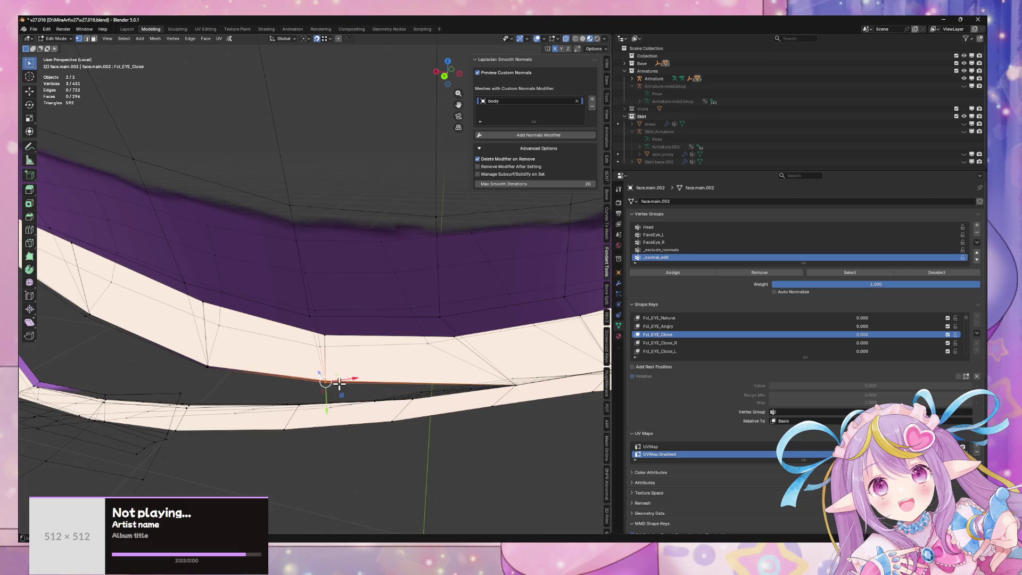
- Collapse the selected lid-edge vertex to zero scale and move it onto the lower lid
key("s")
key("0")
key("Return")
key("g")
left_click(418, 396)
mouse_move(418, 397)
middle_mouse_down()
mouse_move(359, 418)
mouse_move(299, 381)
mouse_move(253, 372)
mouse_move(249, 384)
mouse_move(388, 381)
mouse_move(414, 421)
mouse_move(405, 425)
mouse_move(393, 380)
middle_mouse_up()
scroll(373, 351, "up", 8)
mouse_move(377, 331)
middle_mouse_down()
mouse_move(338, 368)
mouse_move(469, 332)
mouse_move(327, 321)
mouse_move(327, 336)
mouse_move(282, 351)
mouse_move(294, 324)
middle_mouse_up()
- Flatten the inner-edge and eyelid-corner vertices to zero scale and reposition them on the lid line
left_click_drag(279, 304, 275, 302)
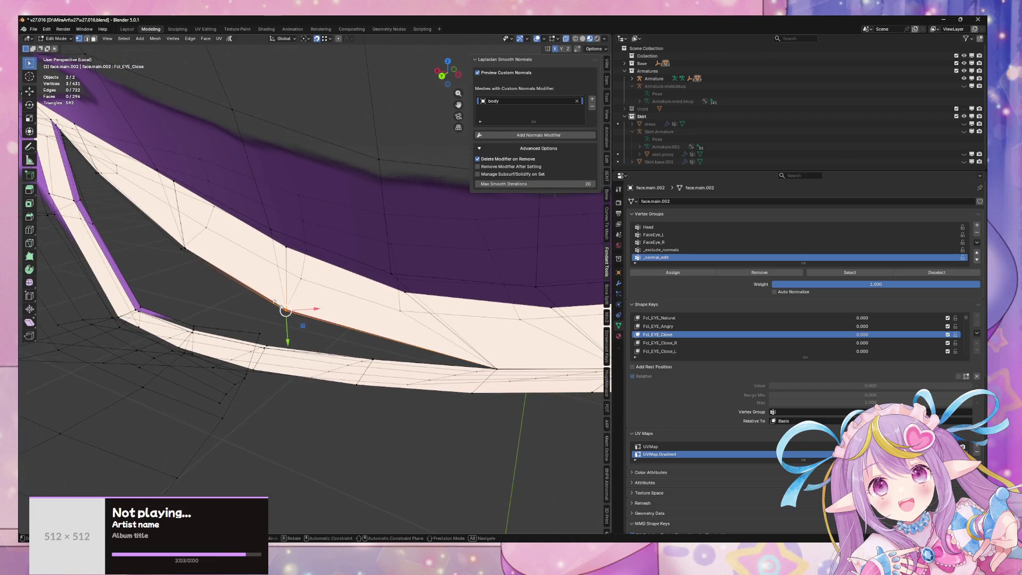
key("Return")
left_click(378, 356)
mouse_move(378, 356)
middle_mouse_down()
mouse_move(336, 347)
mouse_move(256, 298)
middle_mouse_up()
left_click_drag(230, 268, 229, 267)
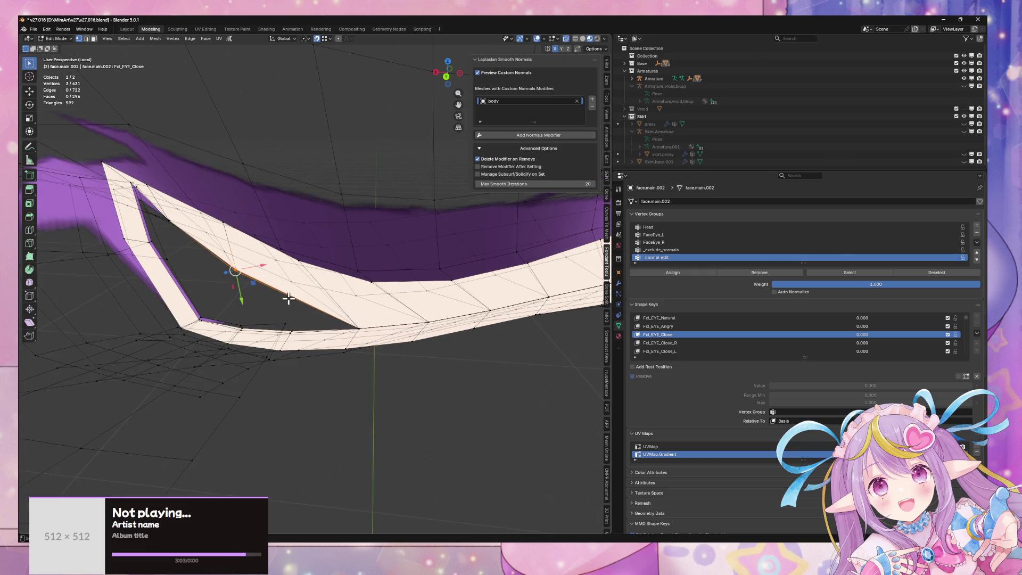
key("Return")
right_click(304, 337)
mouse_move(304, 336)
middle_mouse_down()
mouse_move(292, 337)
mouse_move(472, 411)
mouse_move(322, 357)
mouse_move(350, 385)
mouse_move(331, 365)
mouse_move(340, 357)
mouse_move(365, 376)
mouse_move(336, 383)
middle_mouse_up()
key("g")
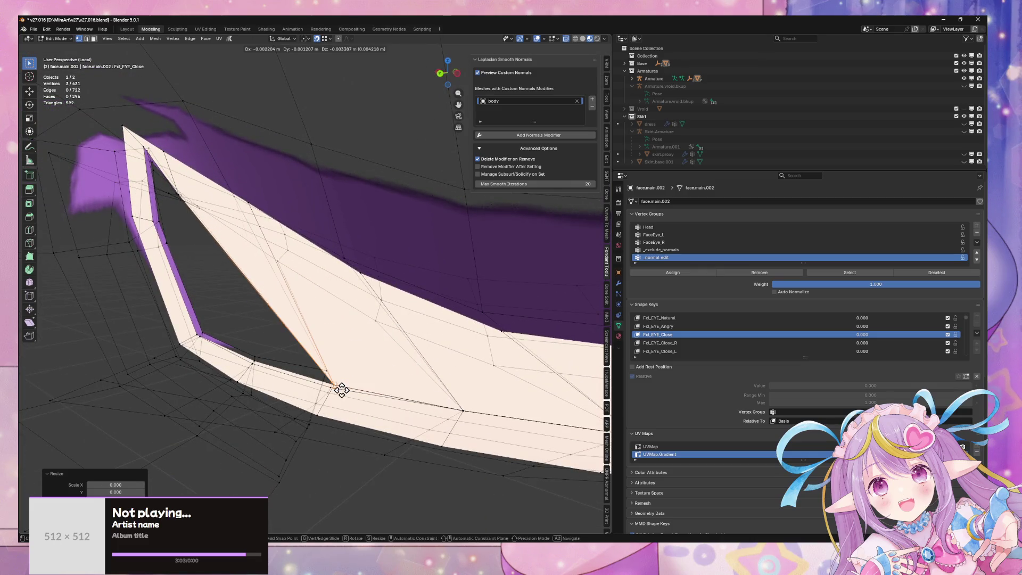
left_click(336, 383)
- Collapse an inner-corner vertex to zero scale and move it toward the lower lid
mouse_move(166, 194)
middle_mouse_down()
mouse_move(216, 246)
mouse_move(210, 240)
mouse_move(238, 244)
mouse_move(222, 245)
middle_mouse_up()
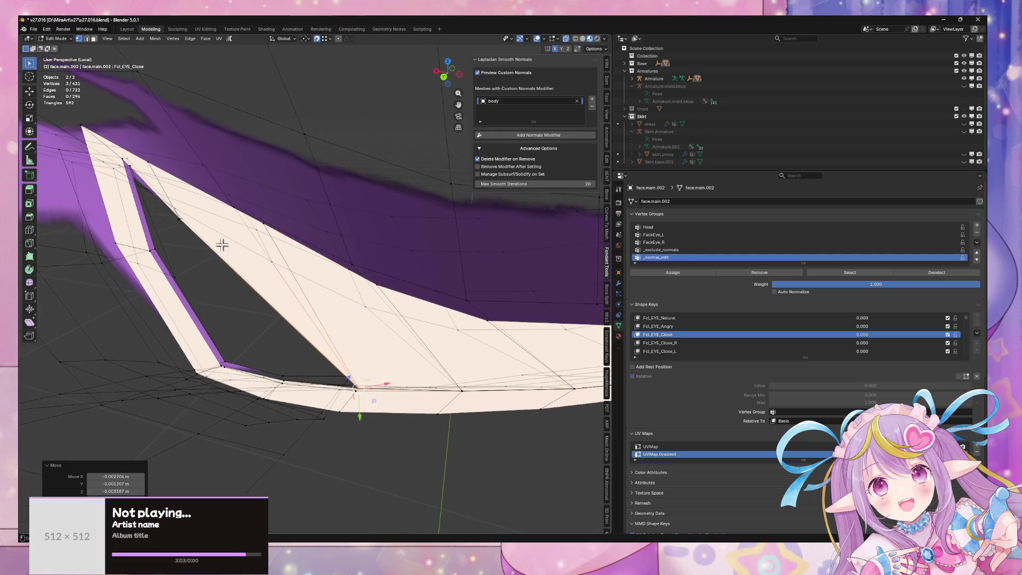
left_click(177, 221)
left_click(176, 221)
mouse_move(222, 219)
middle_mouse_down()
mouse_move(357, 379)
mouse_move(381, 381)
middle_mouse_up()
key("g")
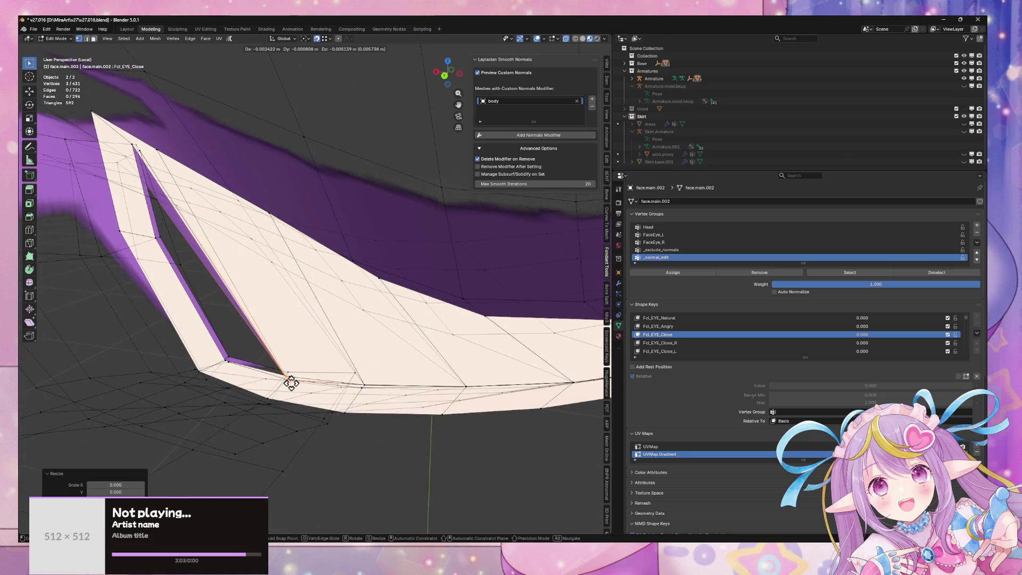
left_click(293, 376)
- Collapse the lid-tip vertices to zero scale, place them on the lower lid, and return to Object Mode
mouse_move(294, 375)
middle_mouse_down()
mouse_move(274, 358)
mouse_move(308, 398)
mouse_move(450, 328)
mouse_move(337, 366)
mouse_move(386, 418)
mouse_move(484, 413)
mouse_move(340, 402)
mouse_move(529, 398)
mouse_move(404, 396)
middle_mouse_up()
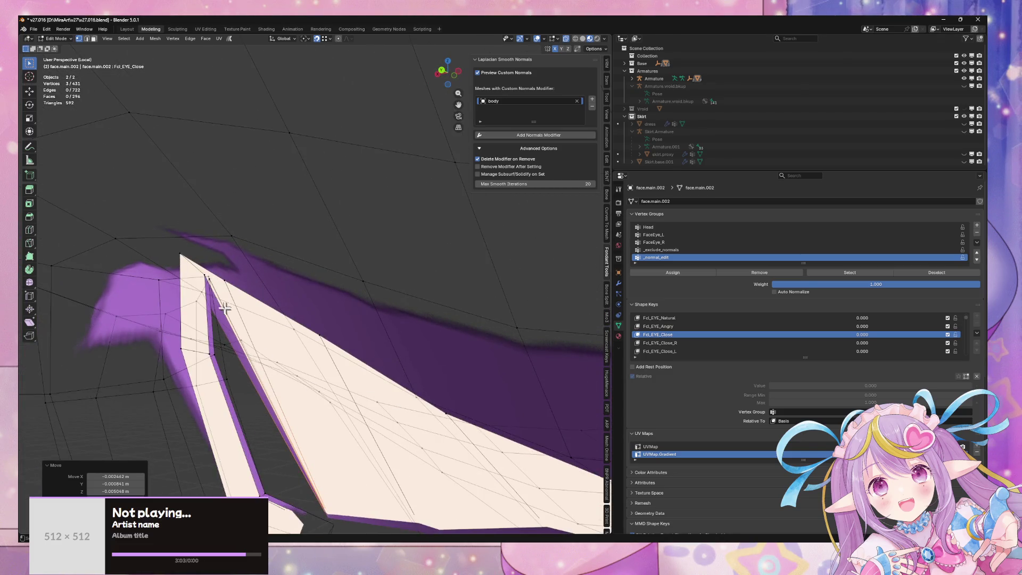
key("g")
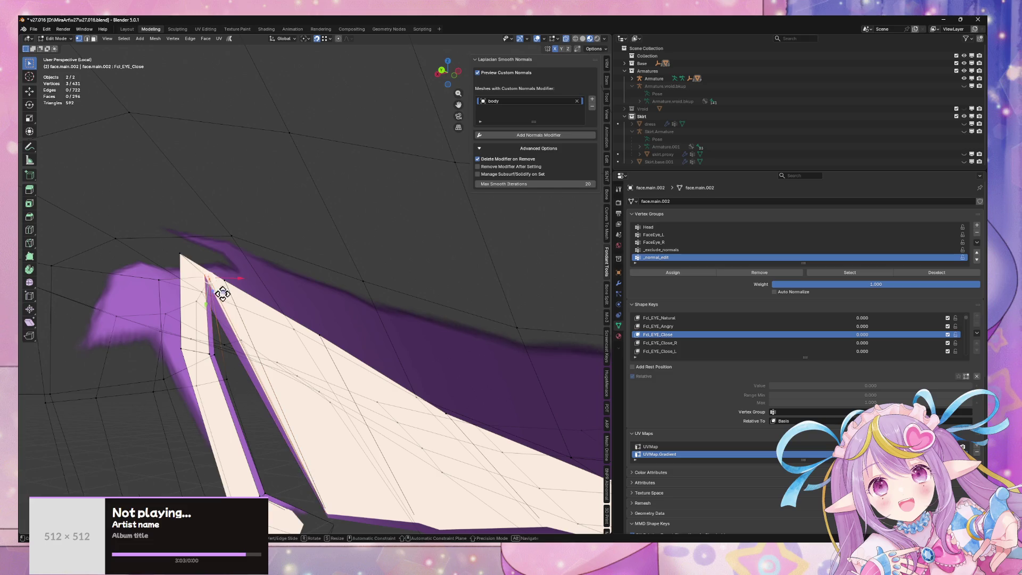
key("Escape")
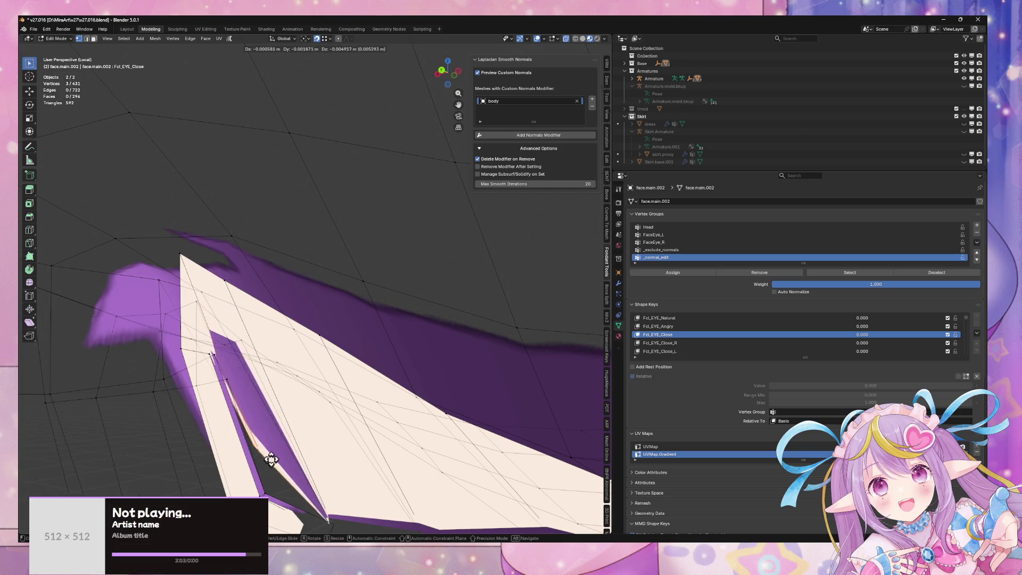
key("0")
key("Return")
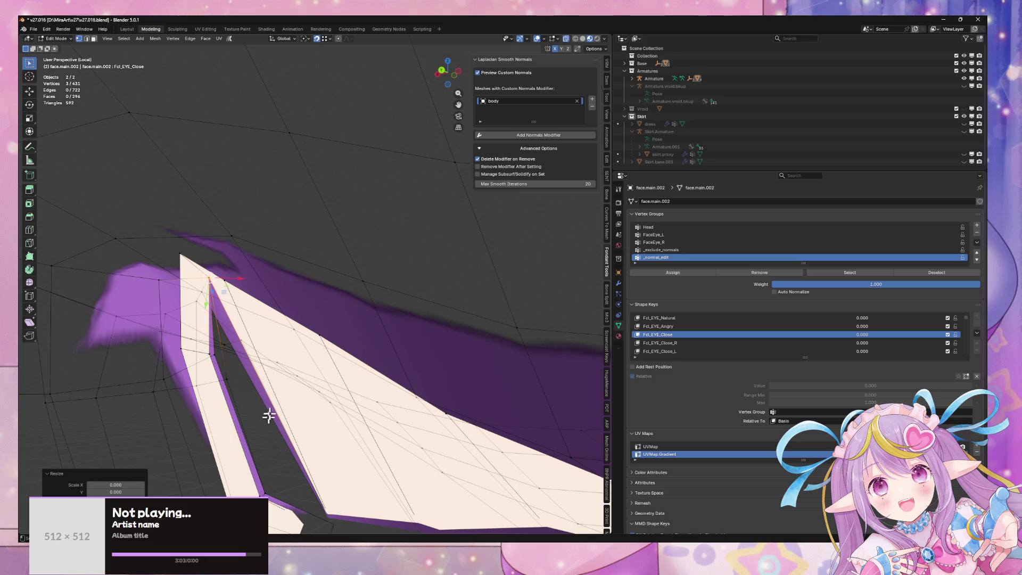
scroll(277, 437, "down", 5)
scroll(288, 446, "up", 3)
scroll(288, 446, "up", 3)
key("g")
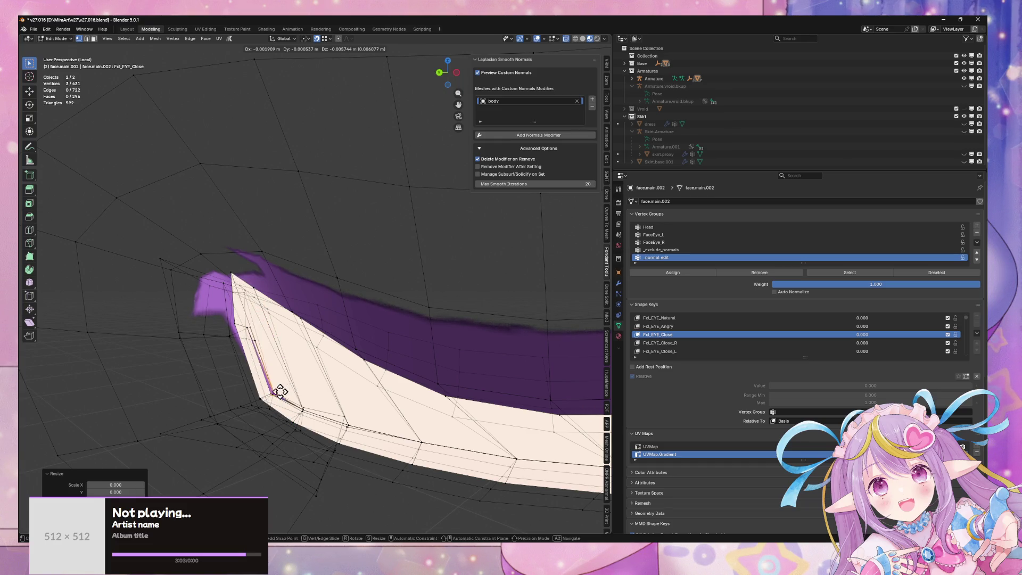
left_click(281, 391)
scroll(266, 389, "down", 6)
scroll(382, 378, "up", 3)
key("Tab")
middle_click_drag(382, 379, 292, 393)
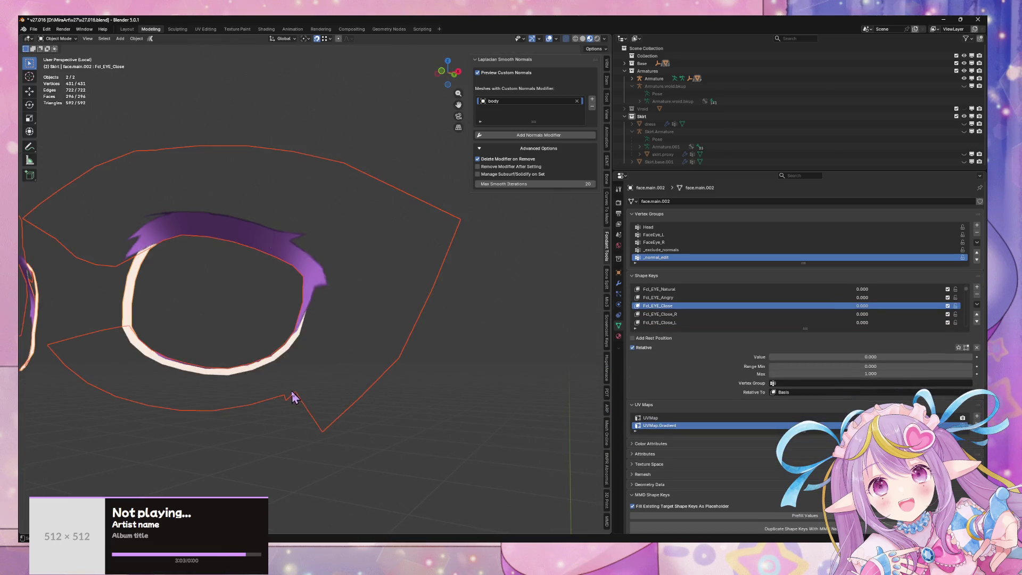
- Preview Fcl_EYE_Close closing the eye, then set it to 1.000 on face.main.001
scroll(452, 398, "down", 2)
mouse_move(861, 307)
left_mouse_down()
mouse_move(905, 308)
mouse_move(861, 308)
left_mouse_up()
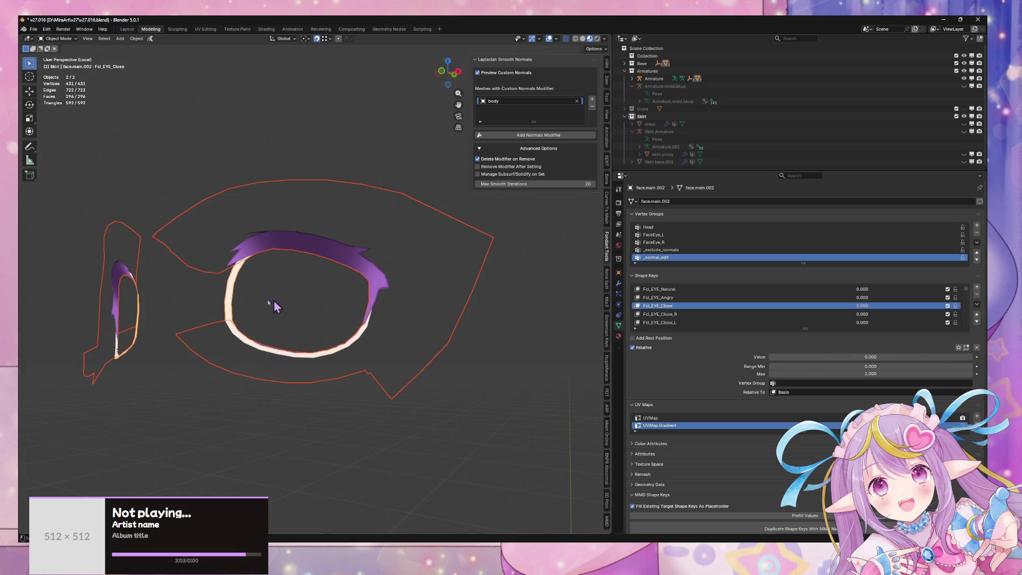
left_click(254, 257)
left_click(280, 242)
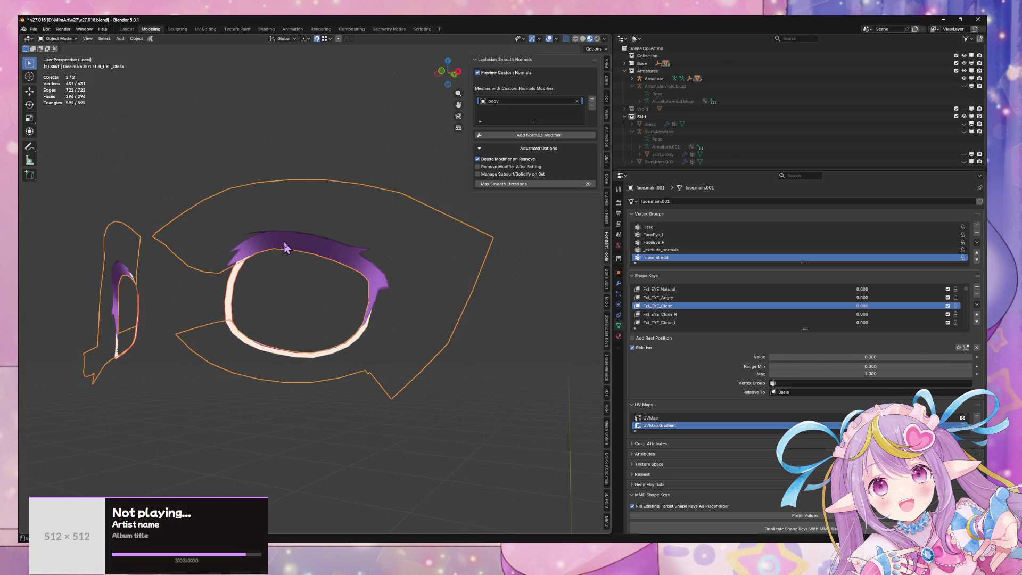
mouse_move(863, 306)
left_mouse_down()
mouse_move(927, 306)
mouse_move(863, 306)
mouse_move(906, 306)
mouse_move(879, 305)
left_mouse_up()
key("ctrl+z")
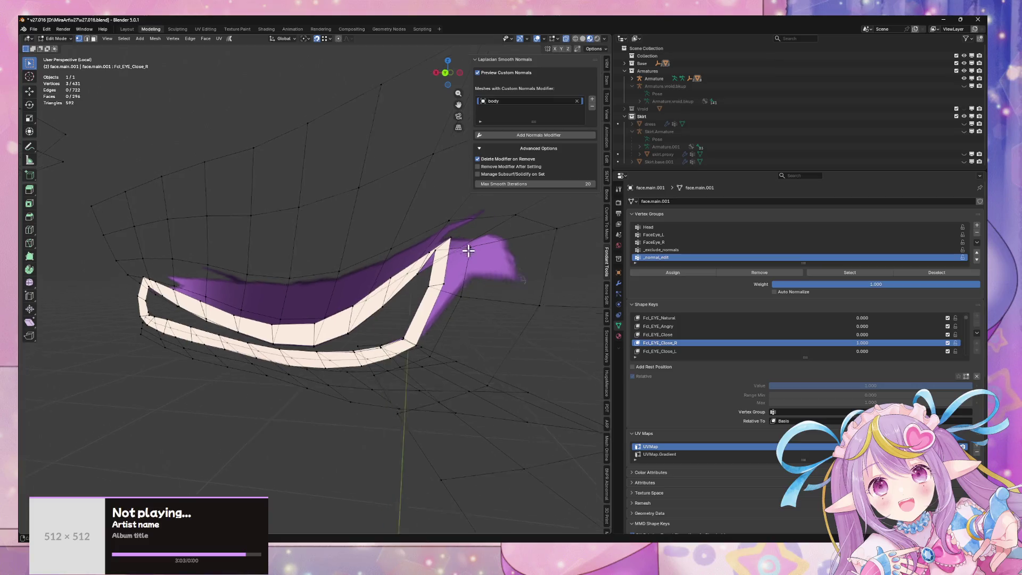
- Switch to solid shading with X-ray on and orbit to a frontal view of the eye
key("shift+z")
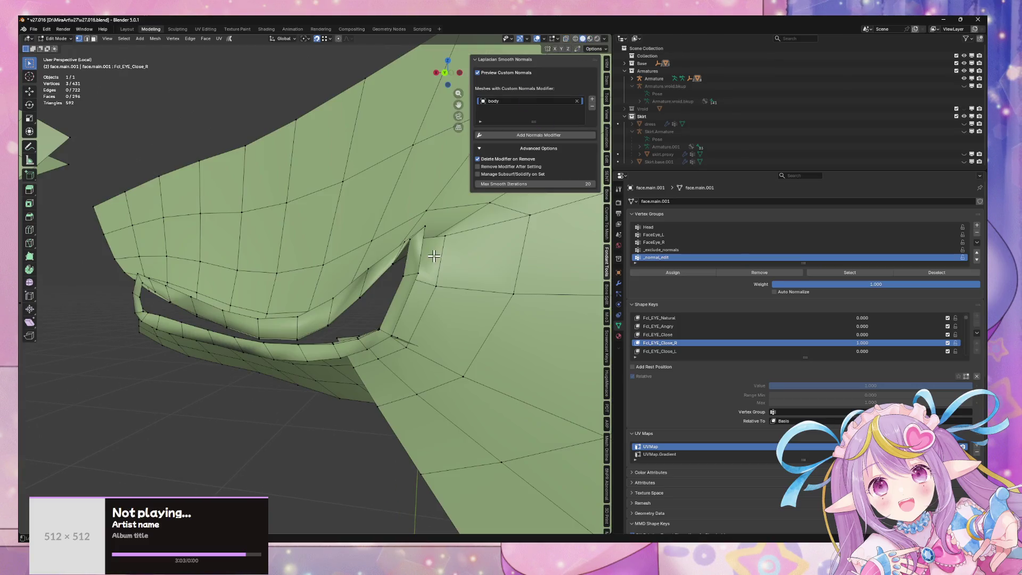
mouse_move(429, 262)
middle_mouse_down()
mouse_move(393, 272)
mouse_move(414, 274)
mouse_move(404, 293)
mouse_move(424, 310)
mouse_move(418, 290)
mouse_move(415, 320)
middle_mouse_up()
key("alt+z")
key("alt+z")
key("alt+z")
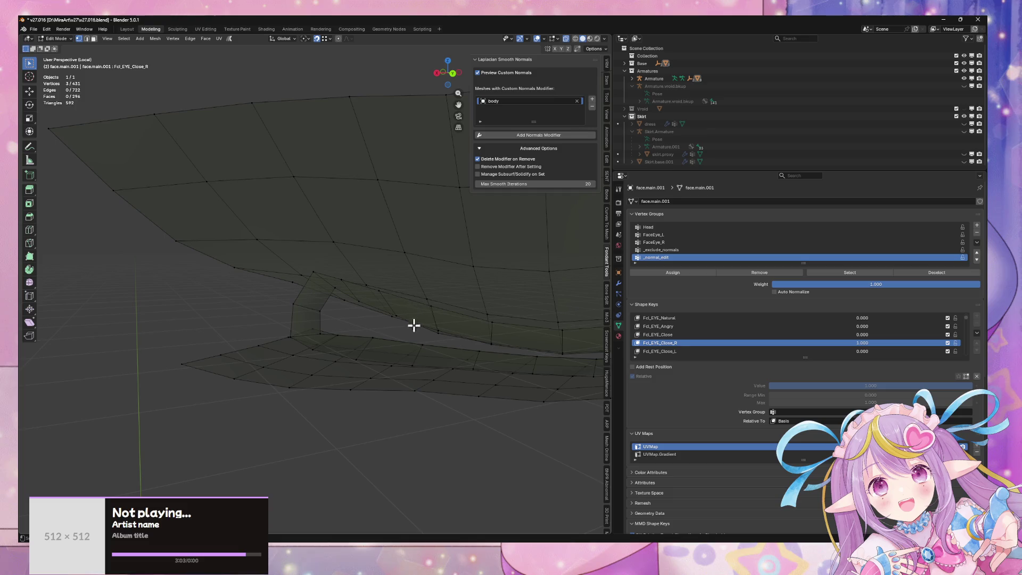
scroll(381, 333, "down", 5)
key("Tab")
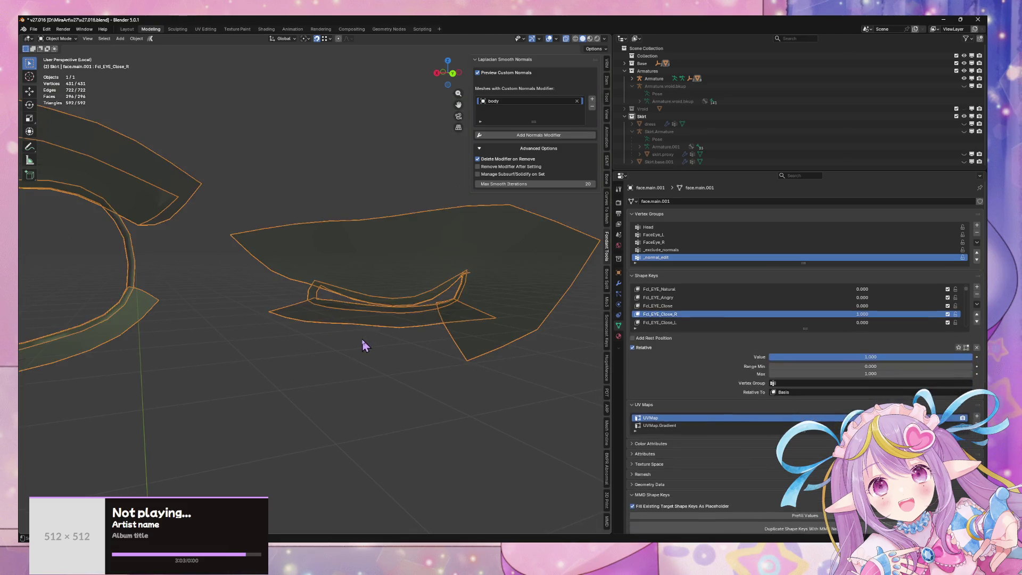
key("Tab")
scroll(369, 336, "up", 6)
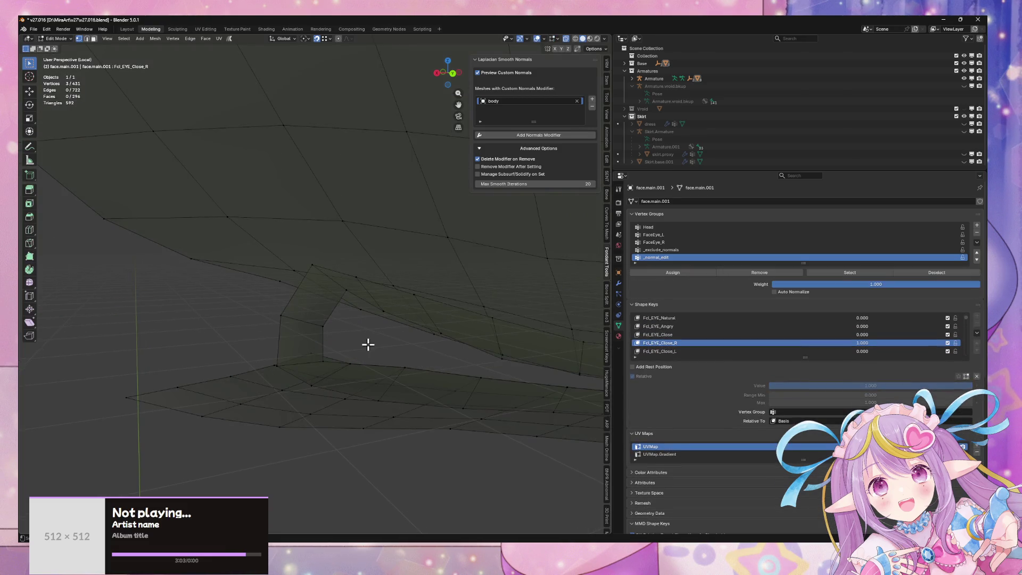
middle_click_drag(359, 346, 360, 348)
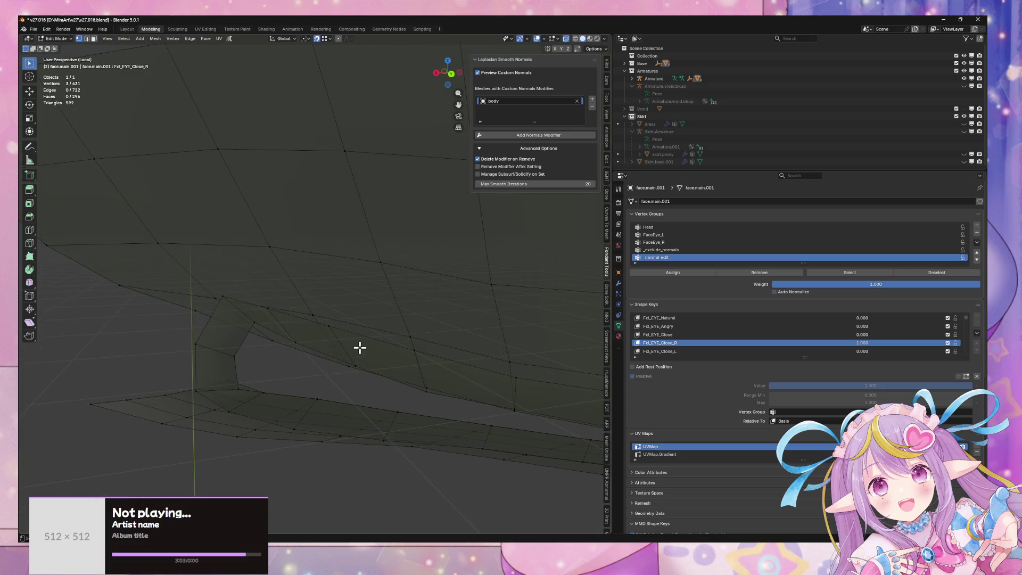
key("alt+z")
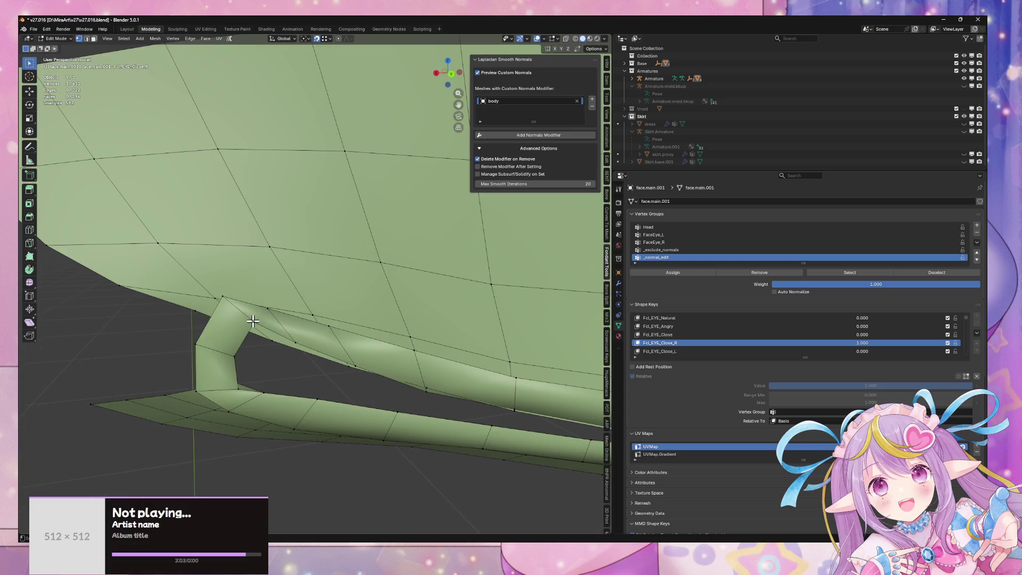
scroll(282, 326, "down", 3)
mouse_move(285, 293)
middle_mouse_down()
mouse_move(407, 299)
mouse_move(314, 292)
mouse_move(349, 289)
mouse_move(438, 415)
mouse_move(358, 358)
mouse_move(224, 337)
mouse_move(395, 354)
middle_mouse_up()
scroll(314, 291, "up", 5)
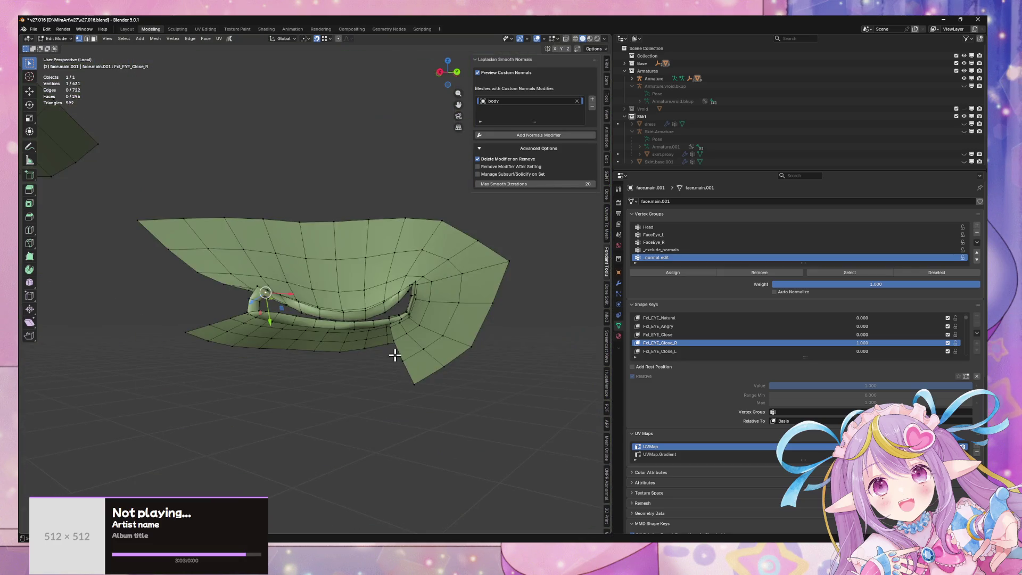
scroll(377, 354, "up", 5)
scroll(377, 351, "up", 5)
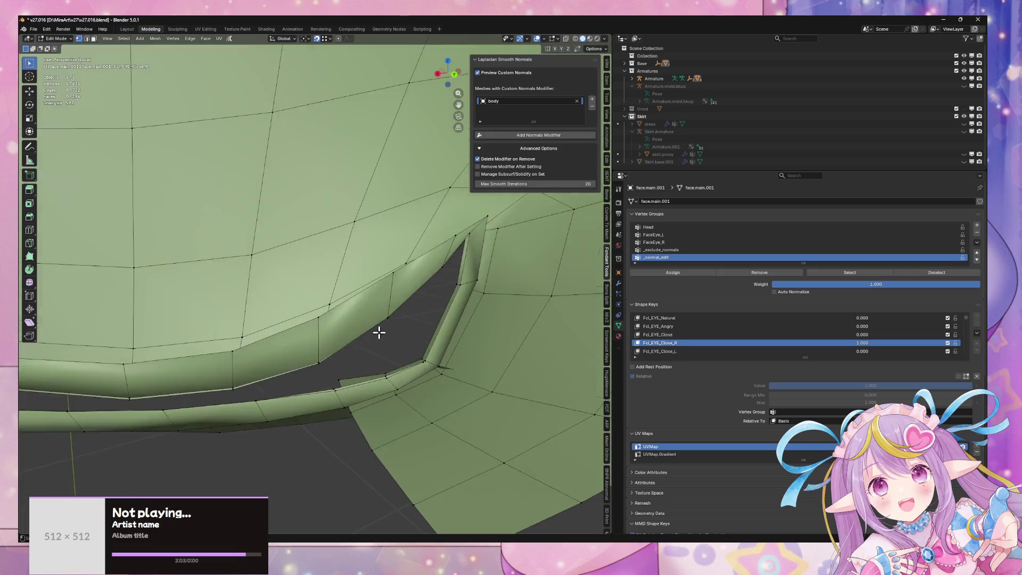
scroll(502, 337, "down", 3)
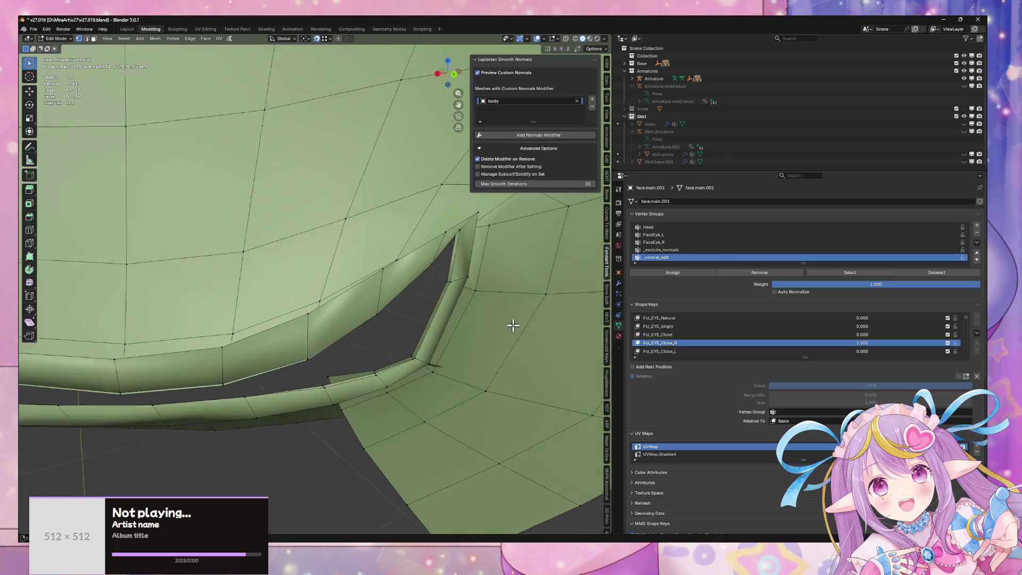
key("alt+z")
middle_click_drag(479, 296, 474, 313)
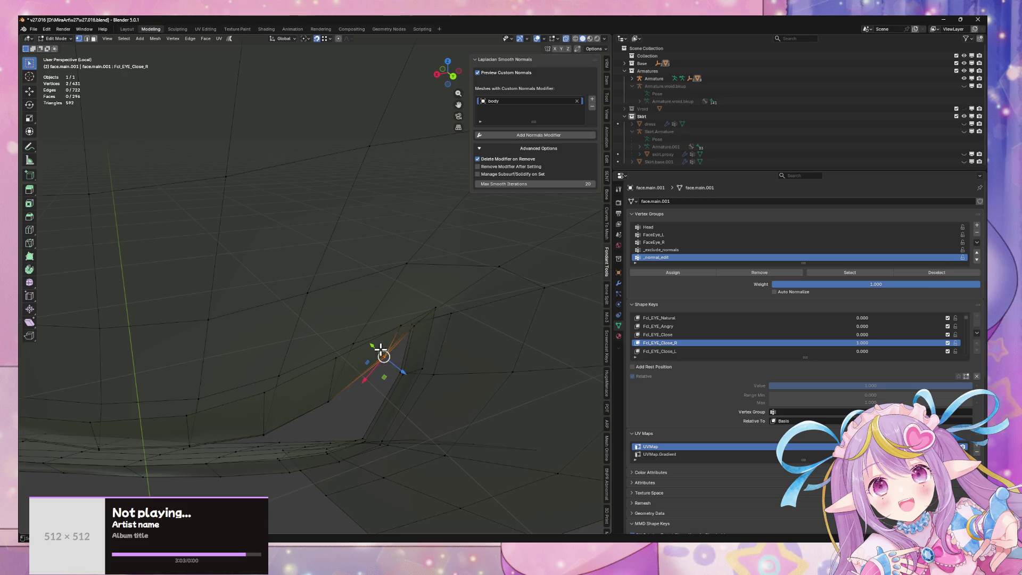
- Collapse the eyelid-corner vertex pair into one point by scaling it to 0
left_click(406, 368)
key("s")
key("0")
key("Return")
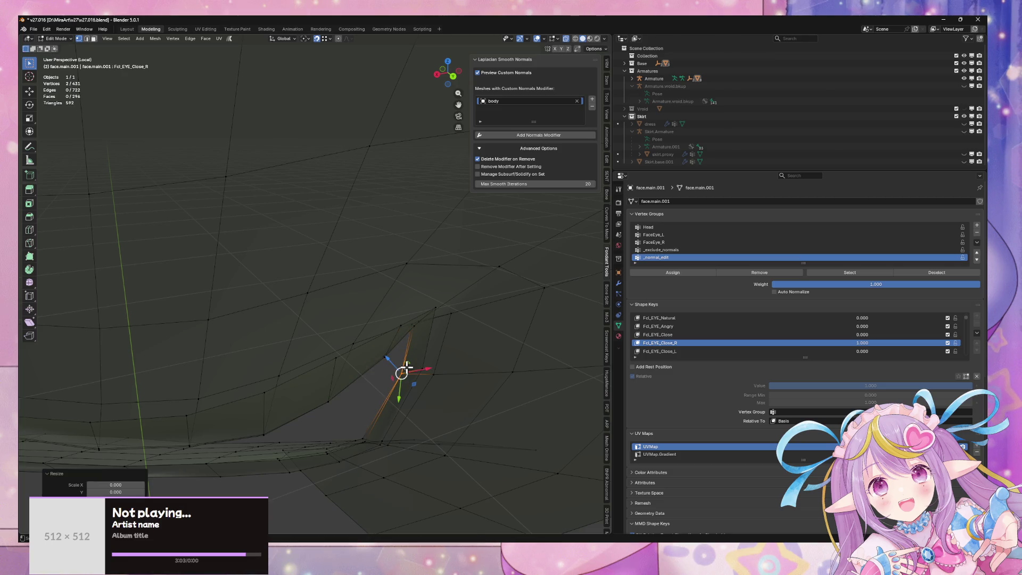
key("s")
key("z")
key("Escape")
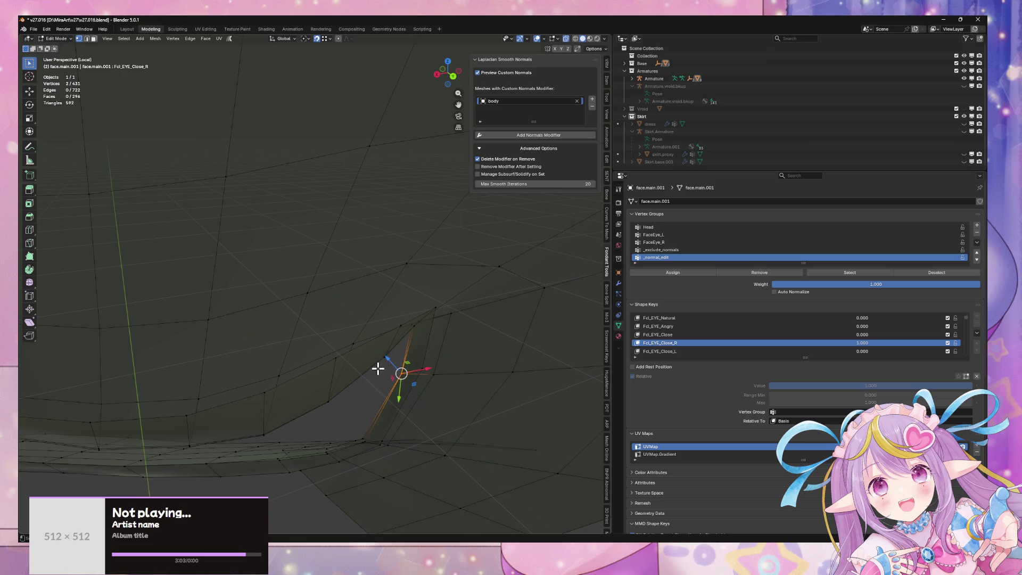
- Merge a second eyelid vertex pair and move the merged point inward
left_click(391, 349)
key("s")
key("Return")
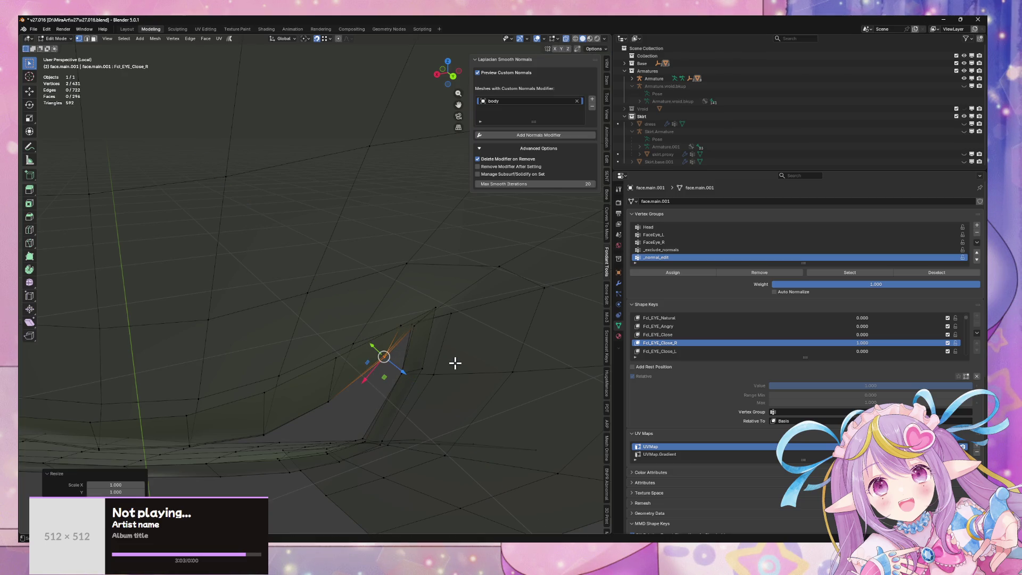
key("s")
key("Return")
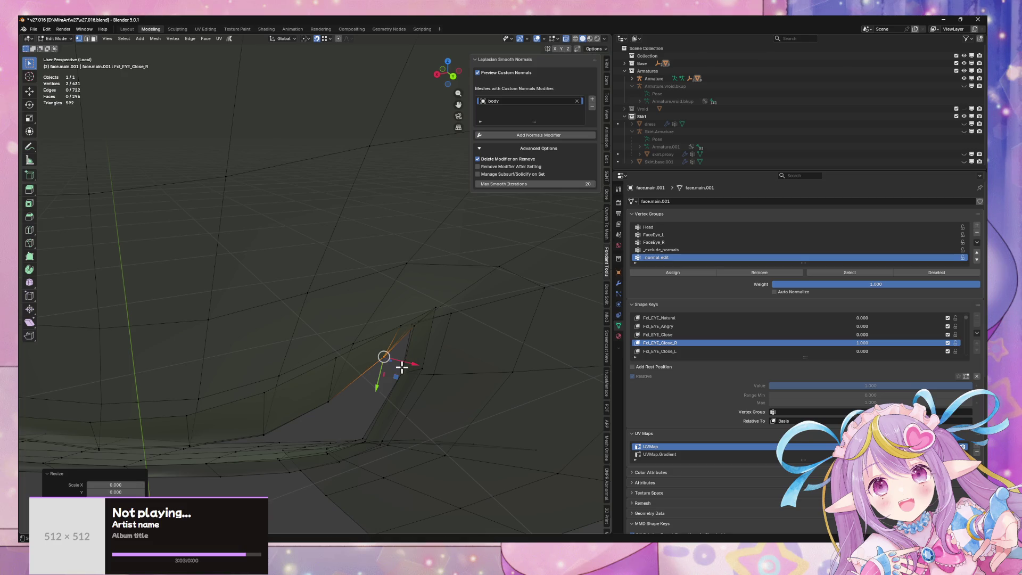
key("g")
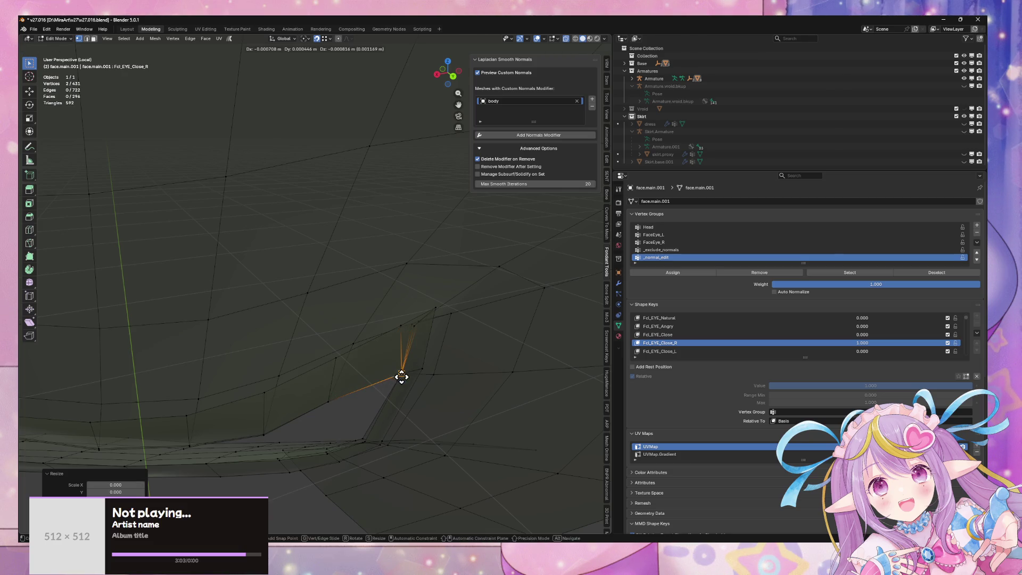
left_click(398, 370)
mouse_move(400, 369)
middle_mouse_down()
mouse_move(319, 414)
mouse_move(393, 391)
middle_mouse_up()
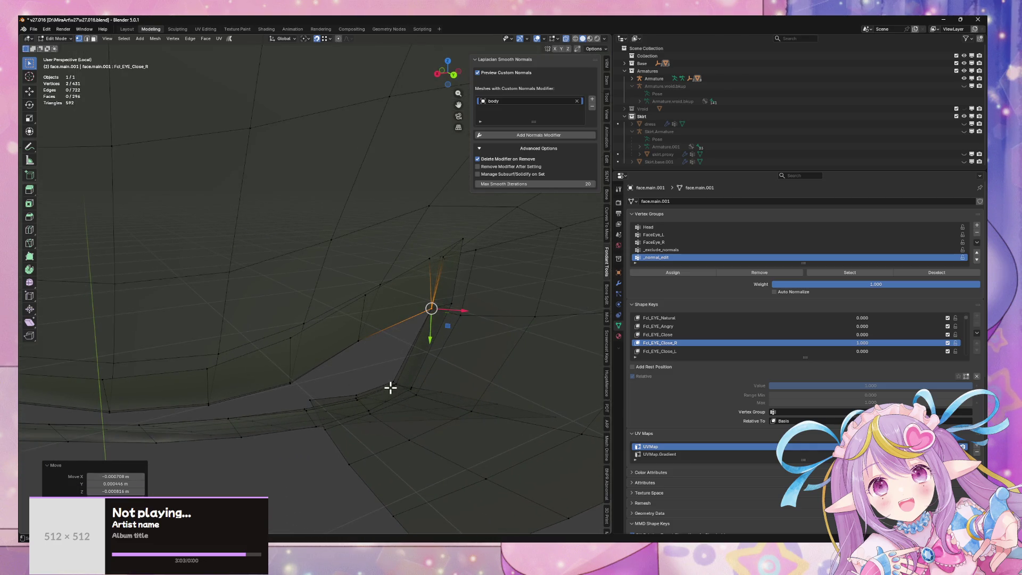
- Try merging a third neighbouring vertex into the point, then undo it
left_click(395, 384, "shift")
key("s")
key("0")
key("Return")
key("ctrl+z")
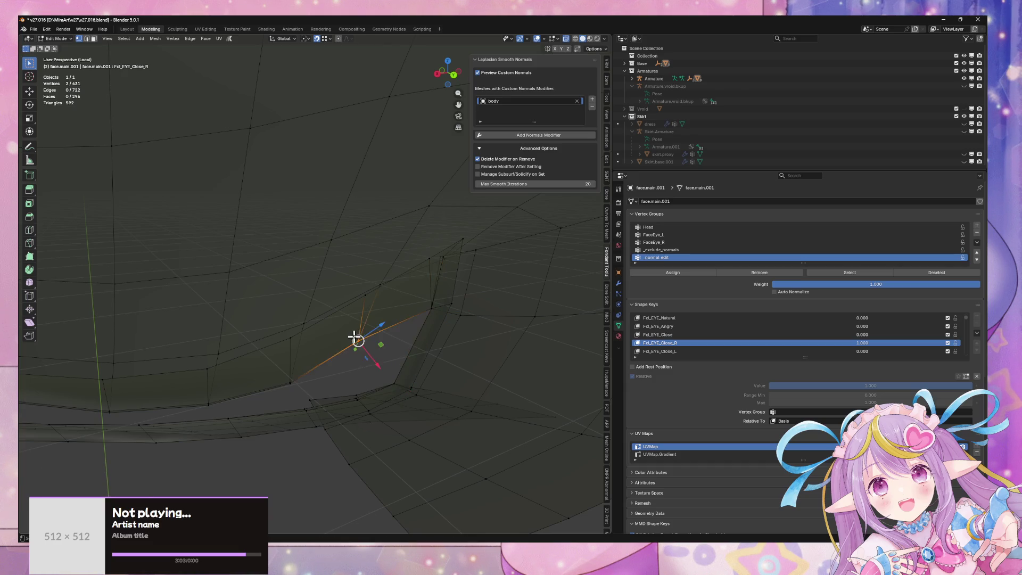
key("ctrl+z")
- Add another neighbouring vertex, collapse the selection, then undo the collapse
middle_click_drag(327, 379, 356, 384)
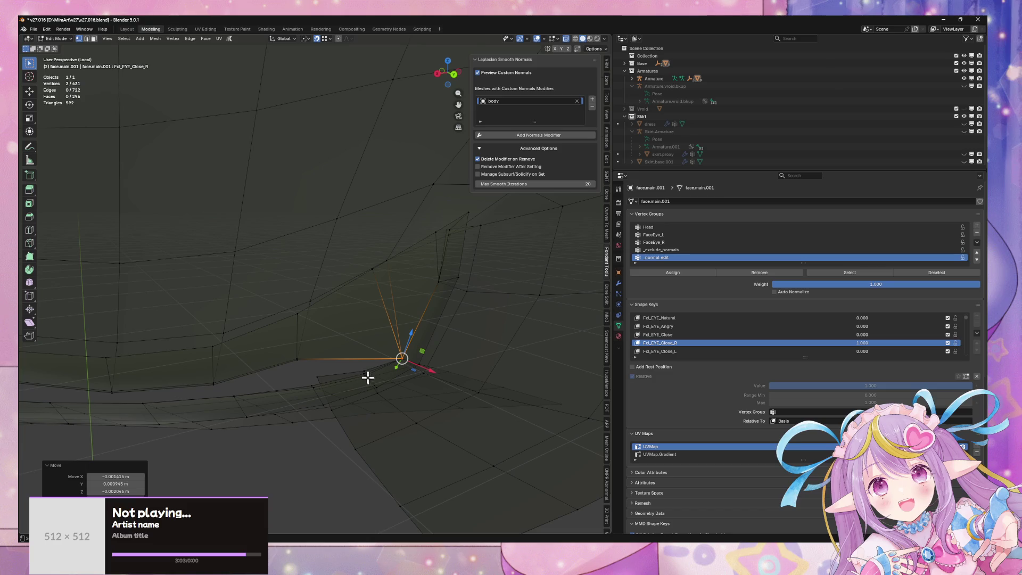
left_click(364, 372, "shift")
key("s")
key("0")
key("Return")
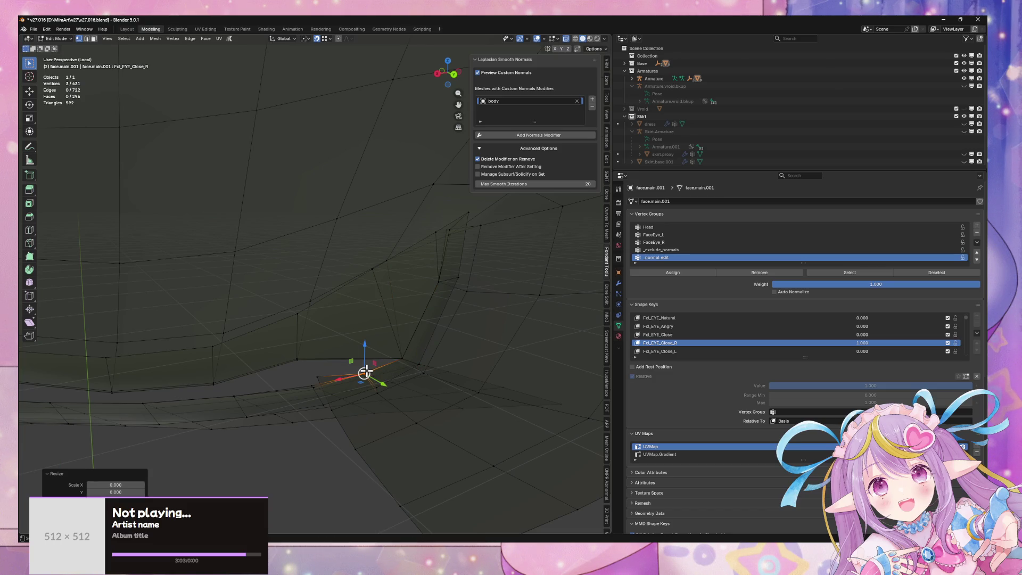
middle_click_drag(331, 383, 338, 345)
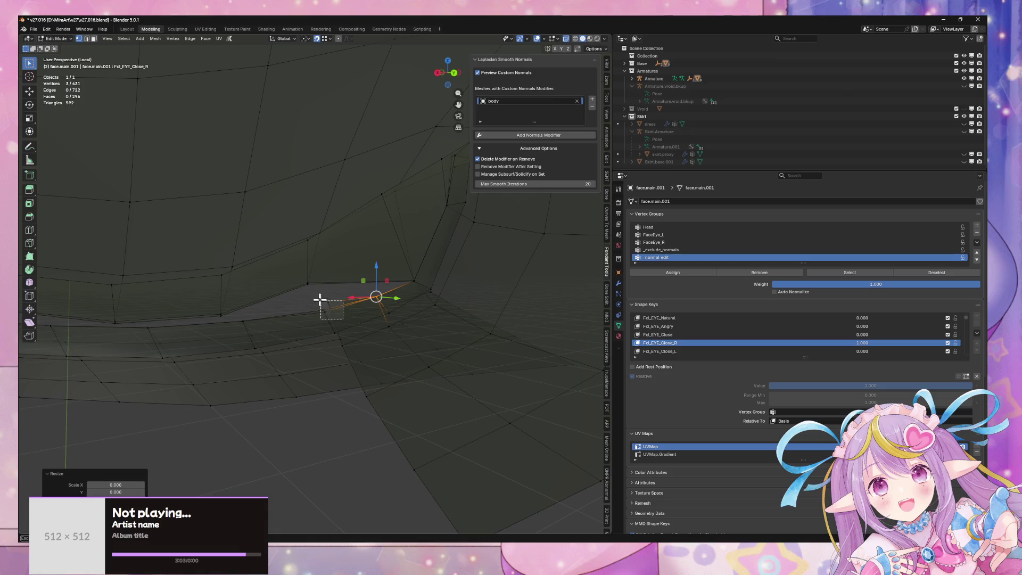
key("ctrl+z")
- Re-collapse the selected vertices, shift them up-left along the eyelid, and select the next lid pair
key("s")
key("0")
key("Return")
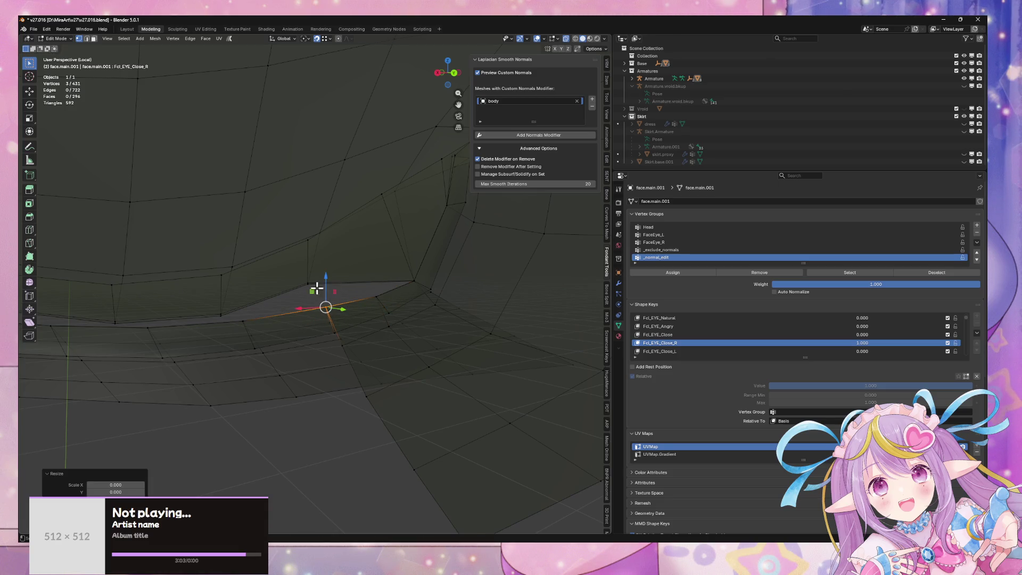
left_click_drag(316, 288, 297, 275)
key("ctrl+z")
left_click(308, 293, "shift")
- Merge the selected lid vertex pair and place it on the eyeline
key("s")
key("0")
key("Return")
mouse_move(315, 288)
left_mouse_down()
mouse_move(326, 299)
mouse_move(388, 294)
mouse_move(340, 264)
mouse_move(323, 299)
mouse_move(379, 283)
mouse_move(377, 297)
left_mouse_up()
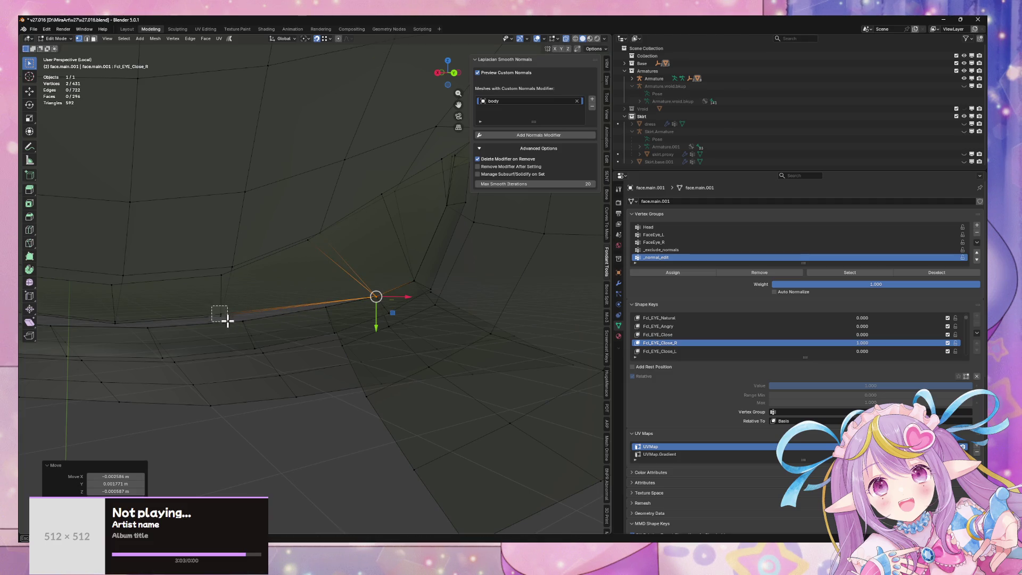
key("s")
key("0")
key("Return")
key("g")
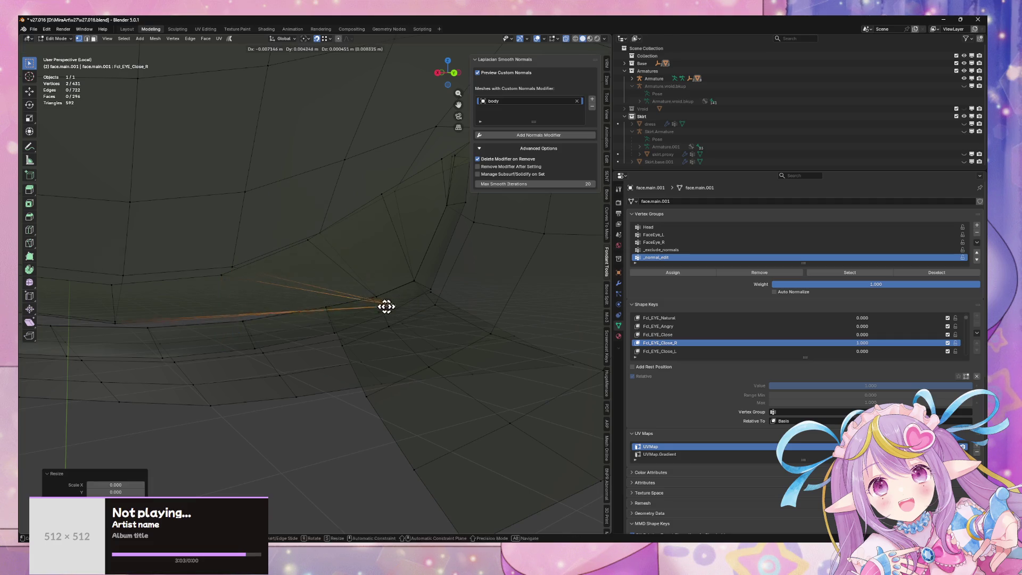
left_click(322, 307)
- Merge the next lower-lid vertex pair and move it further right along the lid
mouse_move(267, 315)
middle_mouse_down()
mouse_move(237, 309)
mouse_move(171, 328)
middle_mouse_up()
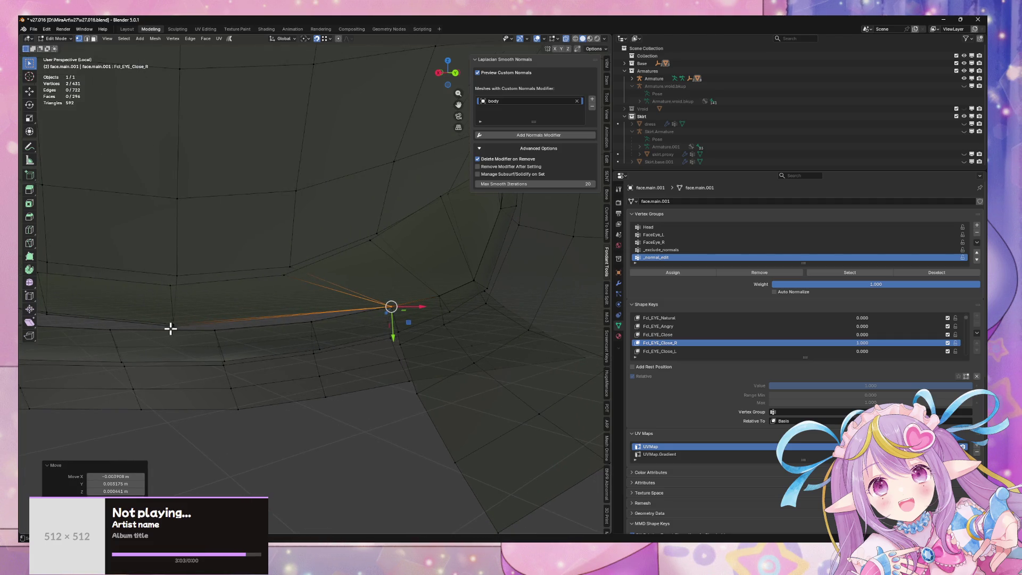
left_click(181, 330)
key("s")
key("0")
key("Return")
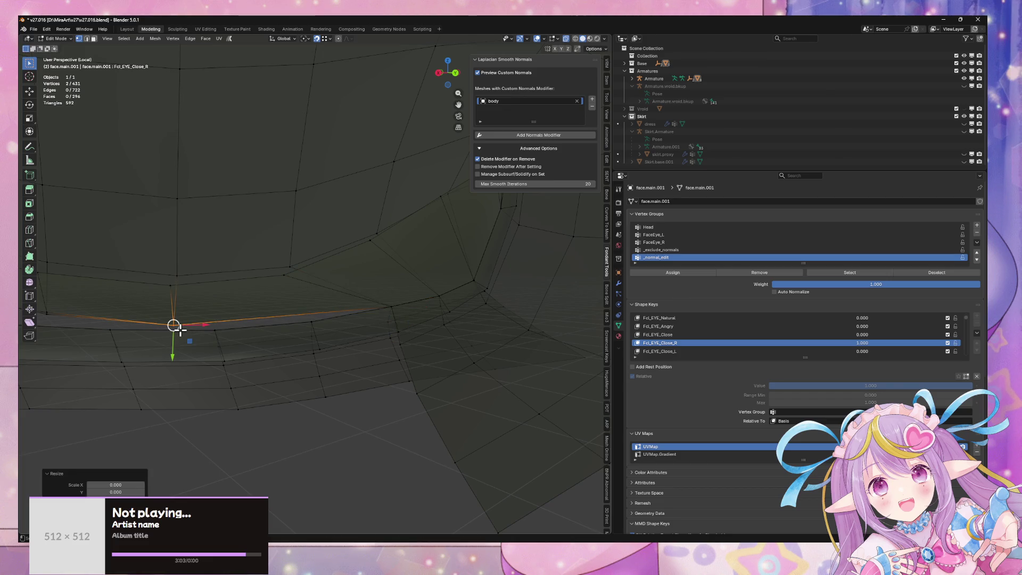
key("g")
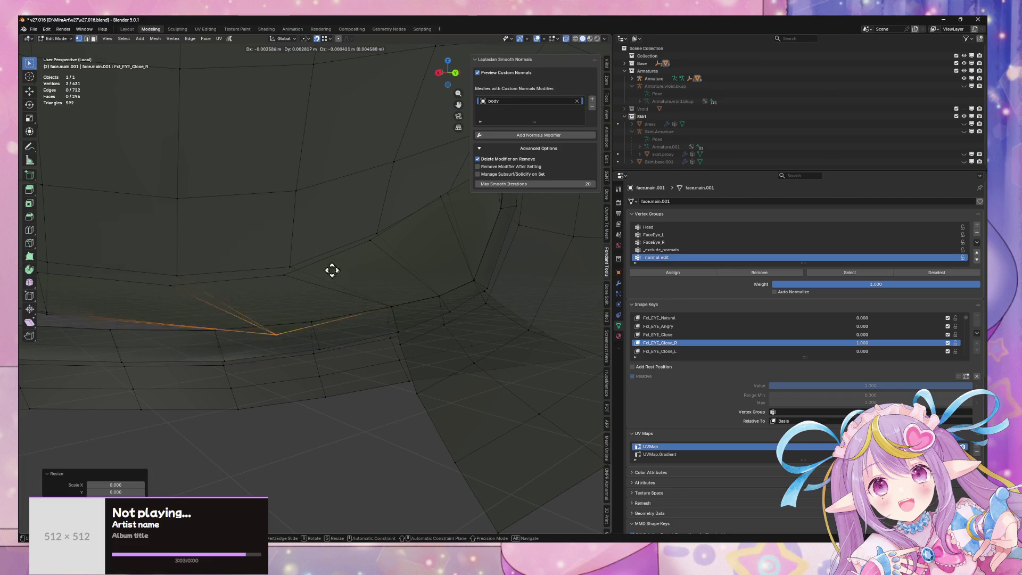
left_click(292, 307)
key("g")
left_click(315, 322)
- Try sliding a vertex left along the lower lid edge, then undo it
mouse_move(315, 321)
middle_mouse_down()
mouse_move(210, 299)
mouse_move(322, 322)
mouse_move(291, 320)
middle_mouse_up()
mouse_move(414, 343)
middle_mouse_down()
mouse_move(392, 338)
mouse_move(413, 326)
mouse_move(398, 346)
middle_mouse_up()
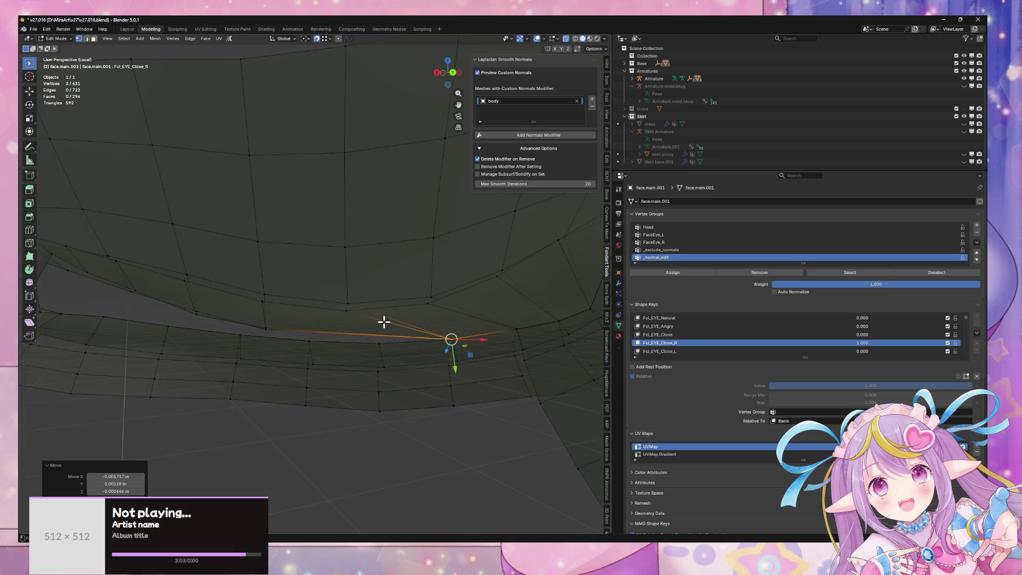
key("g")
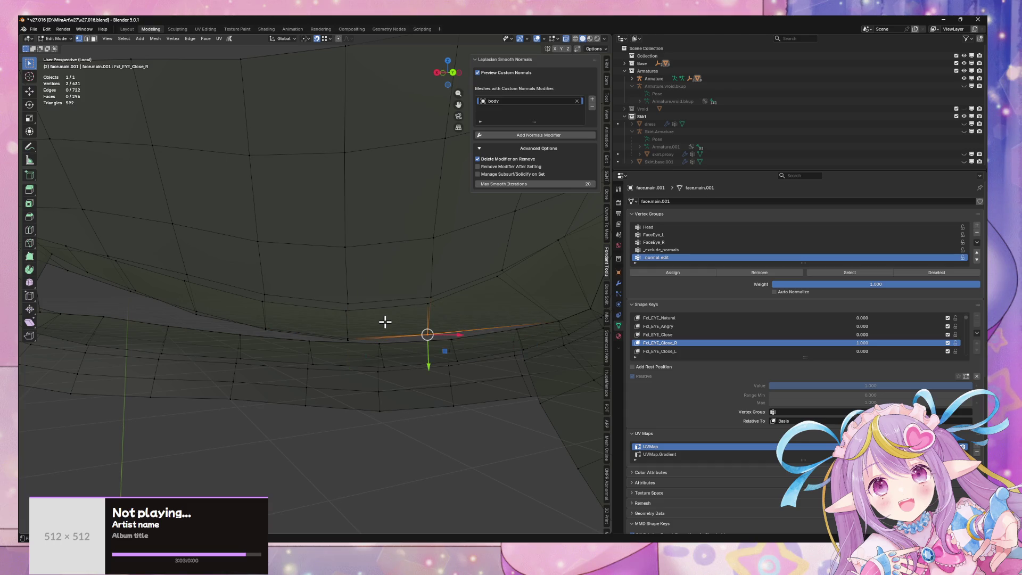
key("g")
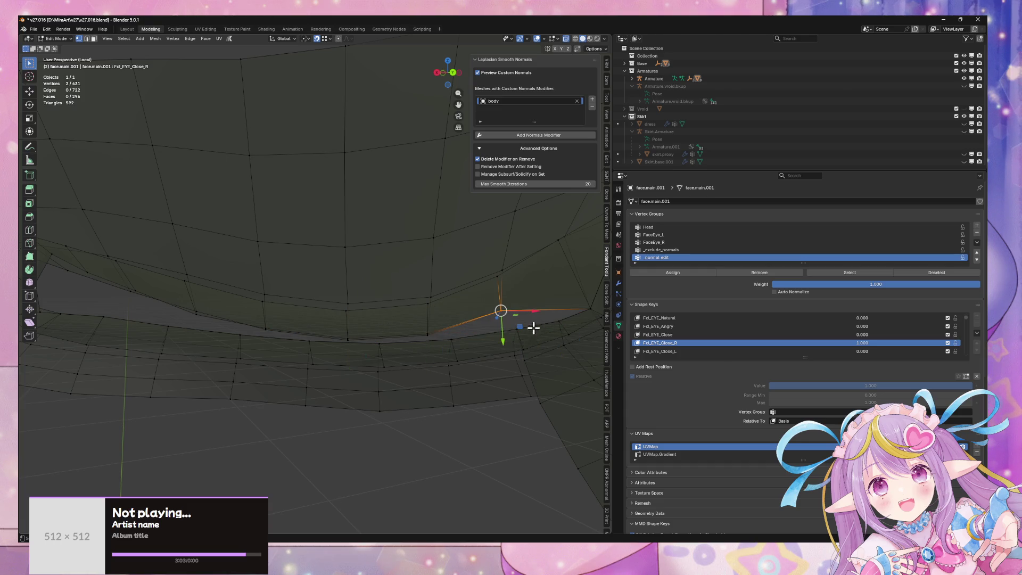
left_click_drag(533, 329, 451, 327)
key("ctrl+z")
key("ctrl+z")
key("ctrl+z")
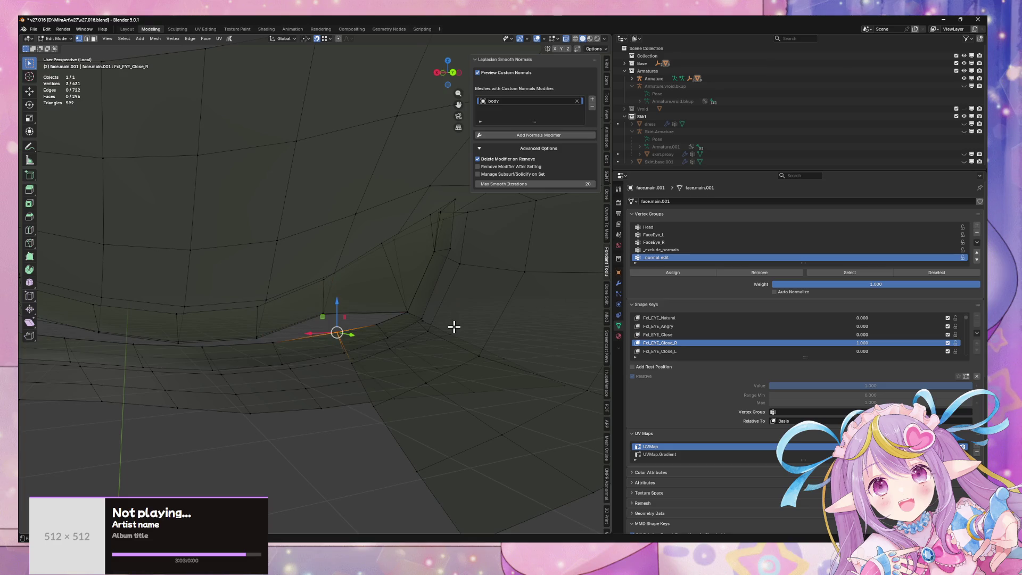
scroll(468, 327, "down", 5)
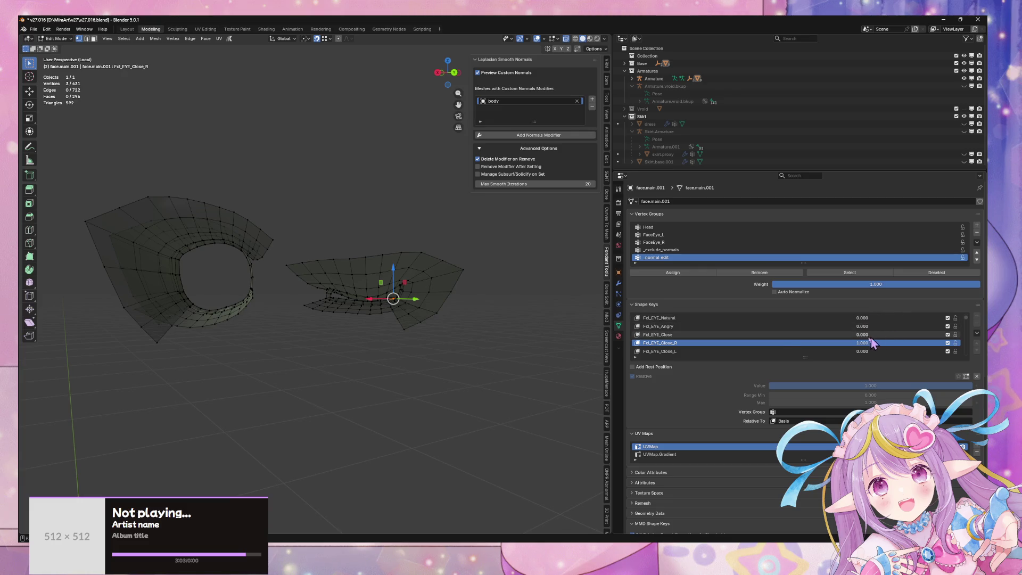
- Switch to the Fcl_EYE_Close shape key and collapse the selected eyelid vertices to a point
left_click(727, 335)
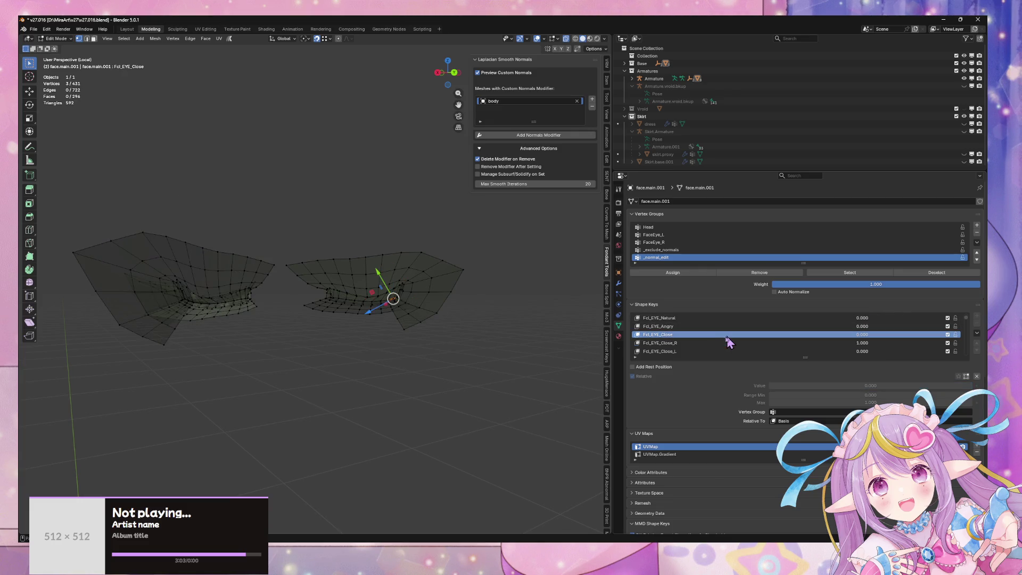
scroll(410, 309, "up", 4)
scroll(410, 309, "up", 5)
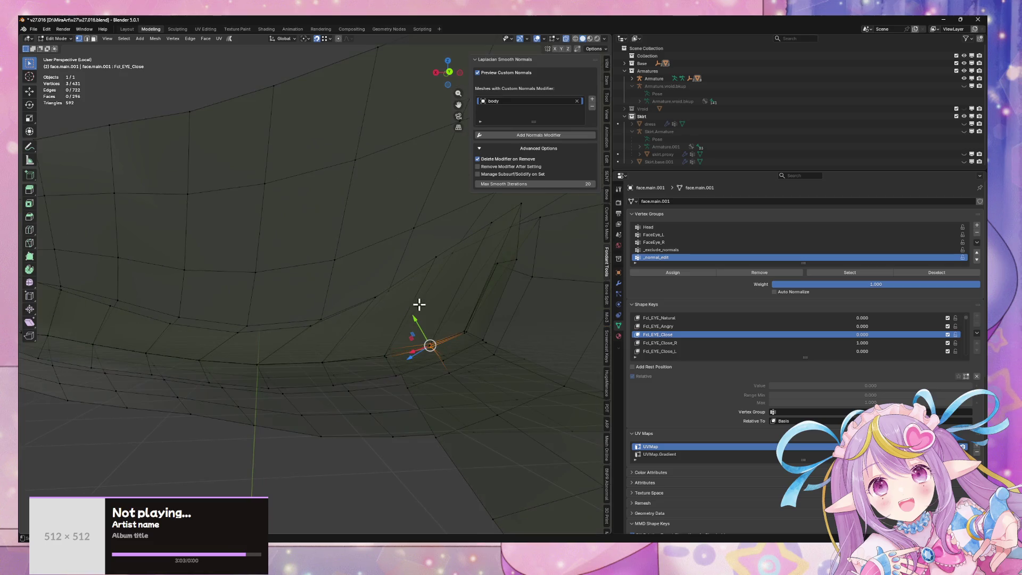
scroll(477, 311, "up", 4)
scroll(478, 310, "down", 6)
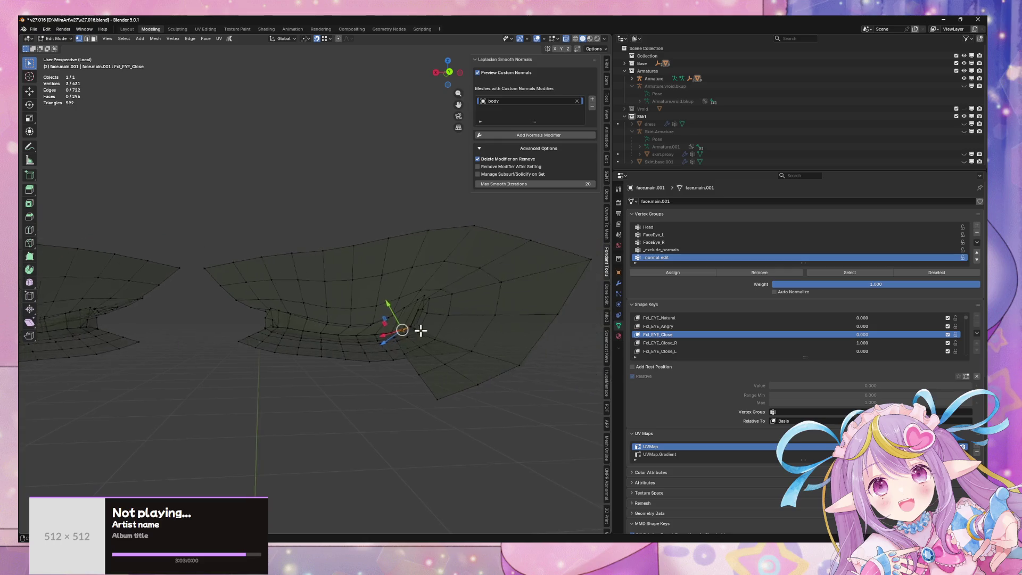
scroll(469, 338, "up", 3)
key("s")
key("0")
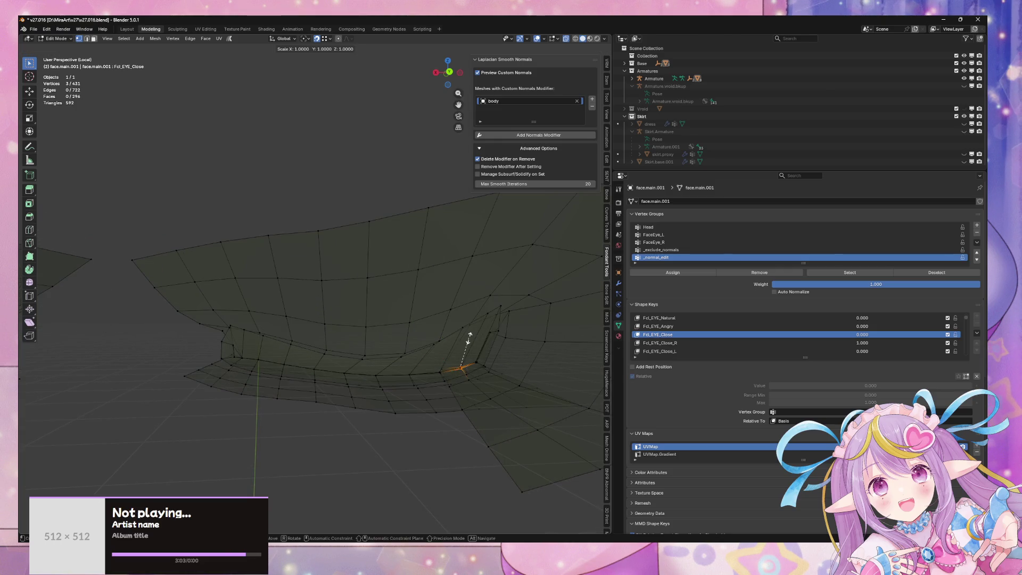
key("Return")
- Box-select the eyelid-corner vertices and collapse them together with scale 0
scroll(426, 331, "up", 3)
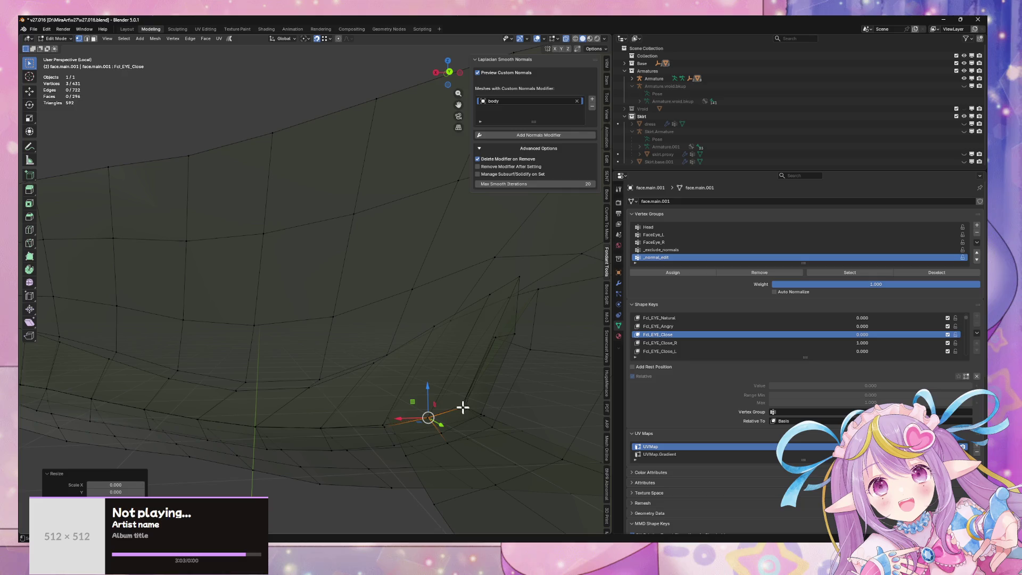
left_click_drag(459, 401, 466, 410)
key("s")
key("0")
key("Return")
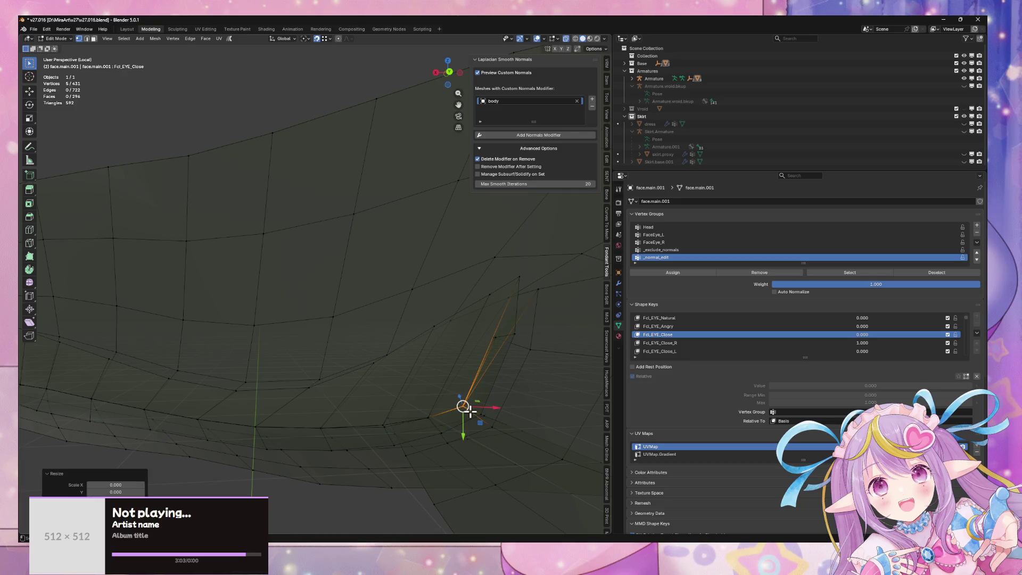
mouse_move(390, 432)
middle_mouse_down()
mouse_move(436, 379)
mouse_move(427, 370)
middle_mouse_up()
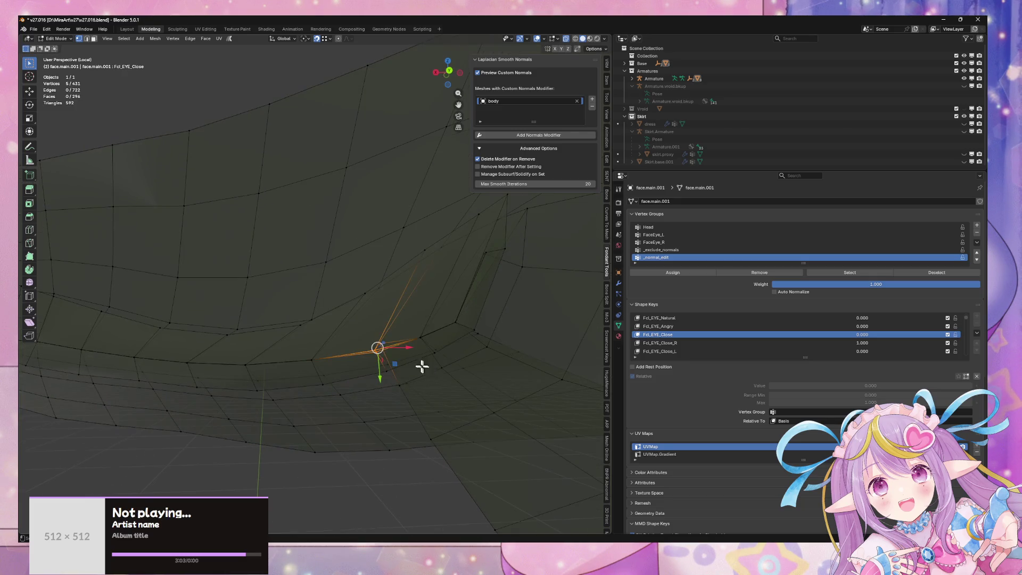
key("s")
key("0")
key("Return")
- Select two corner vertices, check Fcl_EYE_Close_R, and step through undo history to restore the selection
middle_click_drag(488, 274, 513, 416)
left_click(460, 389)
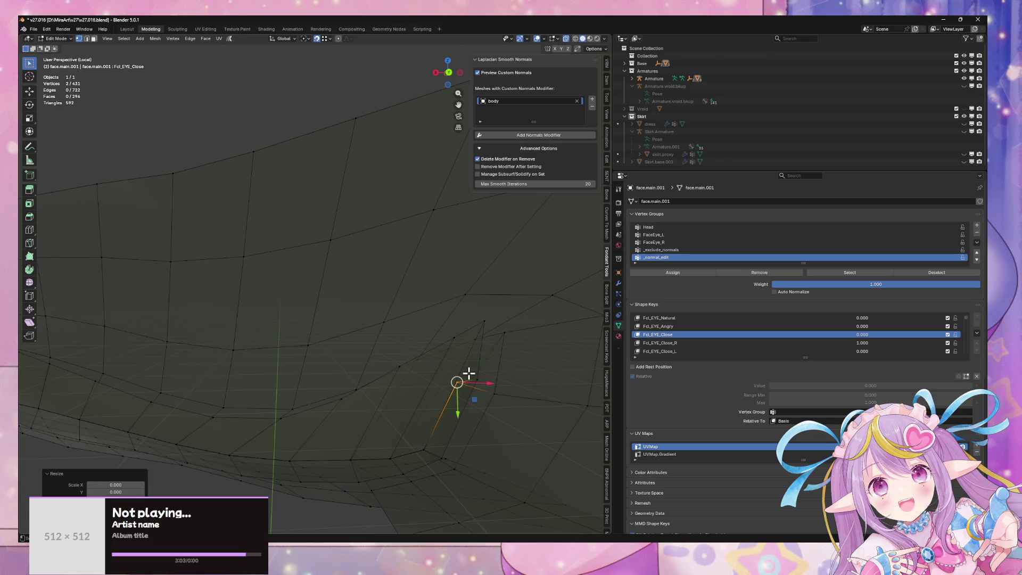
left_click(520, 371, "shift")
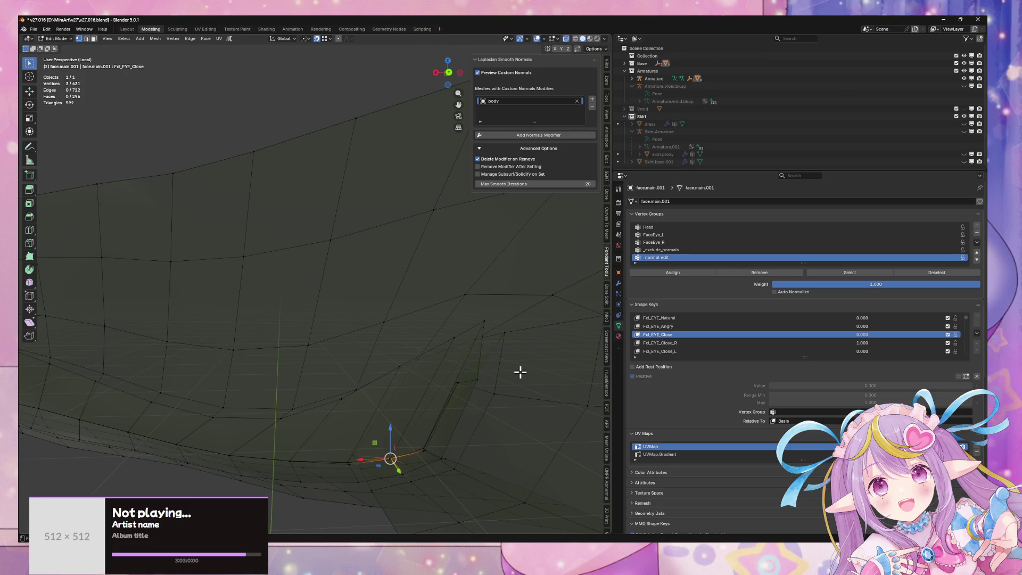
key("Down")
key("ctrl+z")
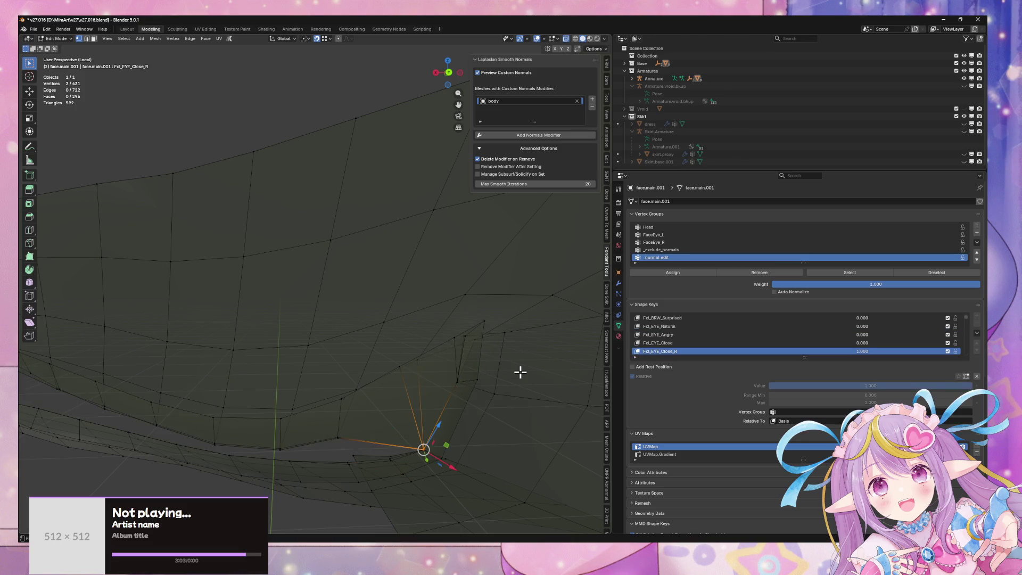
key("ctrl+z")
key("ctrl+z")
key("ctrl+z")
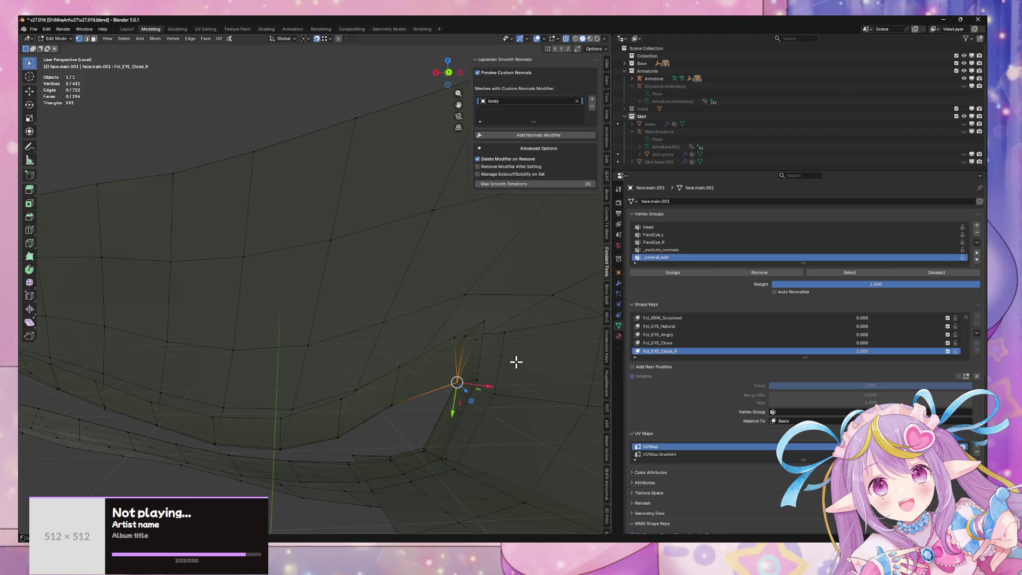
key("ctrl+z")
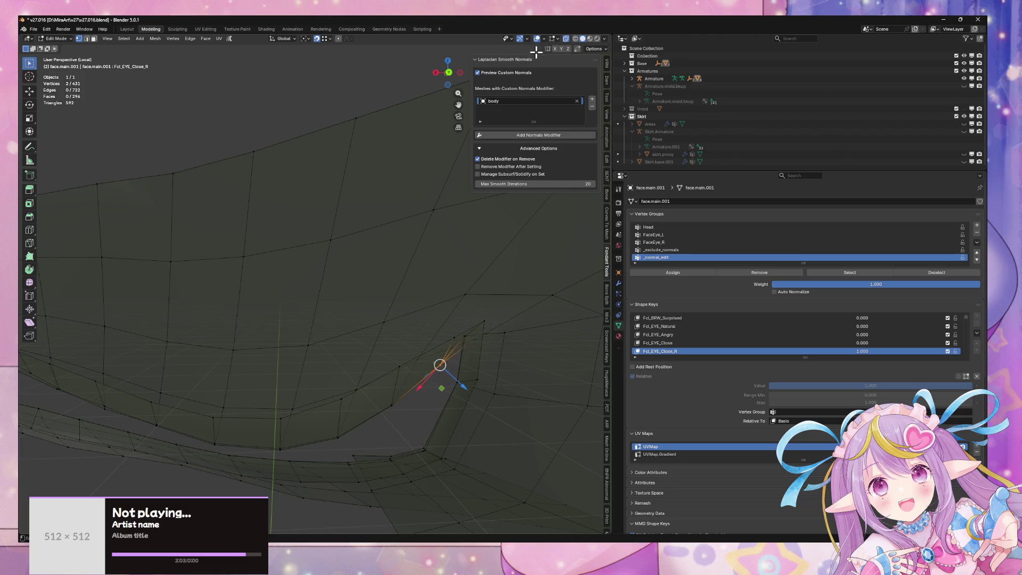
key("ctrl+z")
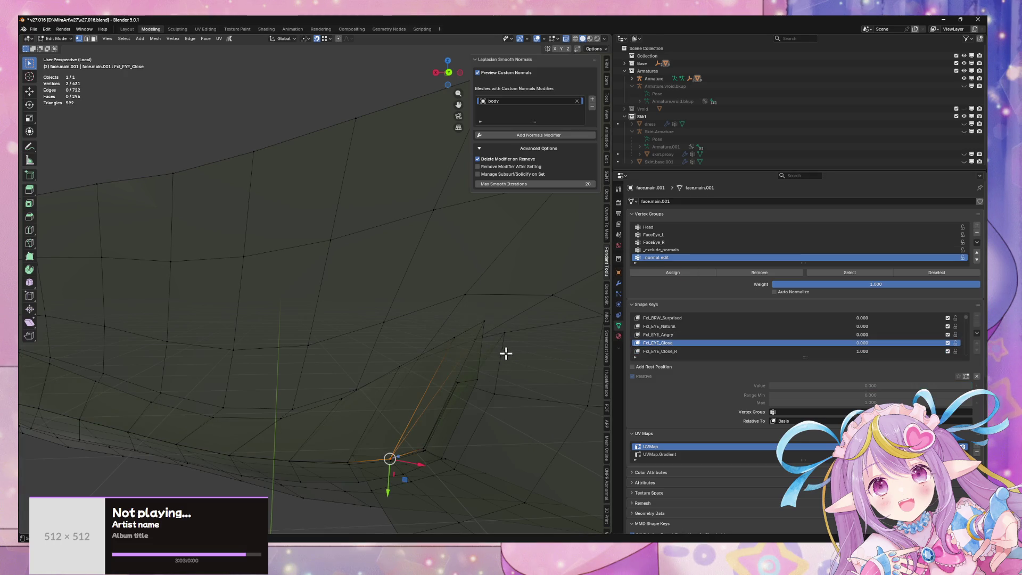
key("ctrl+z")
key("ctrl+z")
key("ctrl+z")
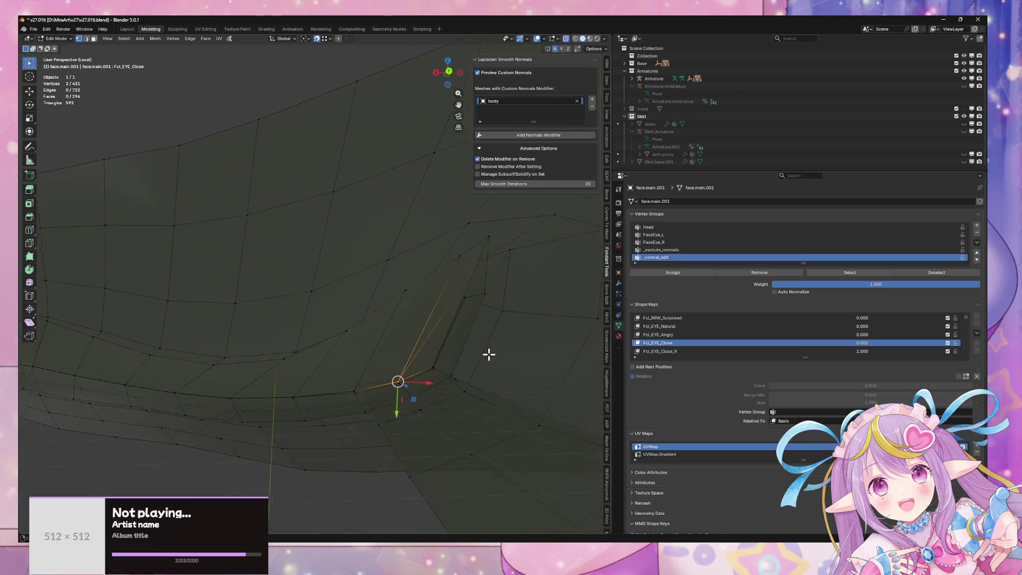
key("ctrl+z")
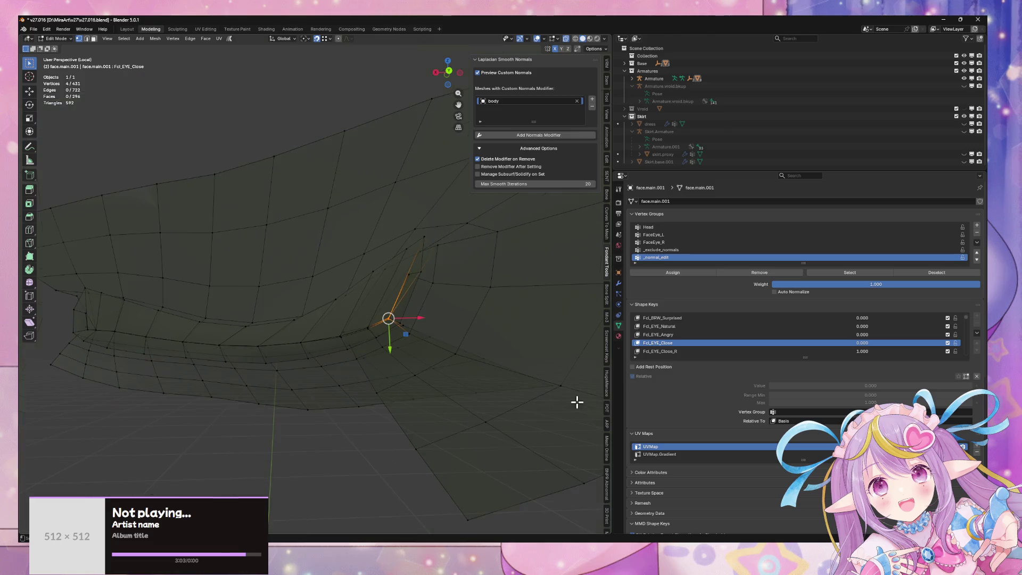
- Add another eyelid vertex to the selection and collapse it onto the closed eyeline
mouse_move(480, 396)
middle_mouse_down()
mouse_move(512, 422)
mouse_move(447, 362)
middle_mouse_up()
scroll(447, 362, "up", 5)
scroll(446, 362, "down", 3)
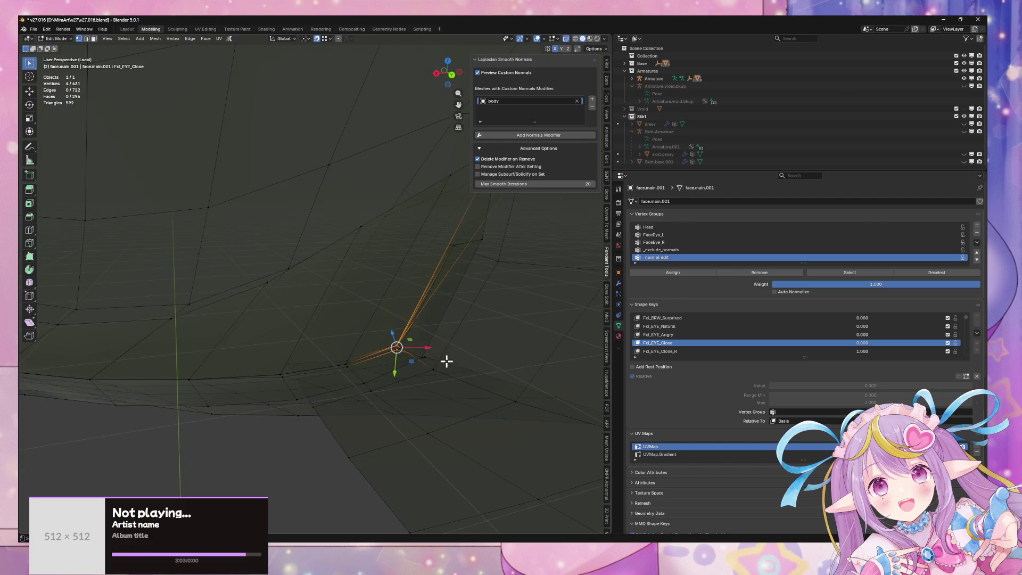
left_click(390, 343, "shift")
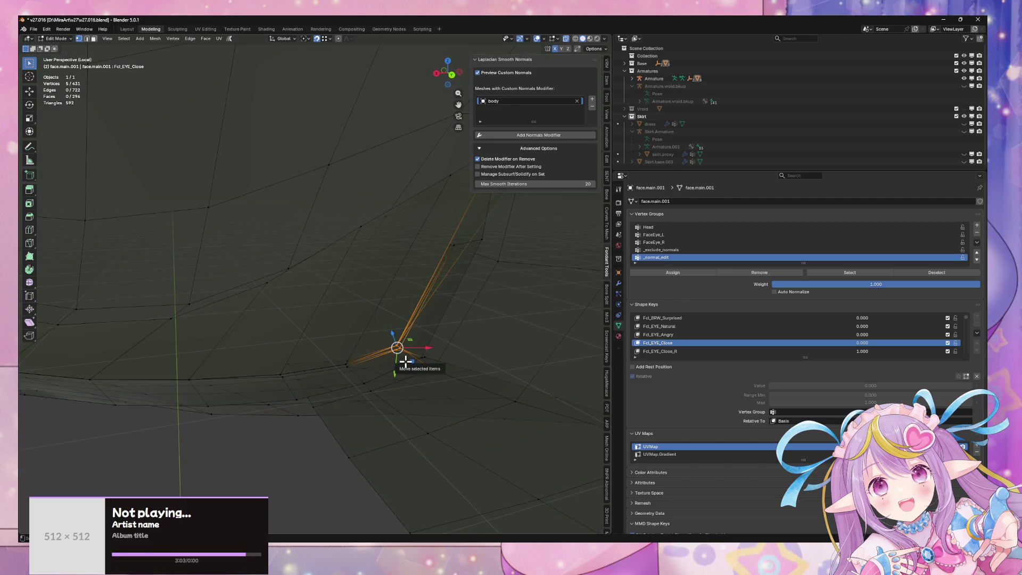
key("s")
key("0")
key("Return")
mouse_move(345, 362)
middle_mouse_down()
mouse_move(378, 354)
mouse_move(379, 338)
middle_mouse_up()
key("s")
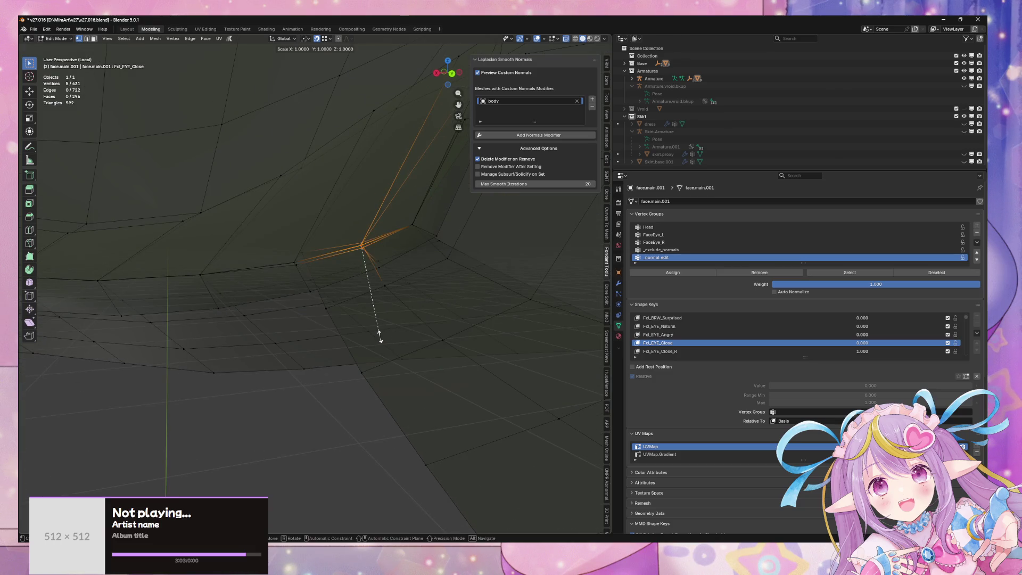
key("0")
key("Return")
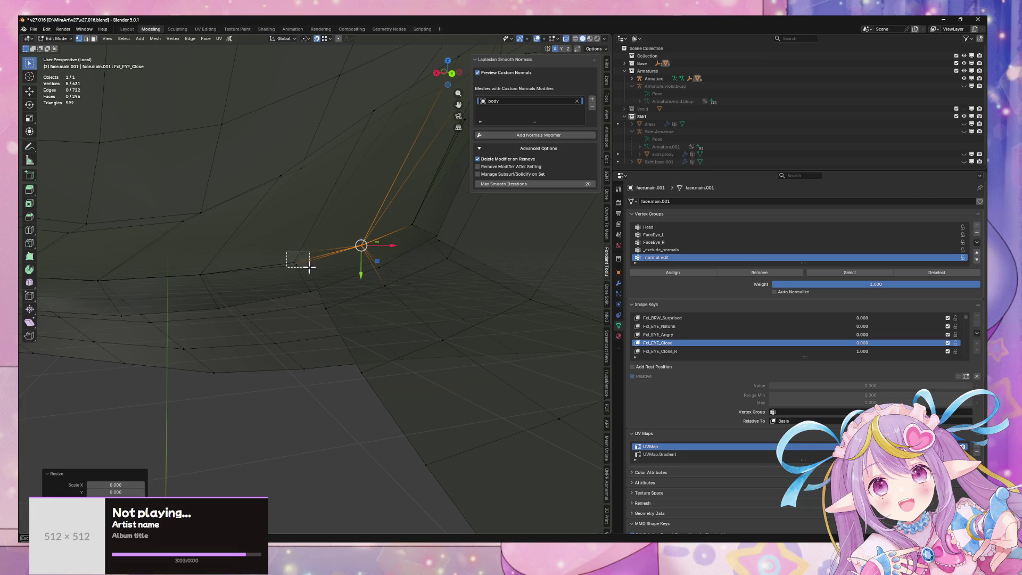
- Select a single vertex at the eyelid's outer corner
left_click_drag(309, 267, 309, 267)
mouse_move(304, 252)
middle_mouse_down()
mouse_move(304, 274)
mouse_move(366, 253)
middle_mouse_up()
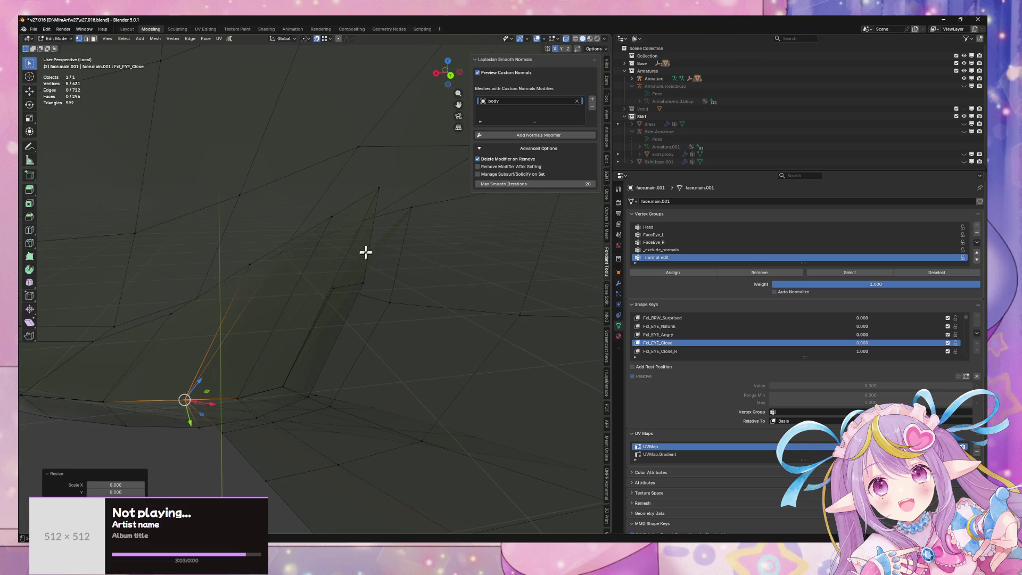
left_click(337, 291)
mouse_move(394, 307)
middle_mouse_down()
mouse_move(429, 322)
mouse_move(356, 346)
mouse_move(368, 351)
middle_mouse_up()
scroll(323, 363, "down", 5)
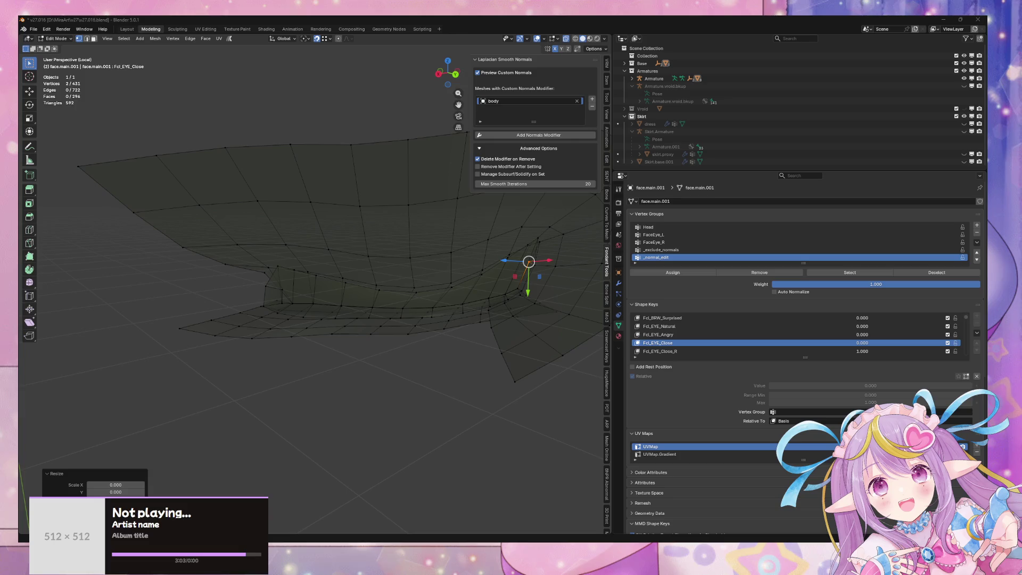
mouse_move(294, 323)
middle_mouse_down()
mouse_move(520, 278)
mouse_move(511, 292)
mouse_move(375, 288)
mouse_move(300, 298)
mouse_move(335, 296)
middle_mouse_up()
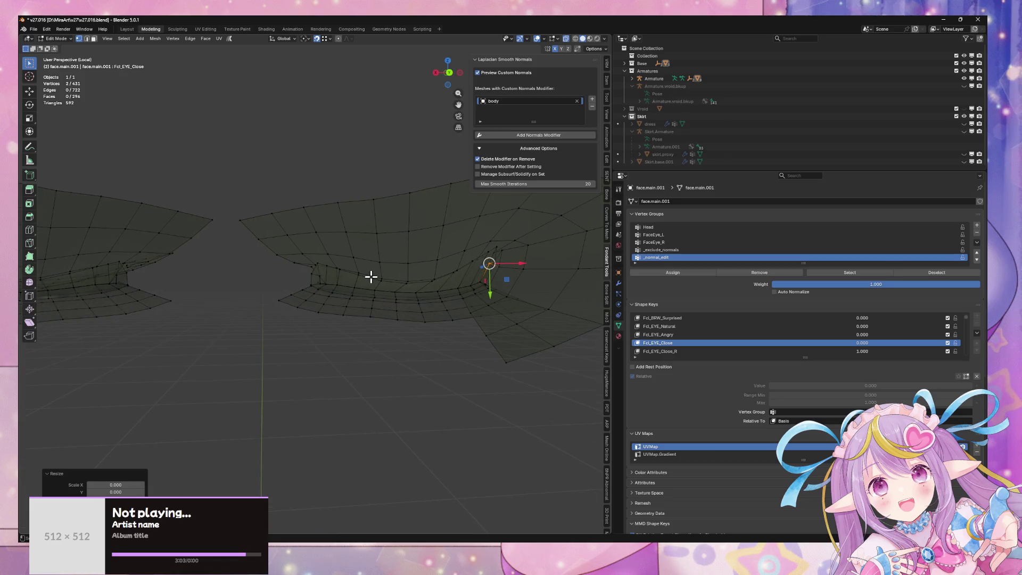
scroll(298, 305, "up", 3)
scroll(308, 303, "down", 4)
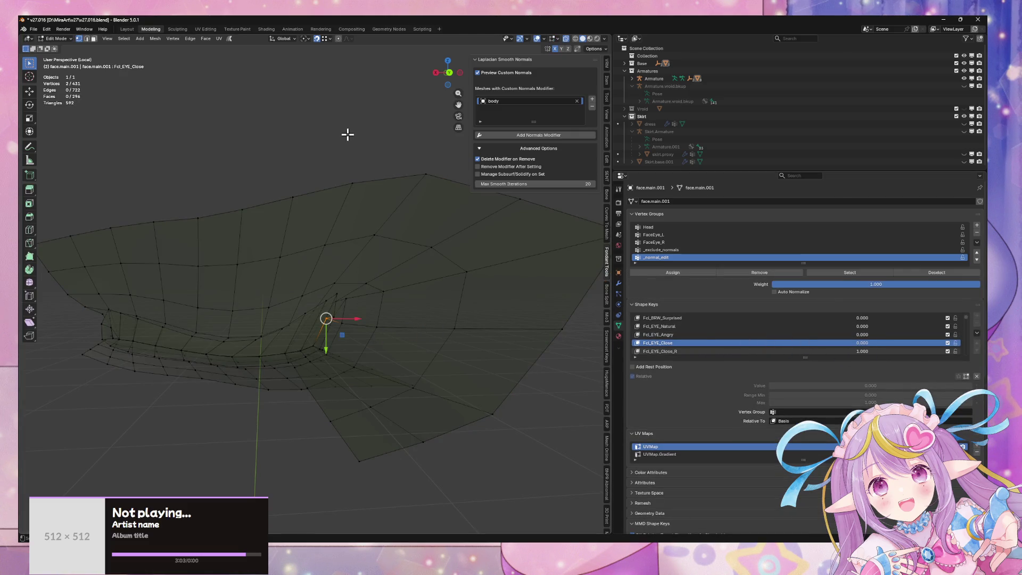
key("Tab")
key("Tab")
scroll(366, 345, "up", 2)
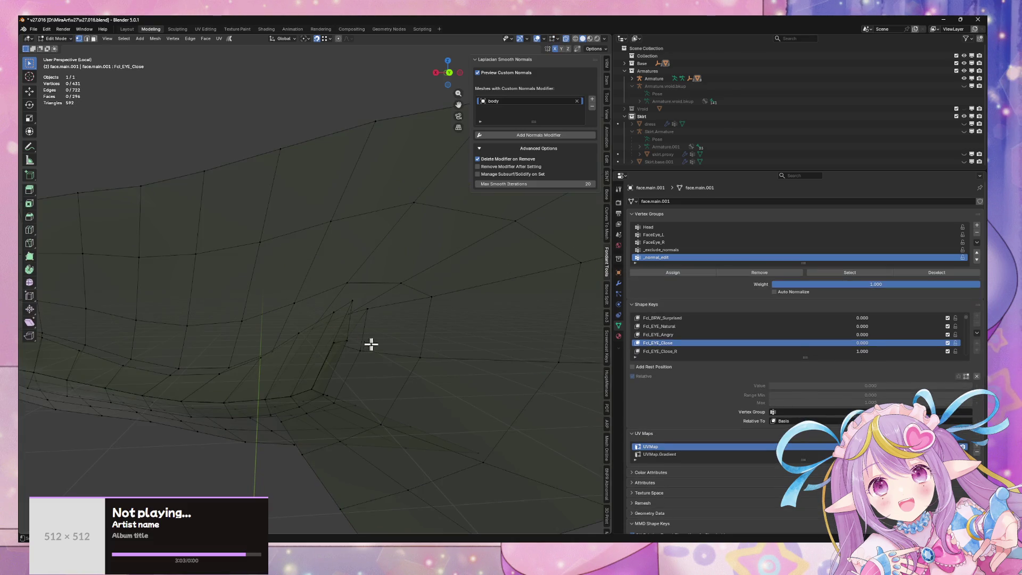
scroll(436, 368, "up", 2)
scroll(456, 331, "down", 3)
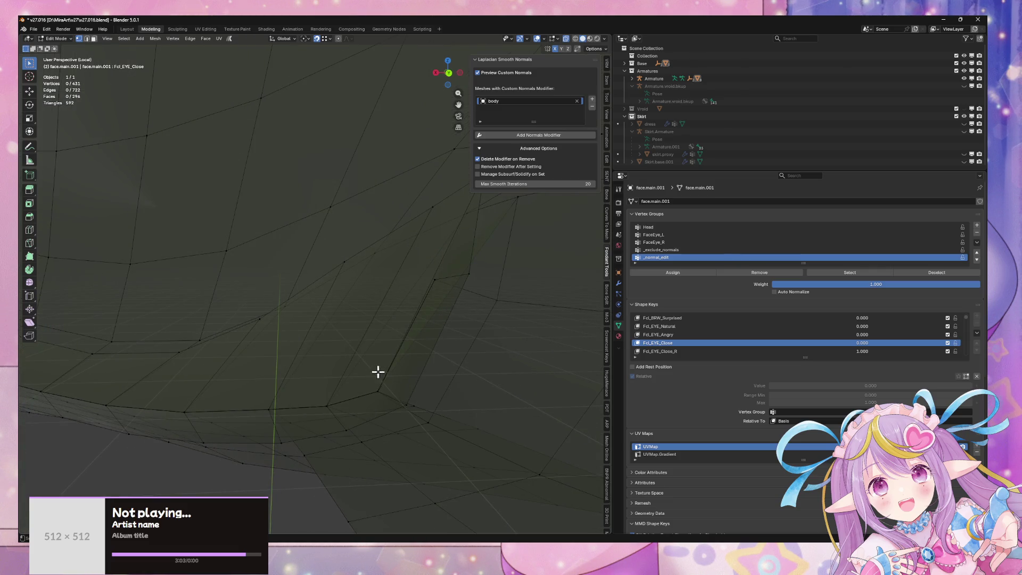
left_click_drag(387, 397, 386, 397)
left_click(660, 352)
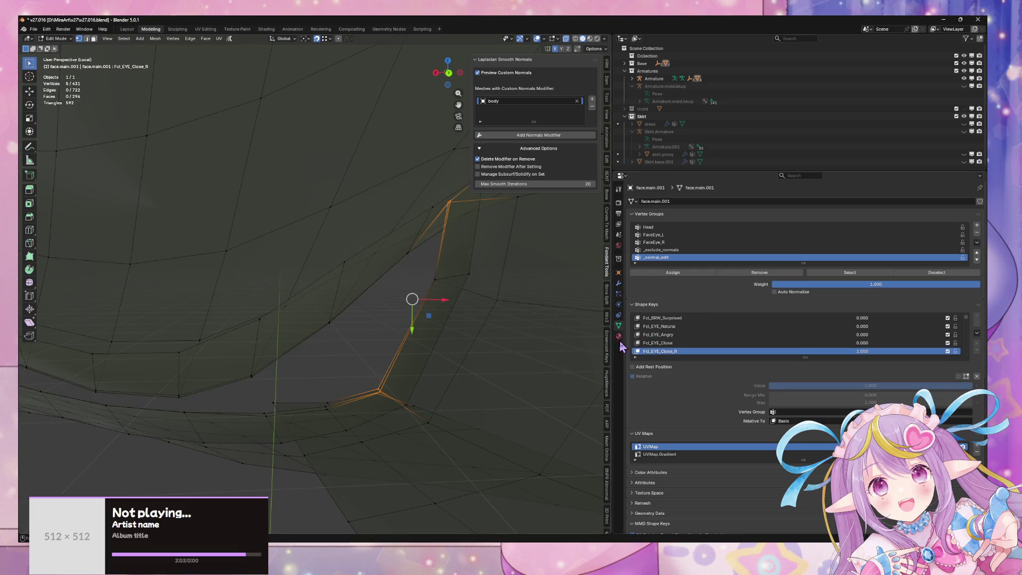
- Compare the Fcl_EYE_Close and Fcl_EYE_Close_R eye shapes, toggling the last edit with undo/redo
left_click(660, 343)
left_click(666, 351)
left_click(666, 343)
left_click(666, 352)
left_click(667, 343)
left_click(666, 352)
key("ctrl+z")
key("ctrl+shift+z")
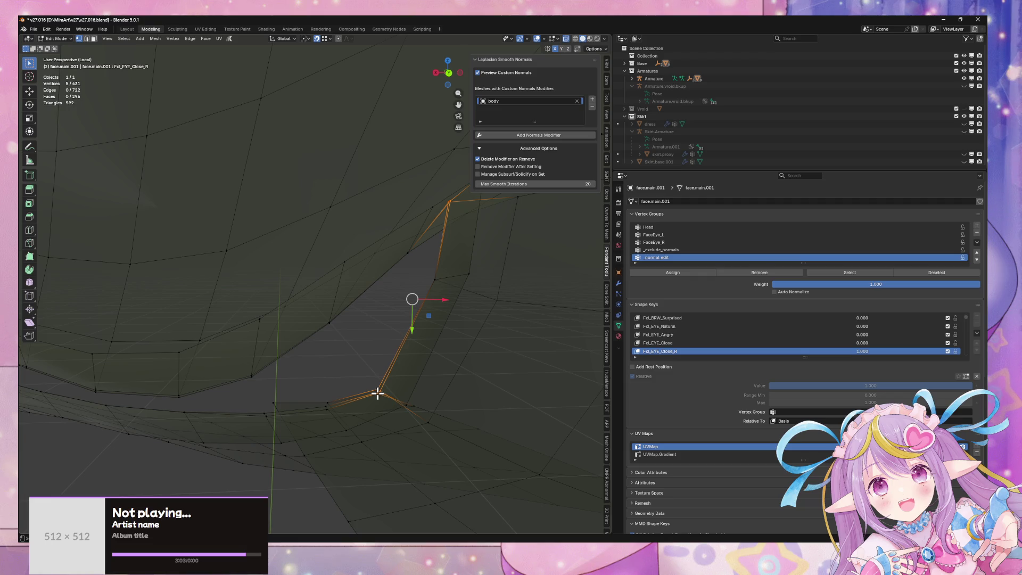
left_click(668, 343)
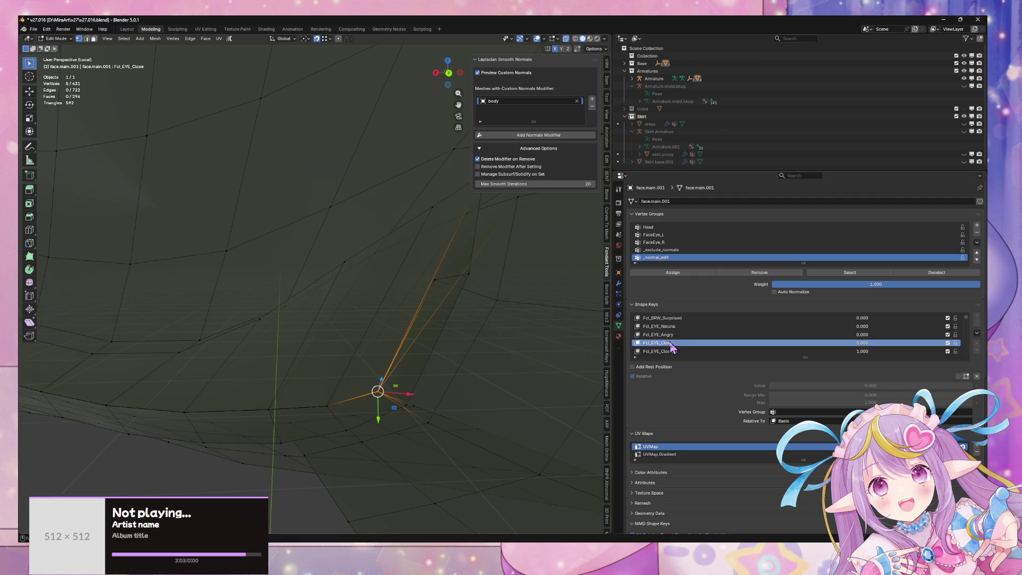
key("ctrl+z")
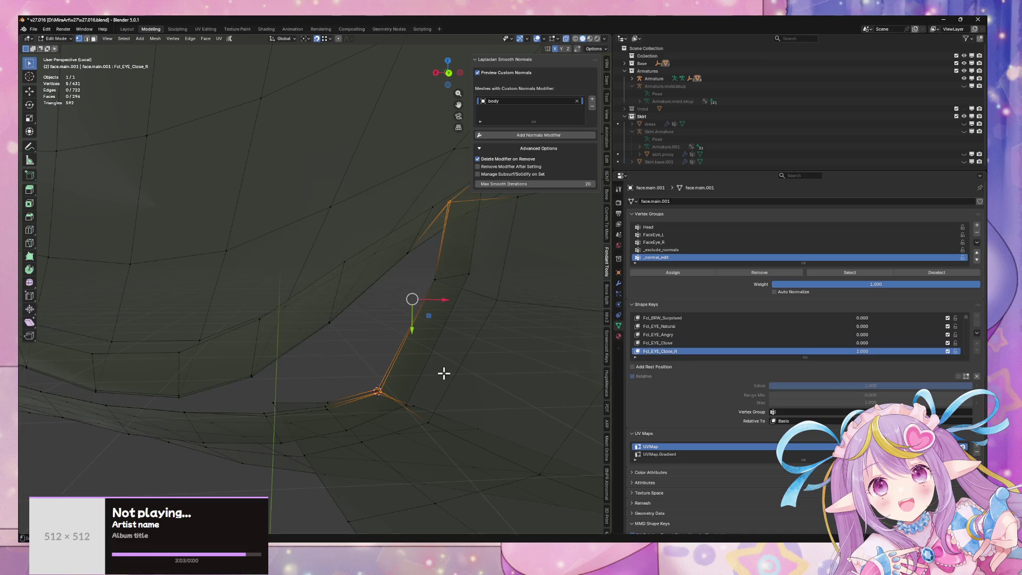
- Set the pivot to Active Element and trial-scale the selection to 0, then undo it
left_click(304, 39)
left_click(319, 86)
key("s")
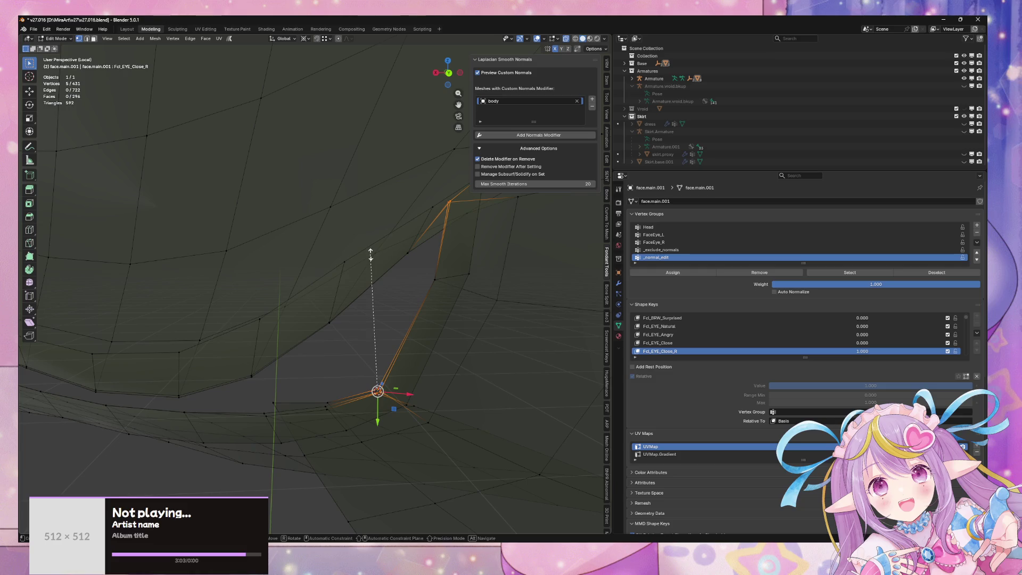
key("0")
key("Return")
key("ctrl+z")
key("ctrl+z")
key("ctrl+z")
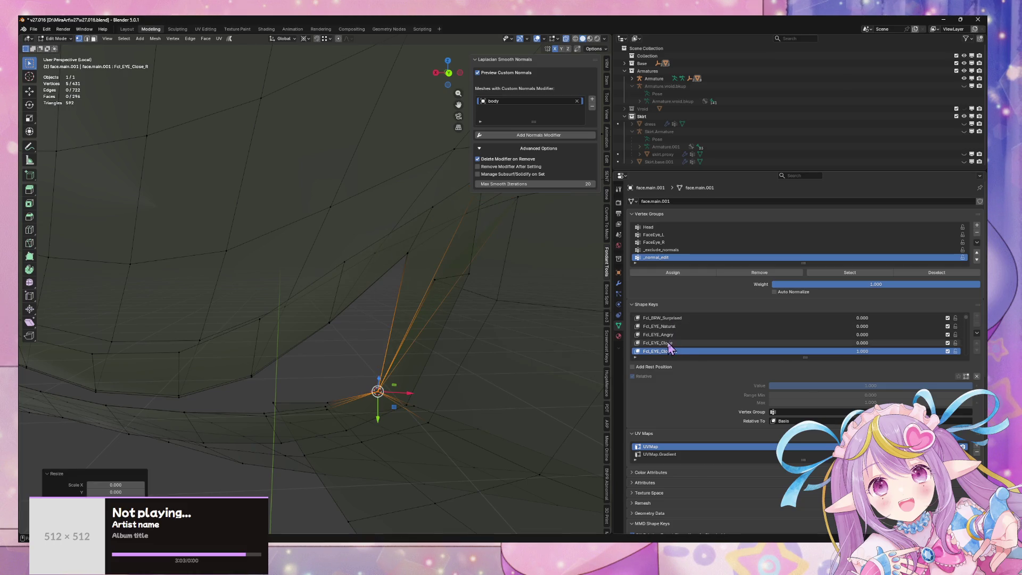
- Box-select the eyelid vertices, snap them to the active vertex, and try scaling to 0 on Fcl_EYE_Close_R before undoing
left_click_drag(342, 414, 343, 410)
key("shift+s")
left_click(404, 377)
left_click(660, 352)
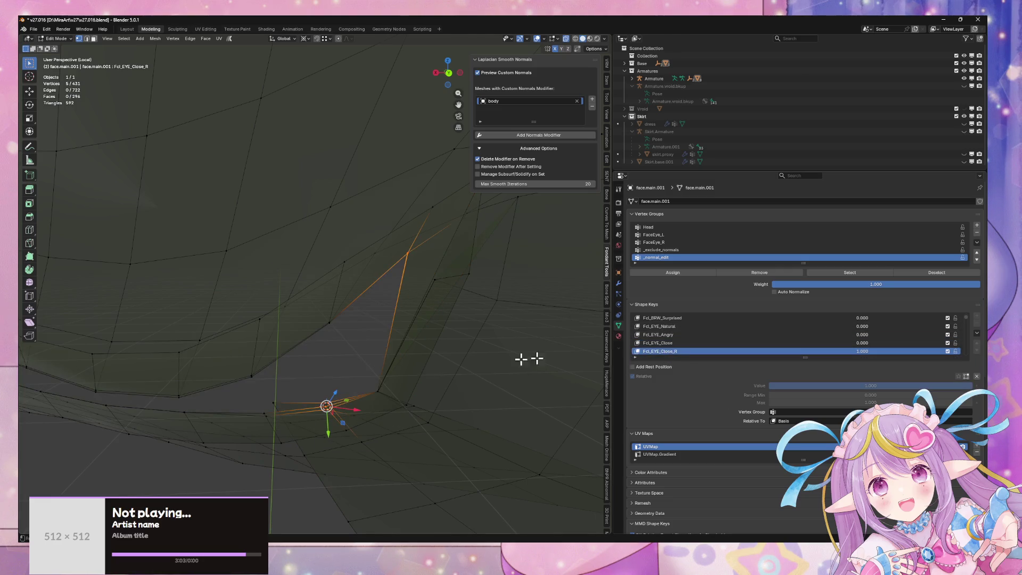
key("s")
key("0")
key("Return")
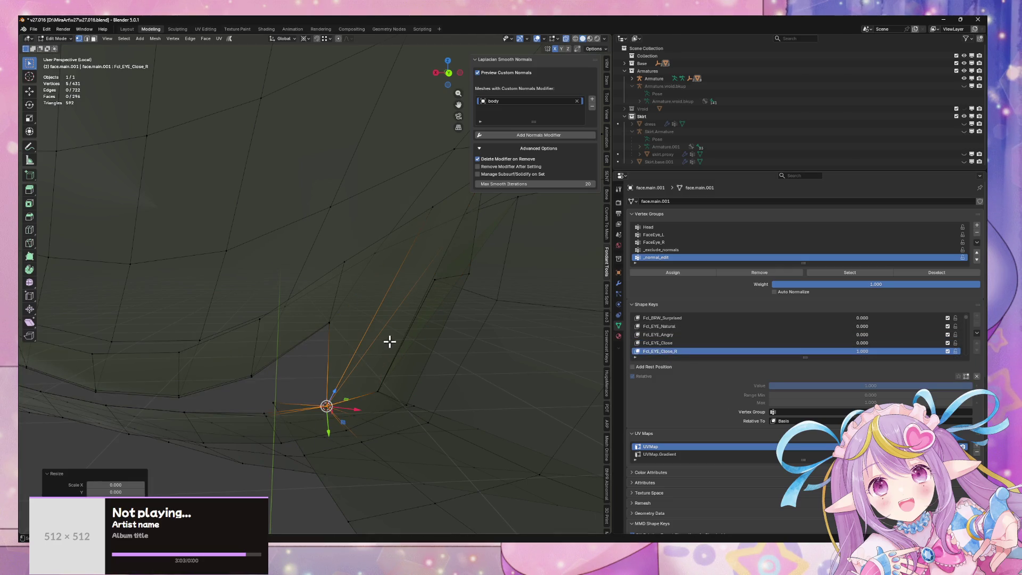
middle_click_drag(424, 370, 428, 367)
key("ctrl+z")
key("ctrl+z")
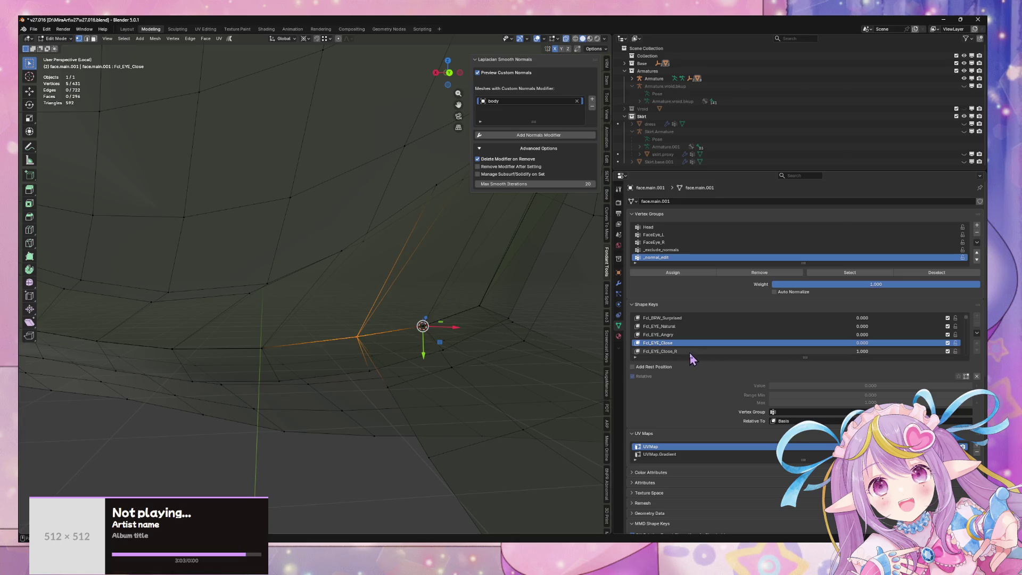
- On Fcl_EYE_Close_R, scale the selected eyelid vertices to 0 excluding Z, checking against Fcl_EYE_Close
left_click(645, 351)
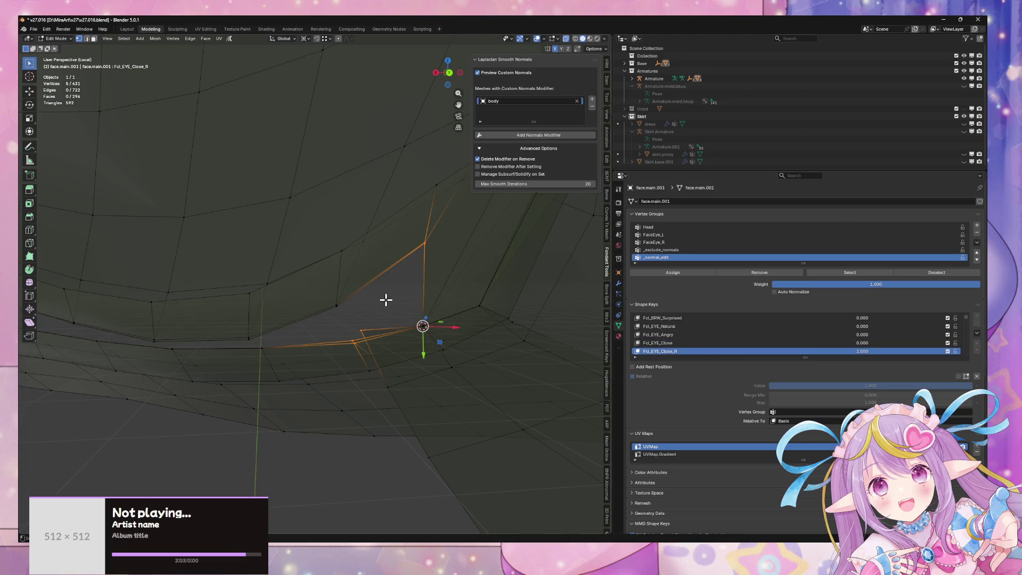
left_click(660, 343)
left_click(665, 351)
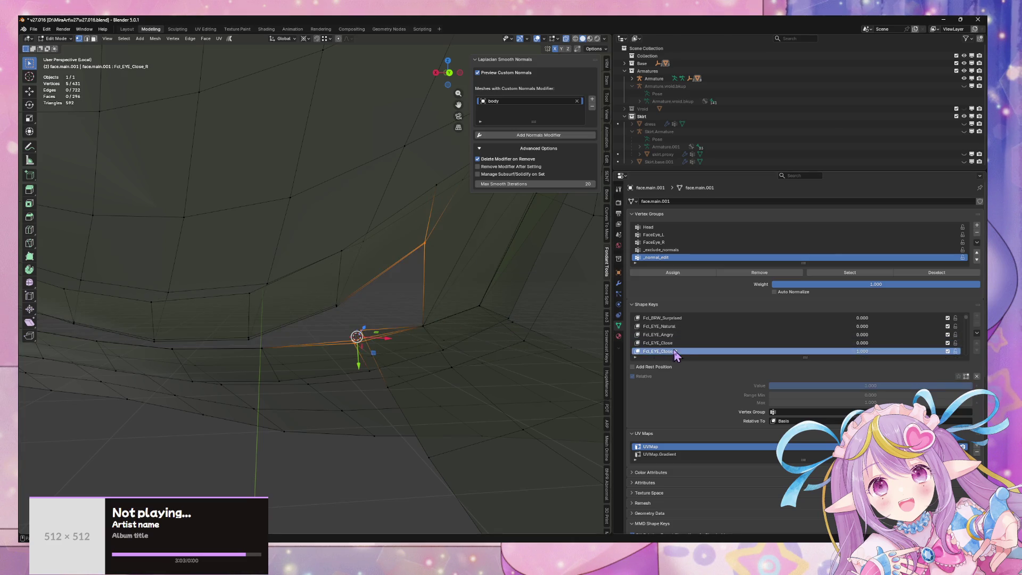
key("s")
key("shift+z")
key("0")
key("Return")
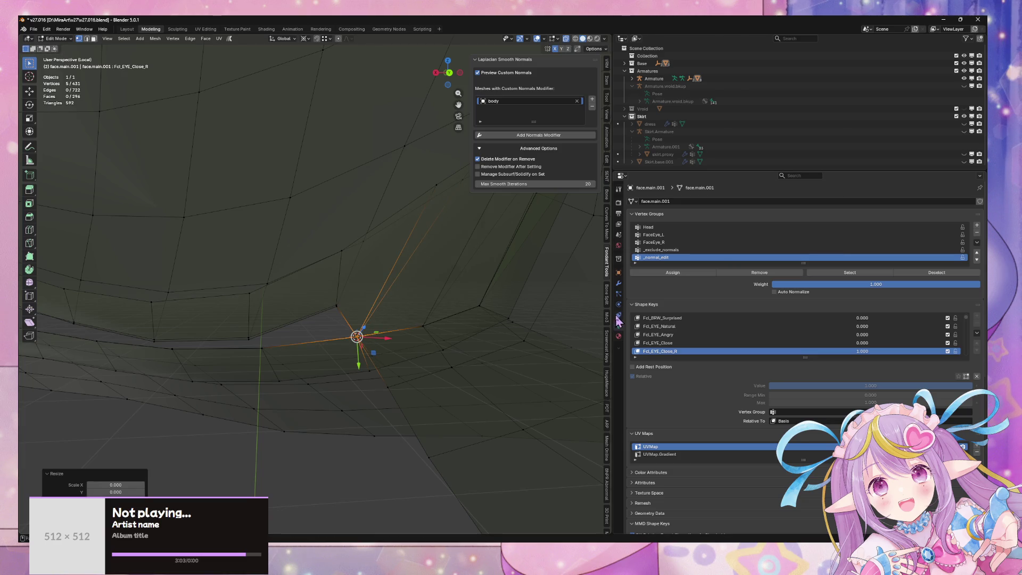
left_click(661, 343)
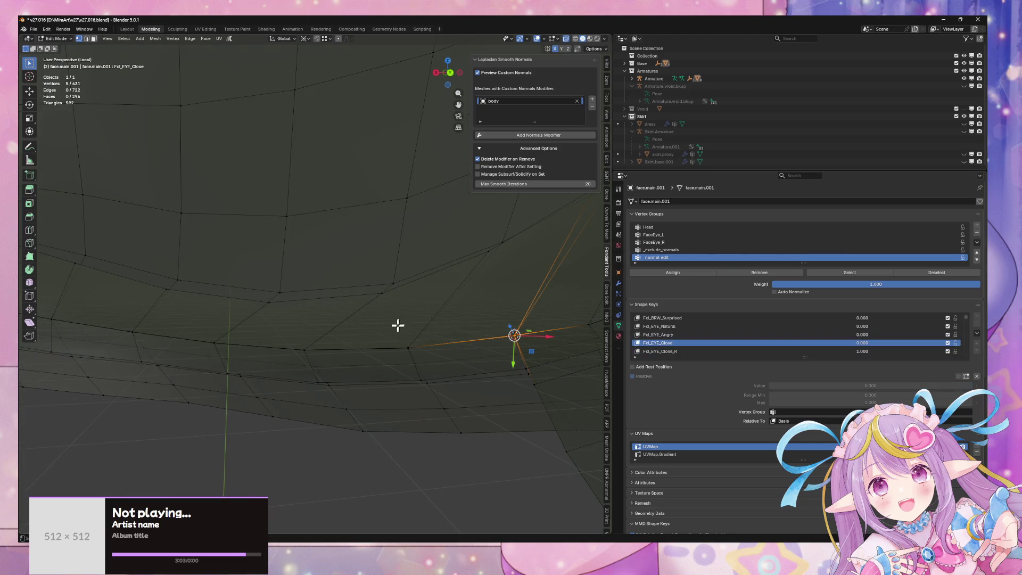
- Select four eyelid vertices and scale them to 0 excluding Z on Fcl_EYE_Close_R
left_click_drag(418, 356, 418, 358)
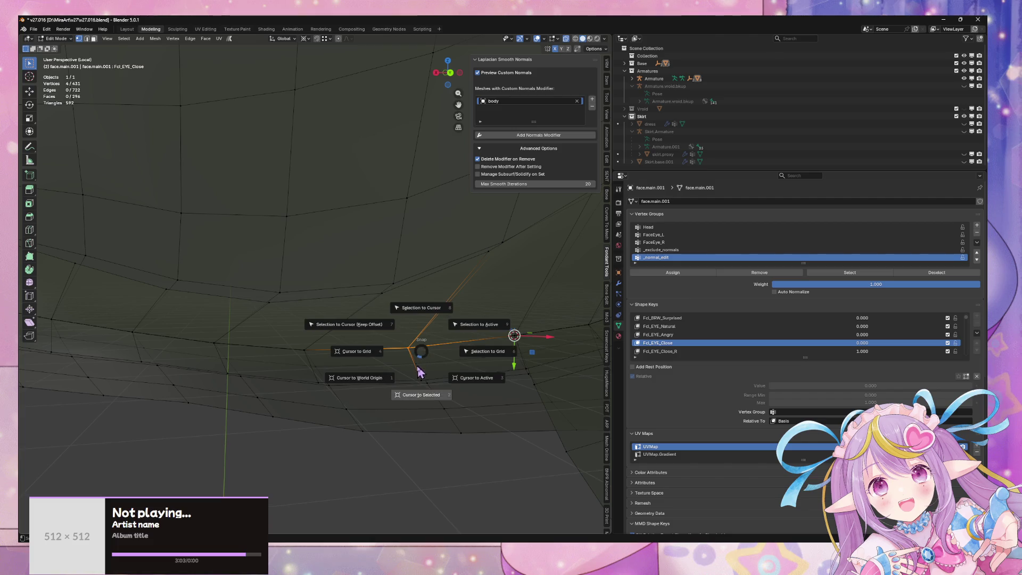
left_click(647, 352)
key("s")
key("shift+z")
key("0")
key("Return")
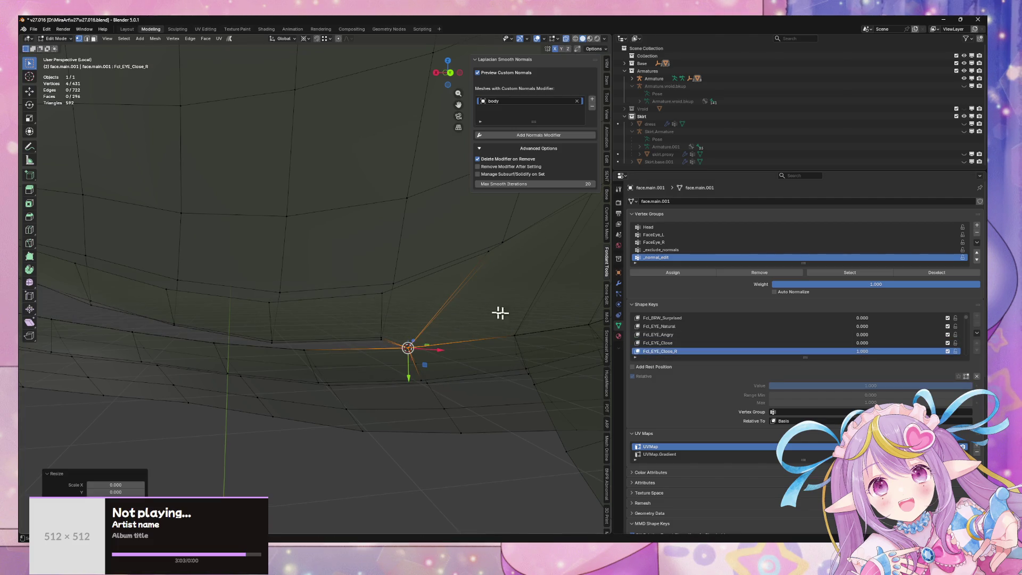
left_click(659, 343)
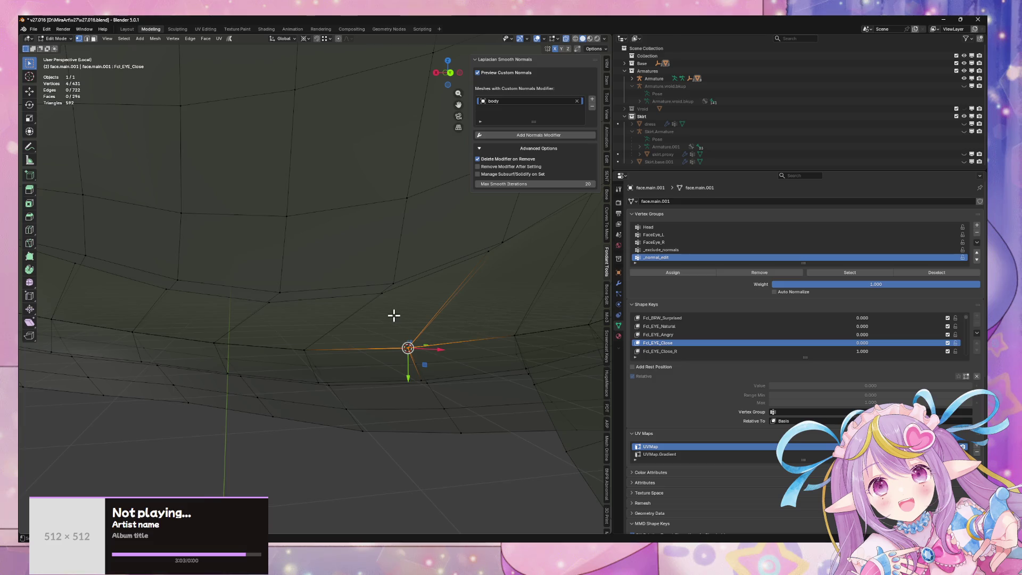
left_click(679, 351)
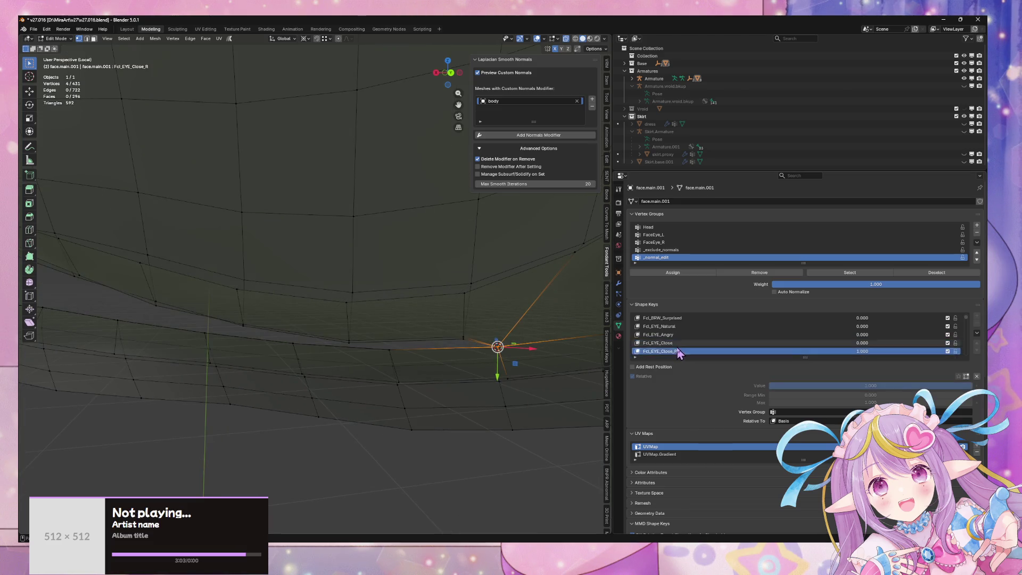
- Flip between the closed-eye shape keys, select another eyelid vertex, and return to Fcl_EYE_Close_R
left_click(676, 343)
left_click(677, 352)
left_click(676, 343)
left_click(677, 351)
left_click(676, 343)
left_click(398, 355)
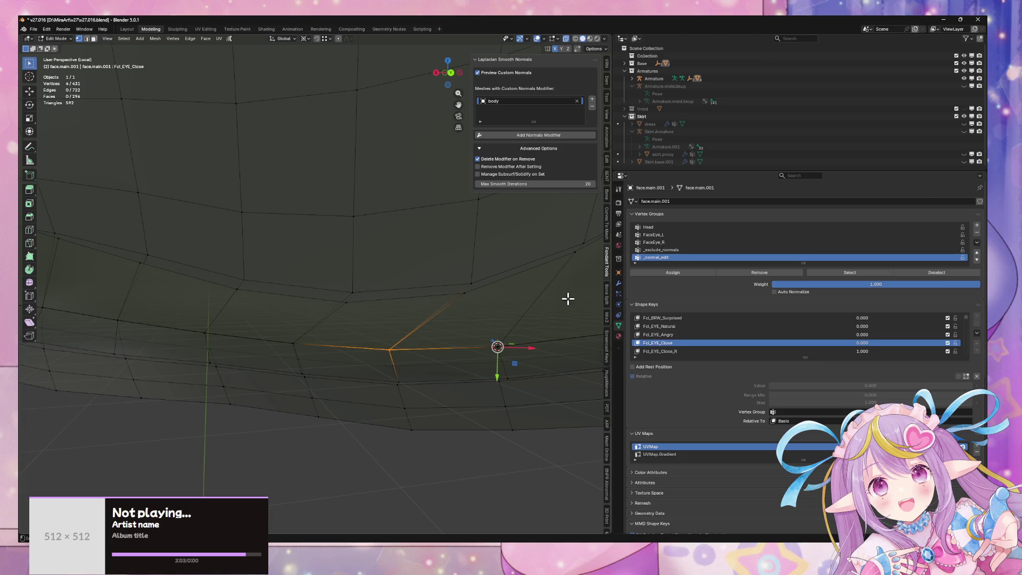
scroll(342, 313, "down", 5)
mouse_move(342, 313)
middle_mouse_down()
mouse_move(413, 326)
mouse_move(474, 318)
mouse_move(353, 313)
mouse_move(353, 321)
mouse_move(408, 312)
mouse_move(359, 318)
mouse_move(399, 313)
mouse_move(375, 318)
middle_mouse_up()
left_click(696, 352)
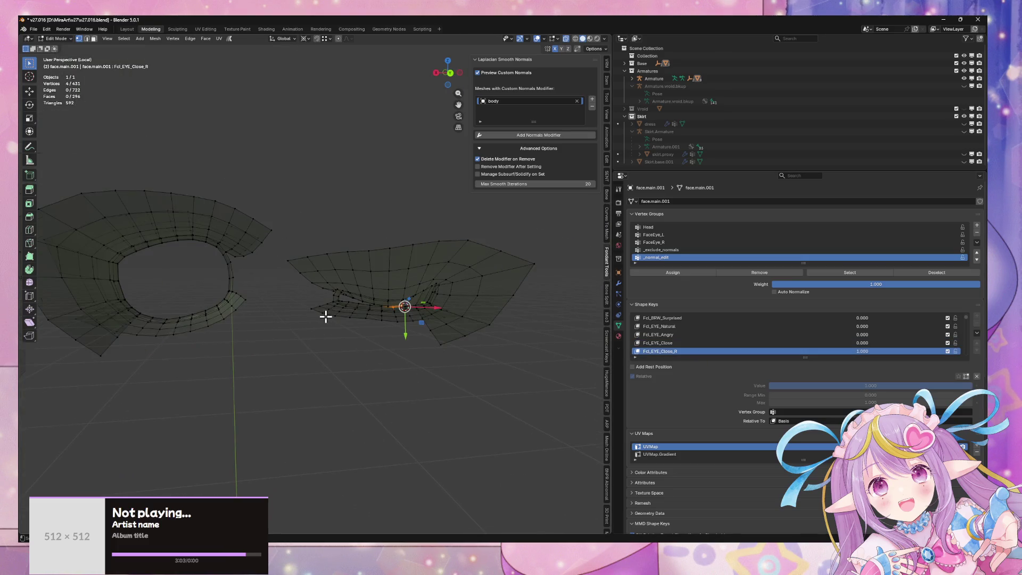
- Scale the selected eyelid vertices to 0, excluding the Z axis
scroll(325, 316, "up", 2)
scroll(474, 322, "up", 5)
scroll(281, 326, "down", 5)
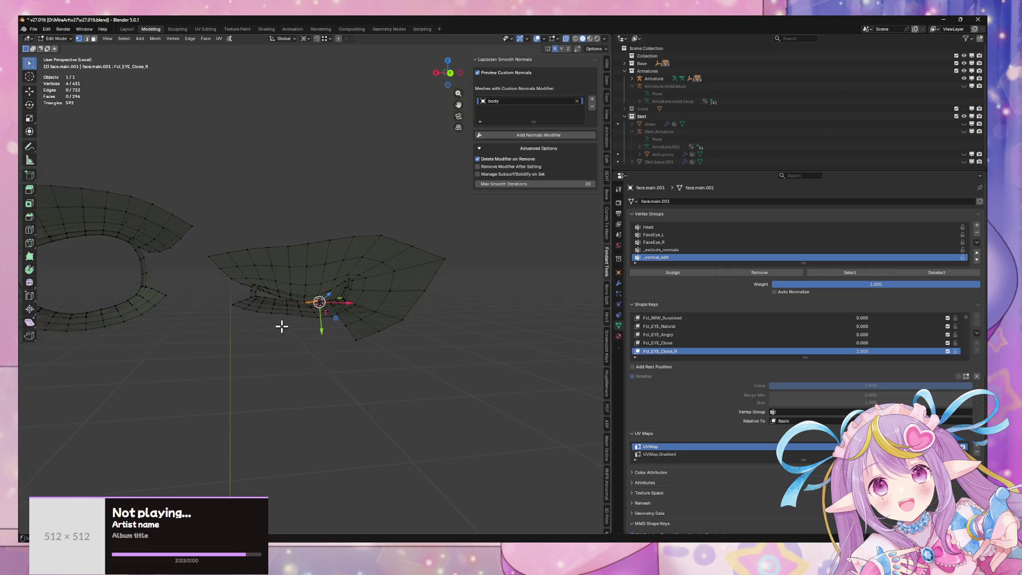
key("s")
key("shift+z")
key("0")
key("Return")
scroll(395, 315, "up", 5)
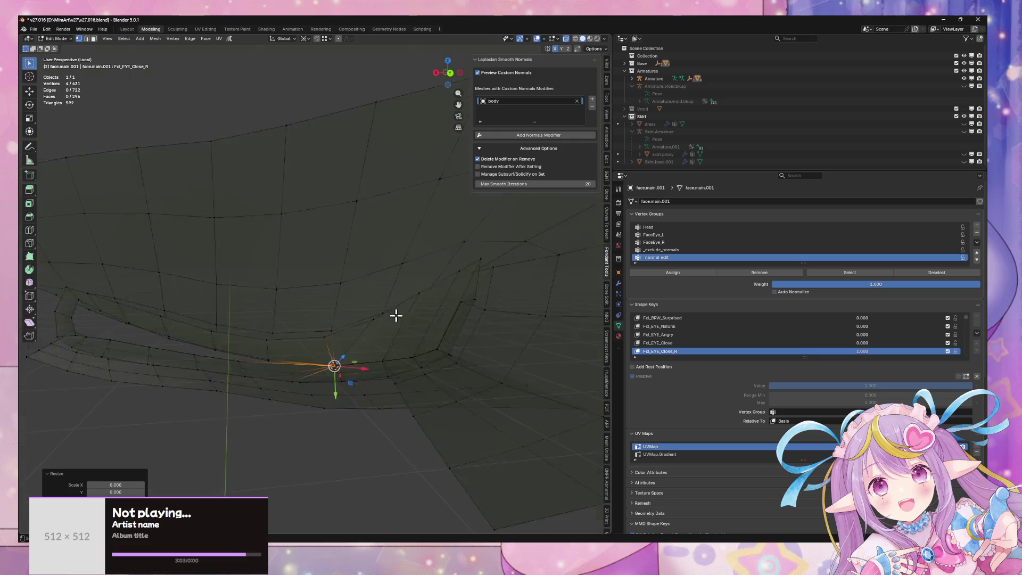
scroll(393, 327, "down", 5)
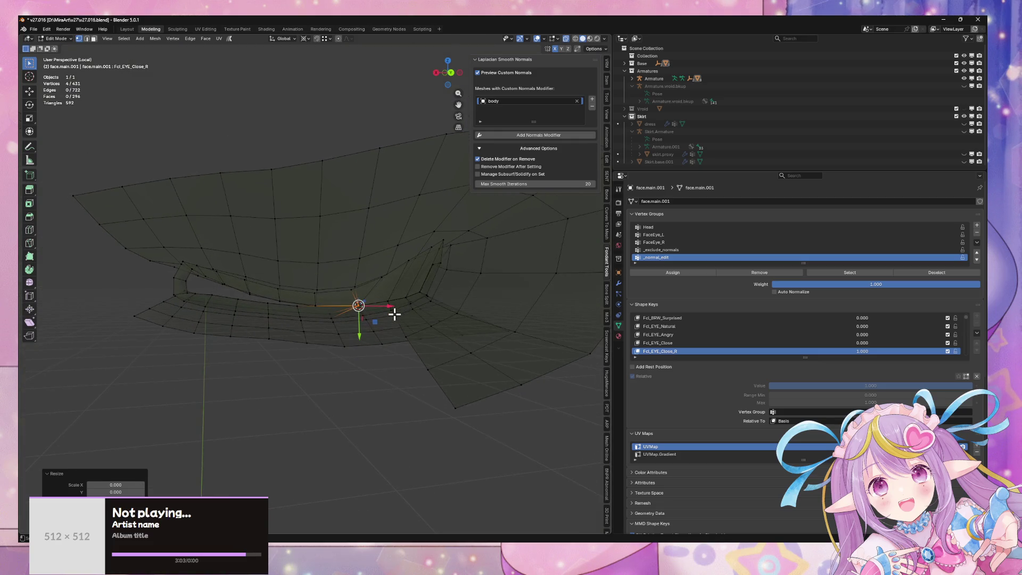
- Flip between Fcl_EYE_Close and Fcl_EYE_Close_R to check the eyeline
left_click(670, 344)
scroll(625, 355, "up", 1)
left_click(672, 343)
left_click(673, 351)
scroll(679, 344, "down", 2)
left_click(678, 344)
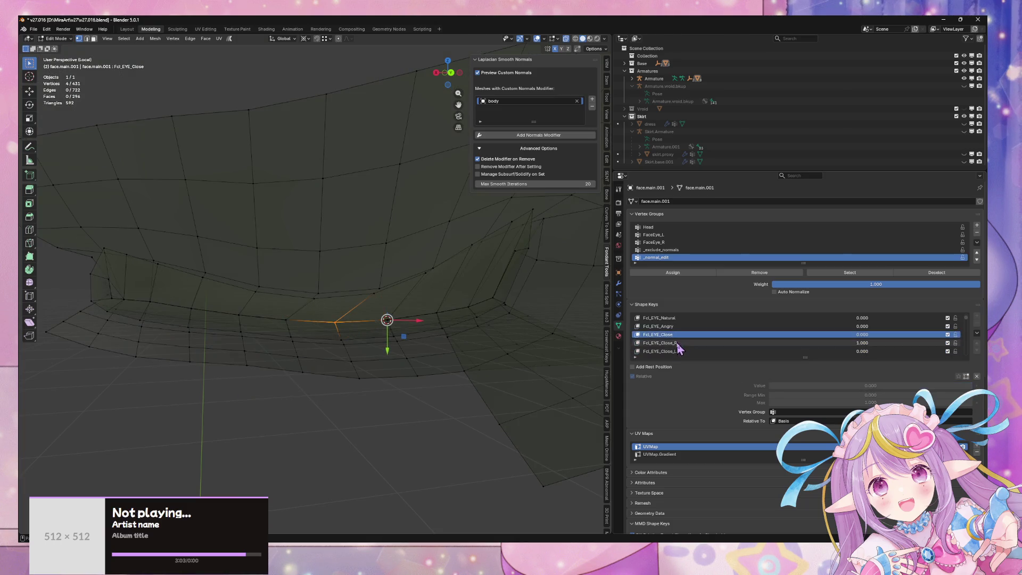
- Snap the vertex on Fcl_EYE_Close_R to its Fcl_EYE_Close position via the 3D cursor
left_click(665, 335)
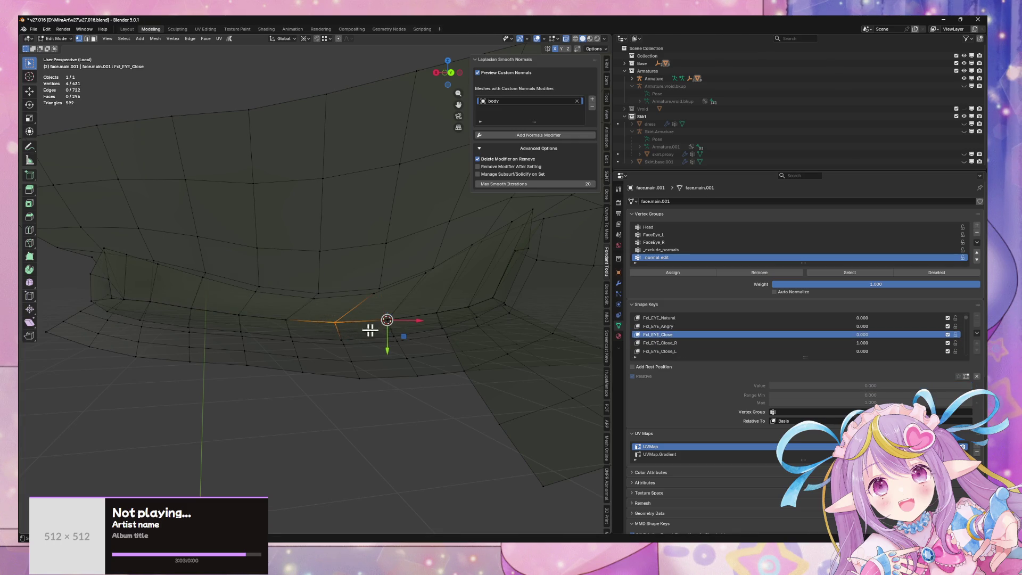
key("shift+s")
left_click(409, 362)
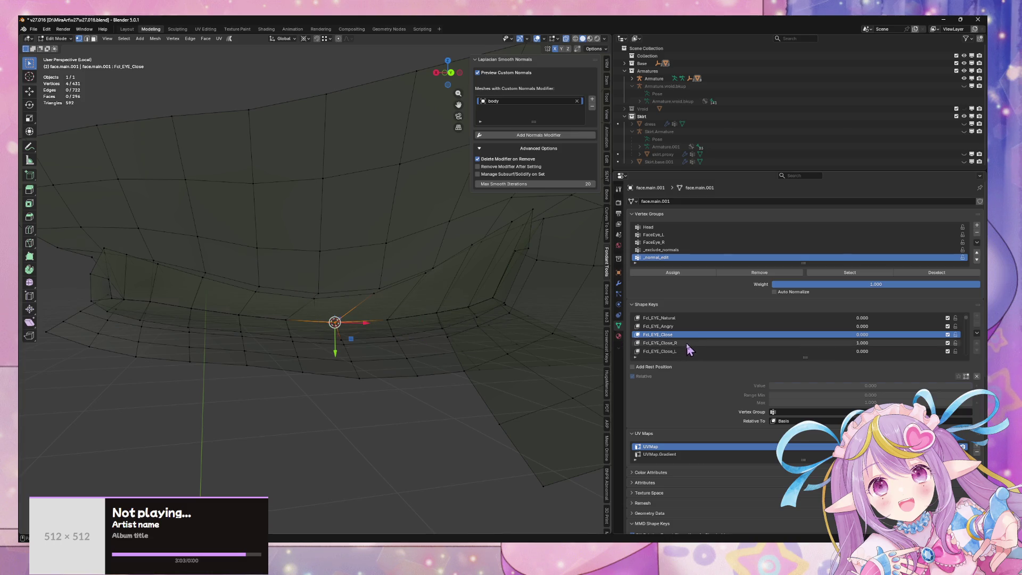
left_click(684, 344)
key("shift+s")
left_click(460, 288)
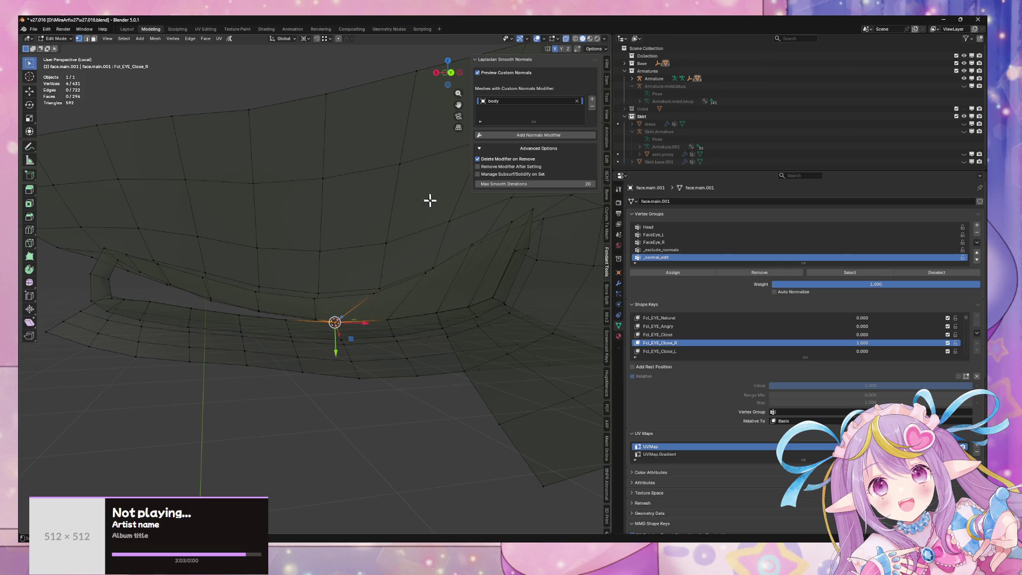
- Compare the Fcl_EYE_Close and Fcl_EYE_Close_R shapes while trying snap options on the eye-corner vertices
left_click(670, 335)
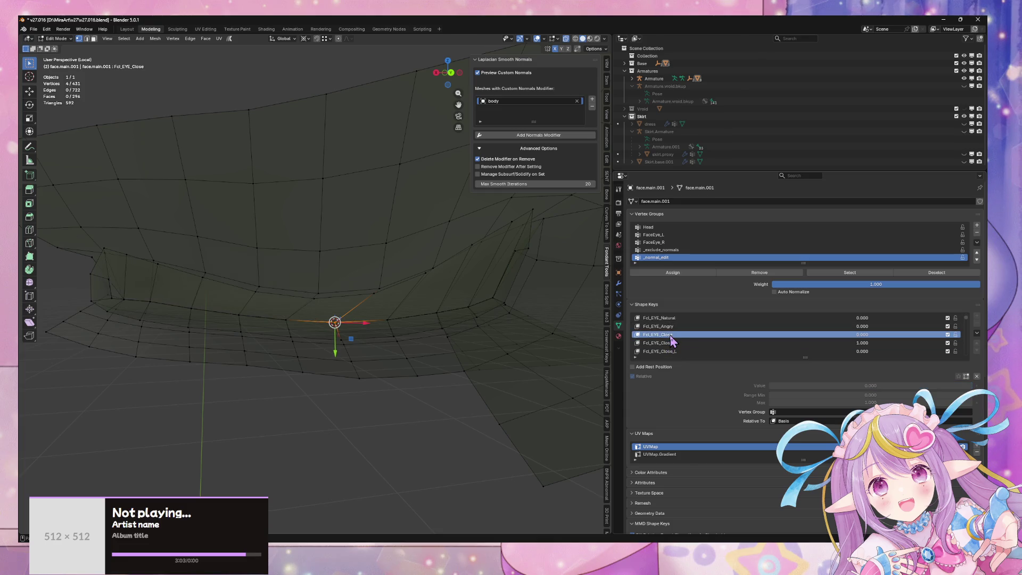
key("ctrl+z")
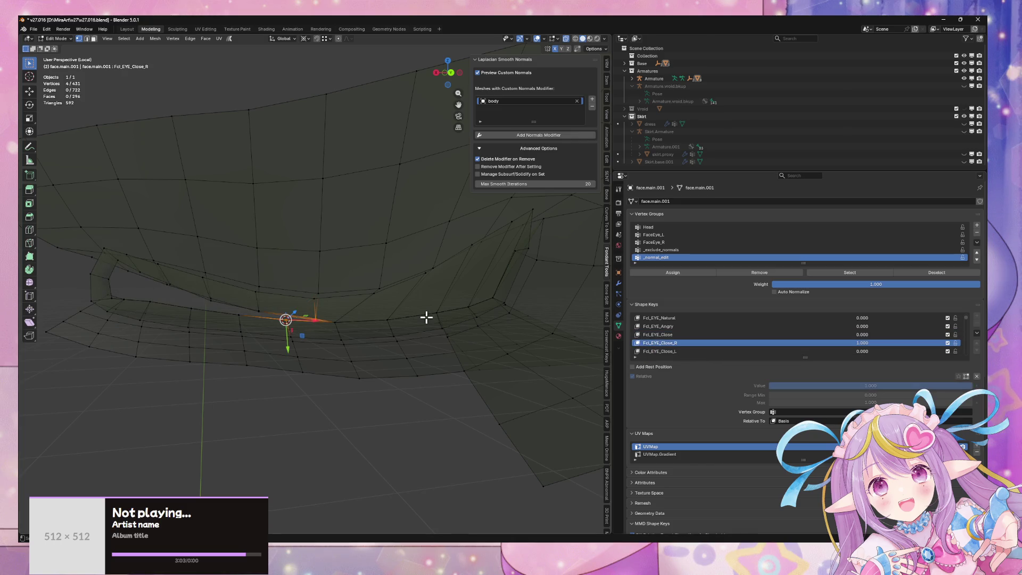
key("shift+s")
left_click(429, 278)
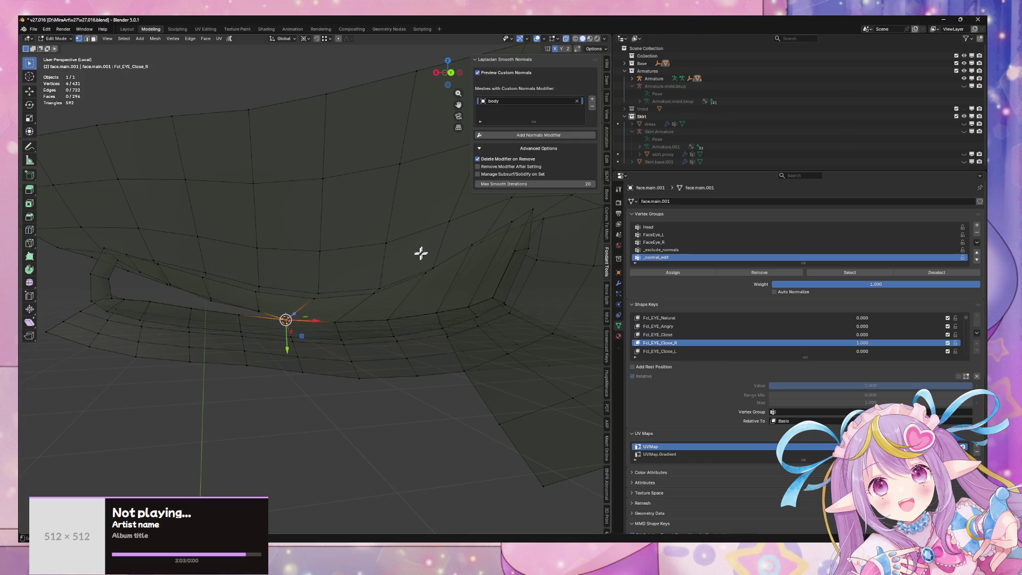
key("ctrl+shift+z")
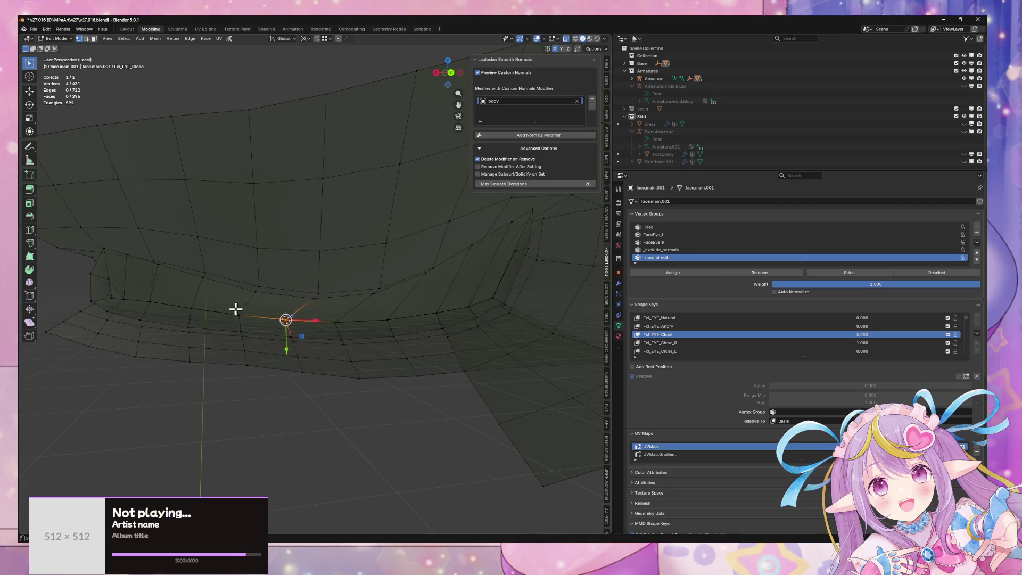
left_click(660, 343)
key("shift+s")
left_click(340, 250)
- Move the 3D cursor to the selected vertices under the Fcl_EYE_Close shape
left_click(663, 335)
key("shift+s")
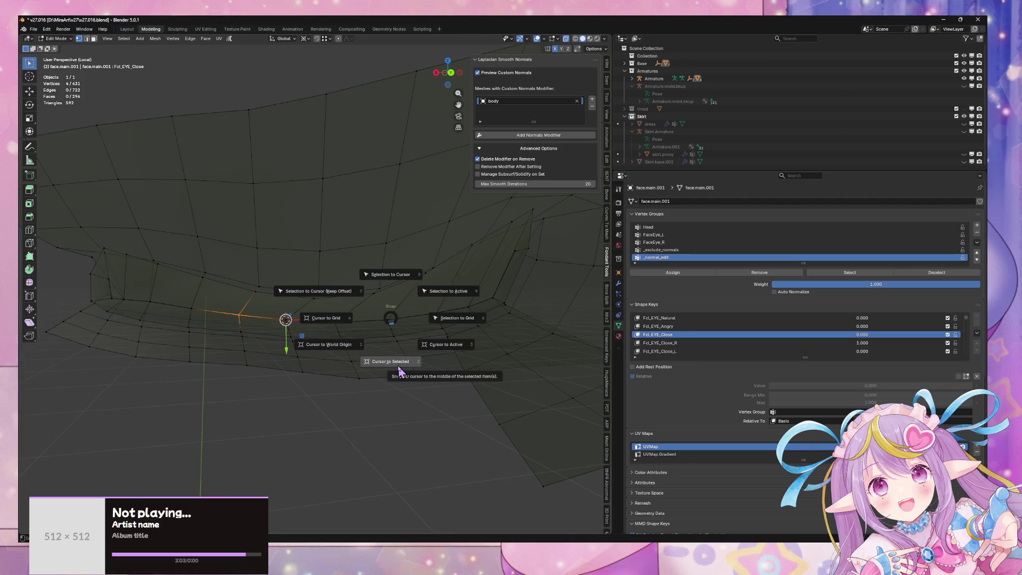
left_click(399, 363)
left_click(661, 343)
scroll(410, 311, "up", 3)
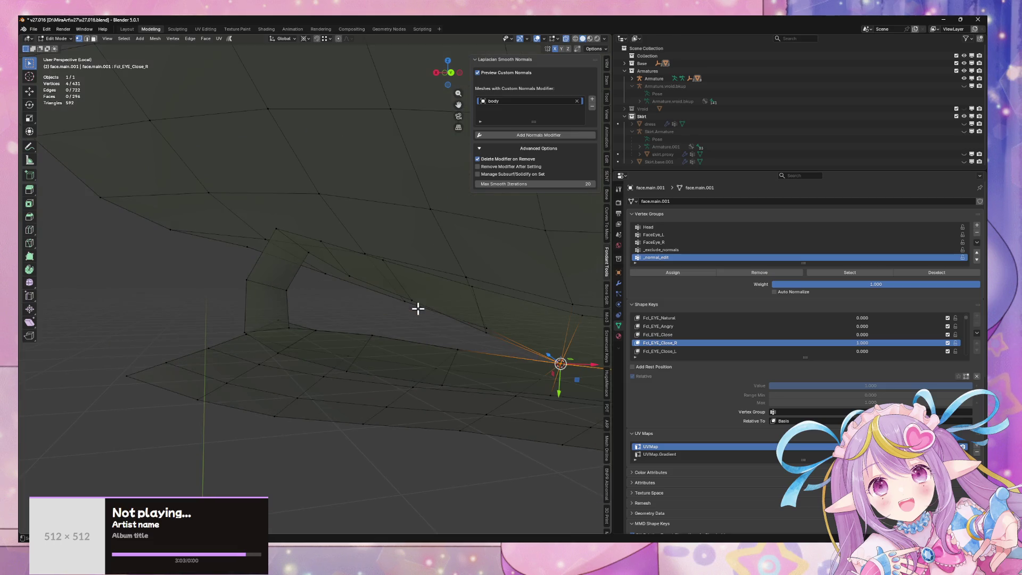
- Select the eye-corner vertices on Fcl_EYE_Close, snap the cursor there, then snap them under Fcl_EYE_Close_R
left_click(660, 334)
left_click_drag(377, 372, 379, 373)
key("shift+s")
left_click(388, 416)
left_click(660, 343)
key("shift+s")
left_click(445, 292)
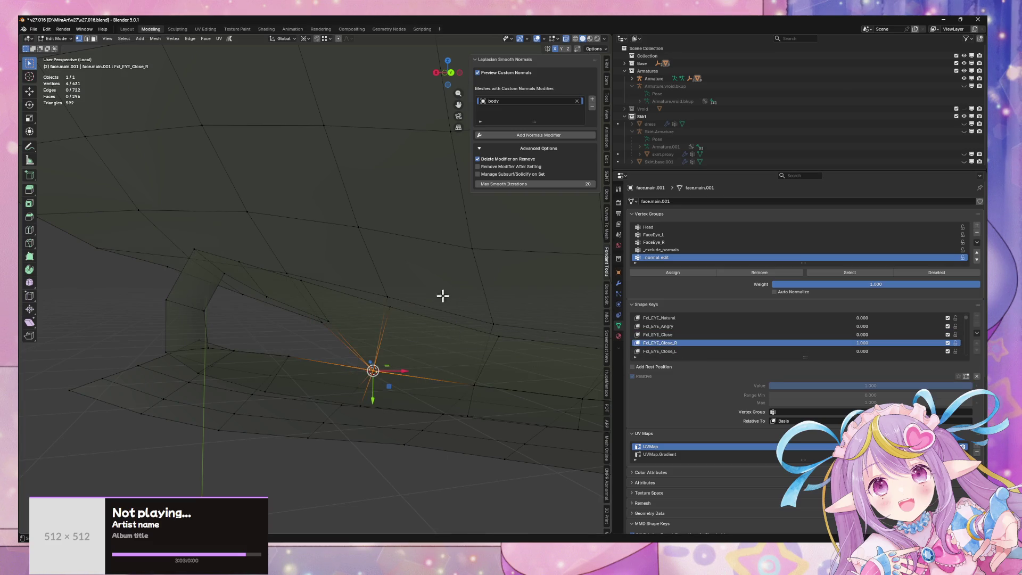
- Select the vertices along the eye opening and snap them to the 3D cursor
left_click(687, 334)
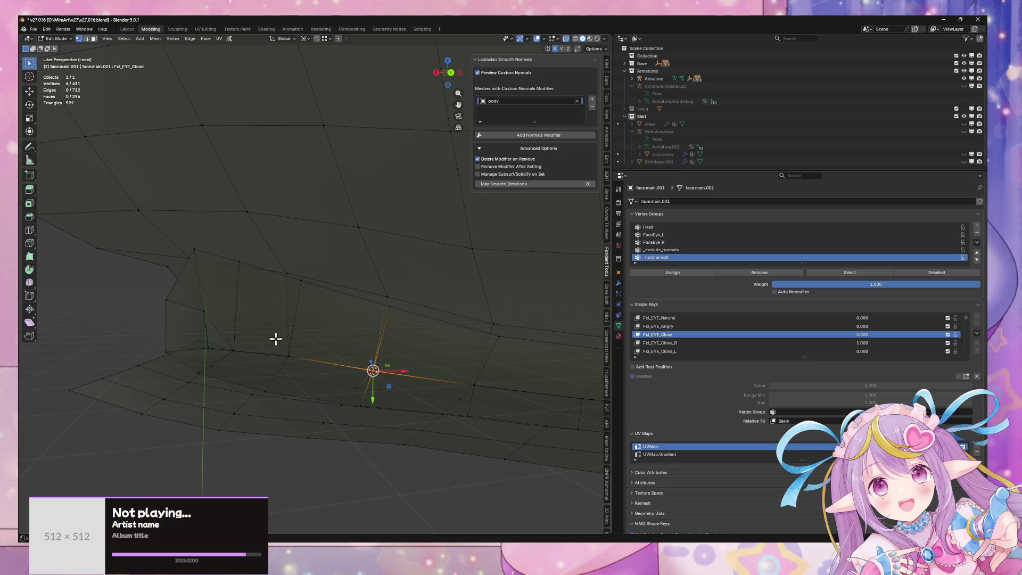
left_click_drag(299, 364, 299, 364)
key("shift+s")
left_click(309, 322)
left_click(660, 342)
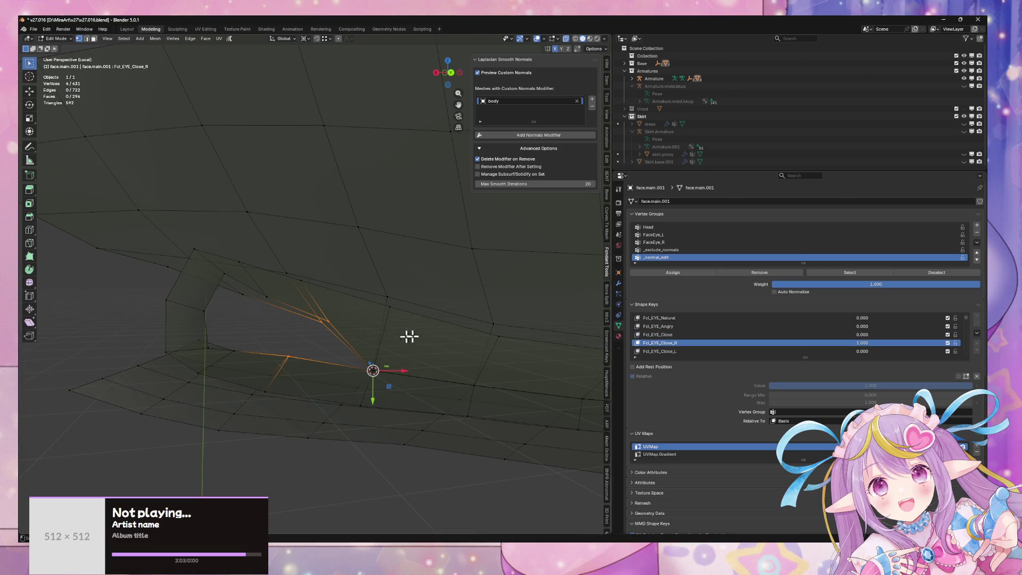
- Reposition the 3D cursor at the selection under both eye-close shapes
left_click(660, 335)
key("shift+s")
left_click(421, 367)
left_click(657, 344)
key("shift+s")
left_click(454, 269)
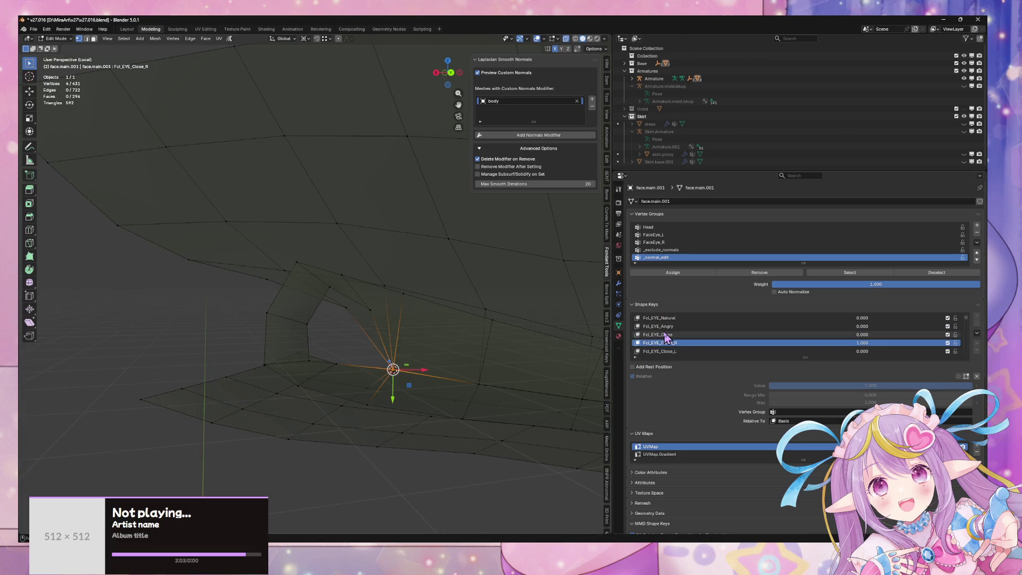
- Snap the 3D cursor to the selected eye-corner vertices and point their normals toward it
left_click(665, 335)
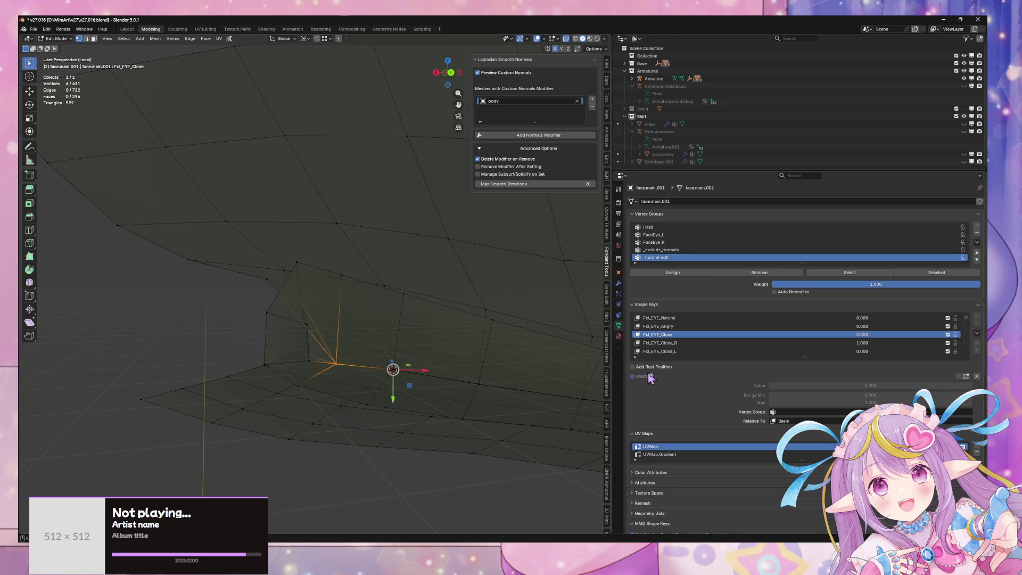
left_click(658, 343)
left_click(661, 336)
key("shift+s")
left_click(421, 406)
left_click(647, 343)
key("alt+l")
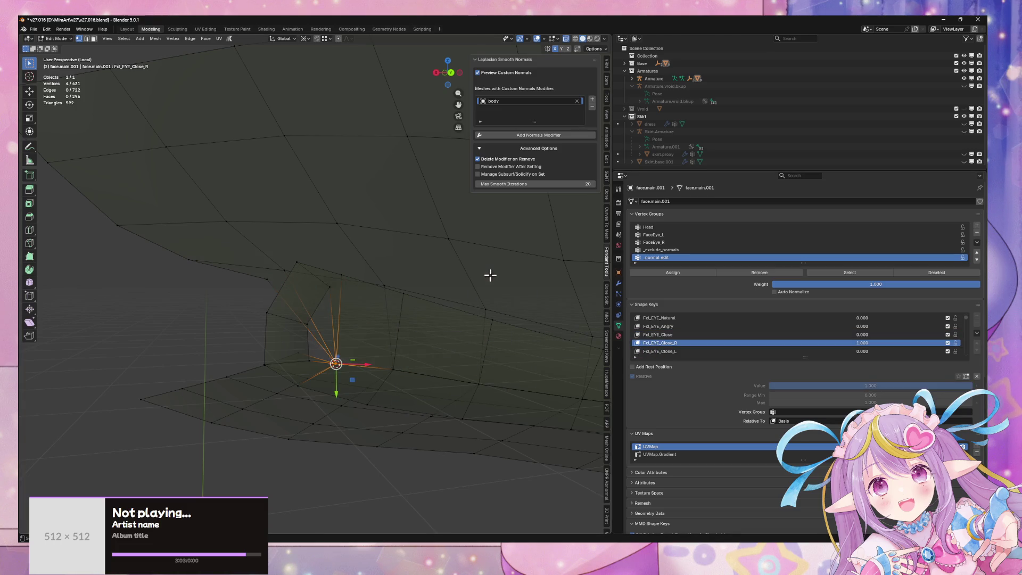
- Toggle between Fcl_EYE_Close and Fcl_EYE_Close_R repeatedly to check the corrected eye corners
left_click(666, 334)
left_click(666, 343)
left_click(668, 335)
left_click(666, 343)
left_click(666, 335)
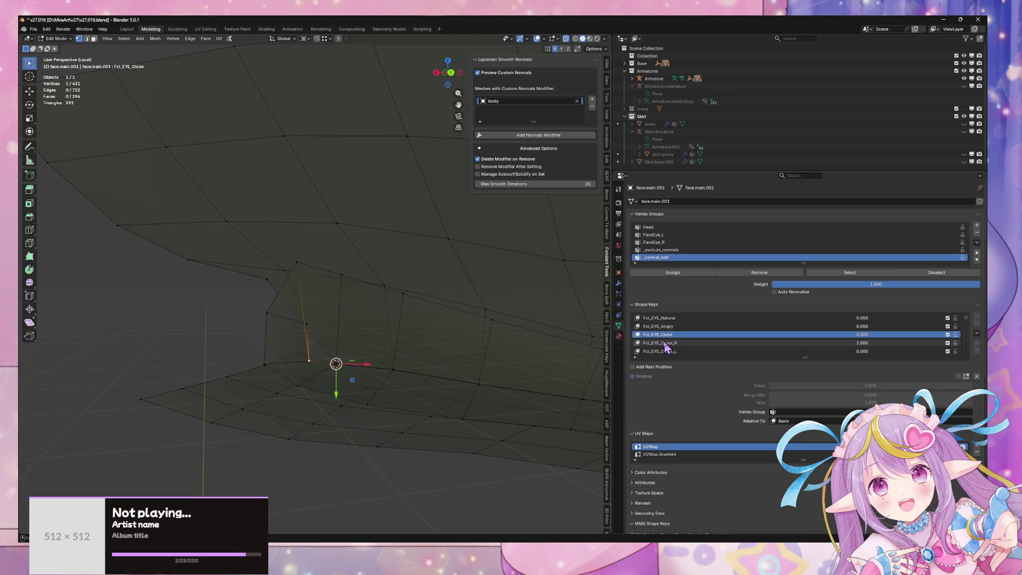
left_click(667, 343)
left_click(668, 335)
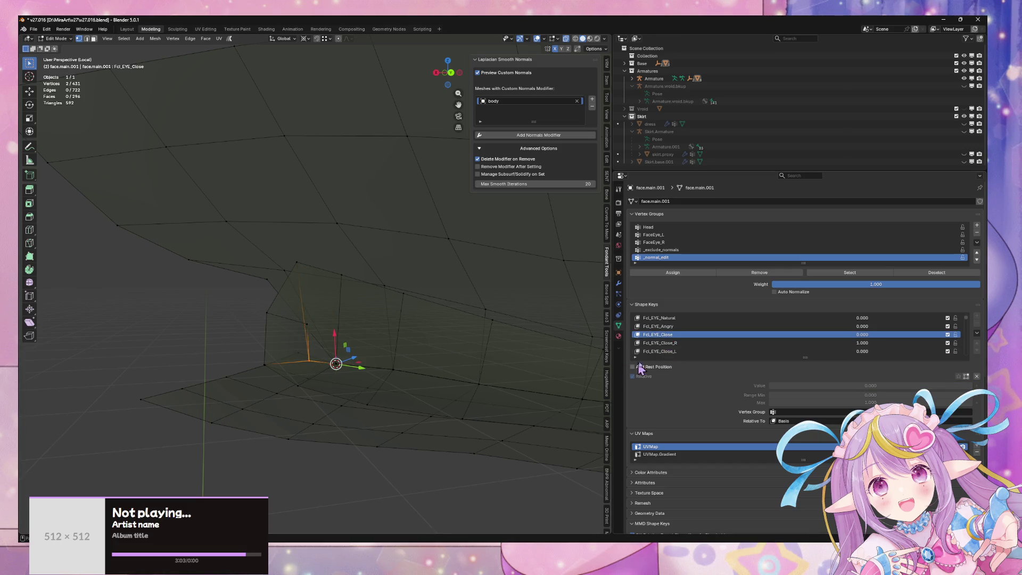
left_click(661, 343)
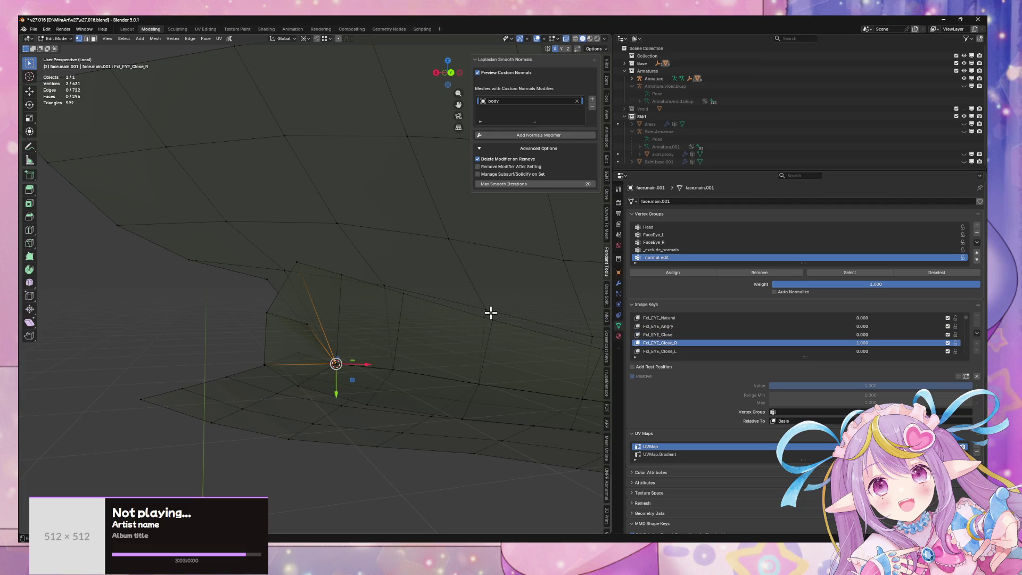
left_click(659, 335)
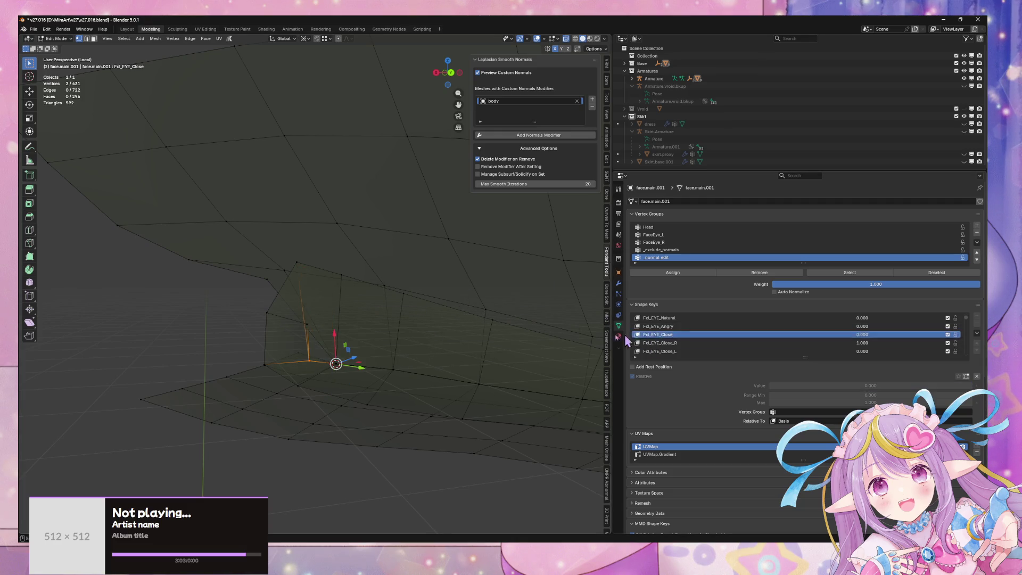
left_click(661, 343)
- Switch the viewport to Material Preview and orbit to view both eyes
mouse_move(504, 301)
middle_mouse_down()
mouse_move(360, 299)
mouse_move(460, 338)
mouse_move(431, 335)
middle_mouse_up()
scroll(432, 335, "up", 5)
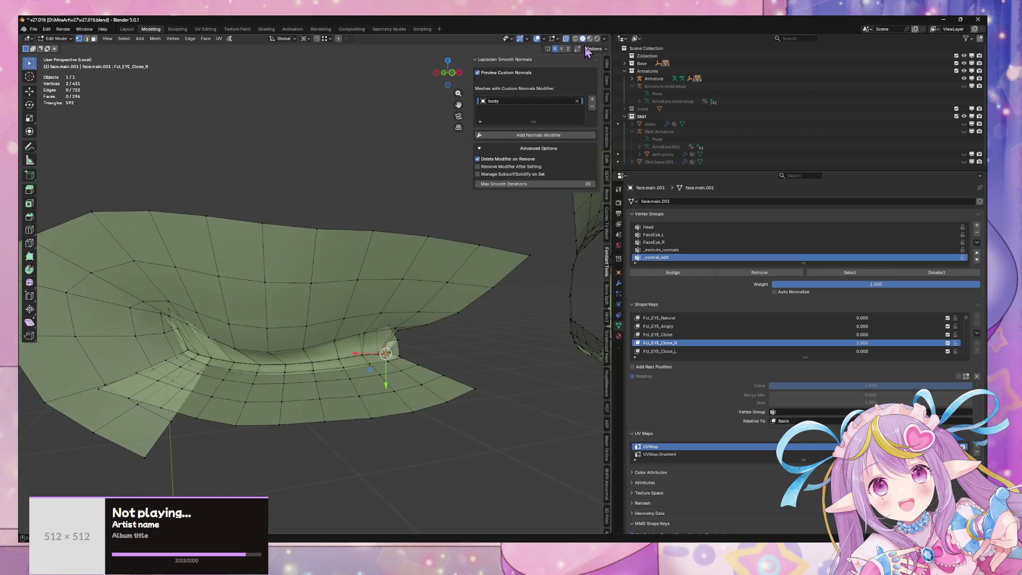
left_click(590, 38)
scroll(487, 220, "down", 3)
mouse_move(361, 257)
middle_mouse_down()
mouse_move(420, 249)
mouse_move(379, 253)
mouse_move(463, 262)
mouse_move(298, 288)
middle_mouse_up()
scroll(379, 255, "down", 4)
scroll(379, 256, "up", 4)
scroll(401, 281, "up", 4)
scroll(362, 281, "down", 3)
middle_click_drag(362, 280, 422, 292)
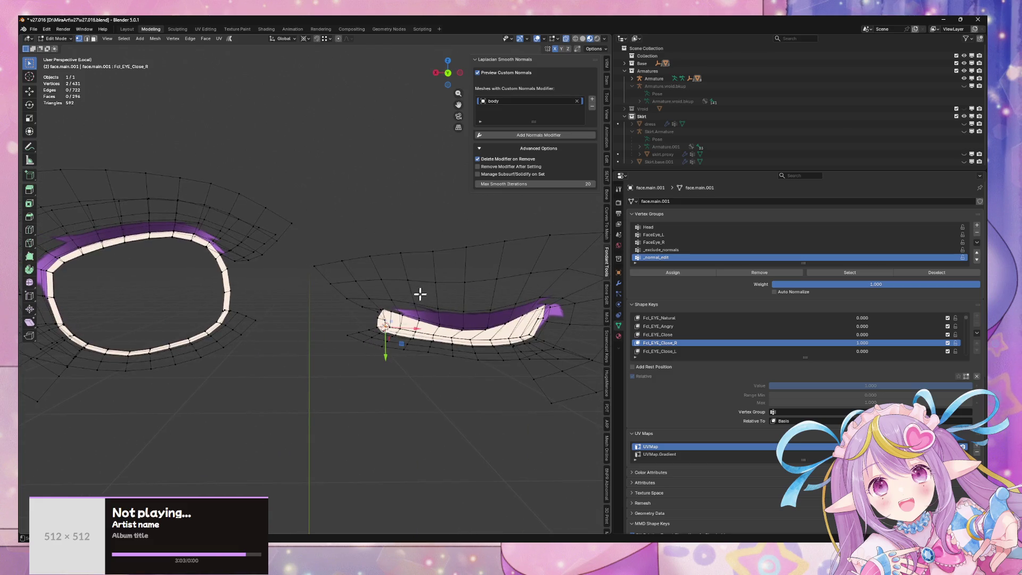
- Show the Fcl_EYE_Close_L shape key and inspect the eye from several angles
left_click(670, 352)
scroll(490, 297, "up", 5)
scroll(379, 296, "down", 2)
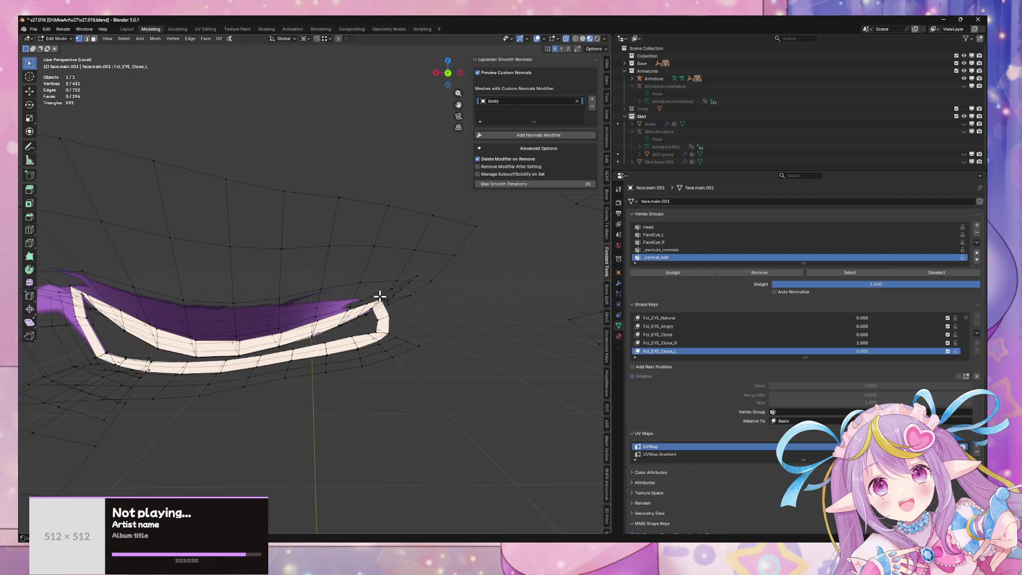
middle_click_drag(547, 333, 504, 292)
scroll(545, 296, "down", 5)
mouse_move(545, 295)
middle_mouse_down()
mouse_move(482, 292)
mouse_move(568, 296)
mouse_move(530, 309)
mouse_move(507, 299)
mouse_move(548, 296)
mouse_move(529, 296)
middle_mouse_up()
scroll(539, 302, "up", 5)
scroll(528, 294, "up", 3)
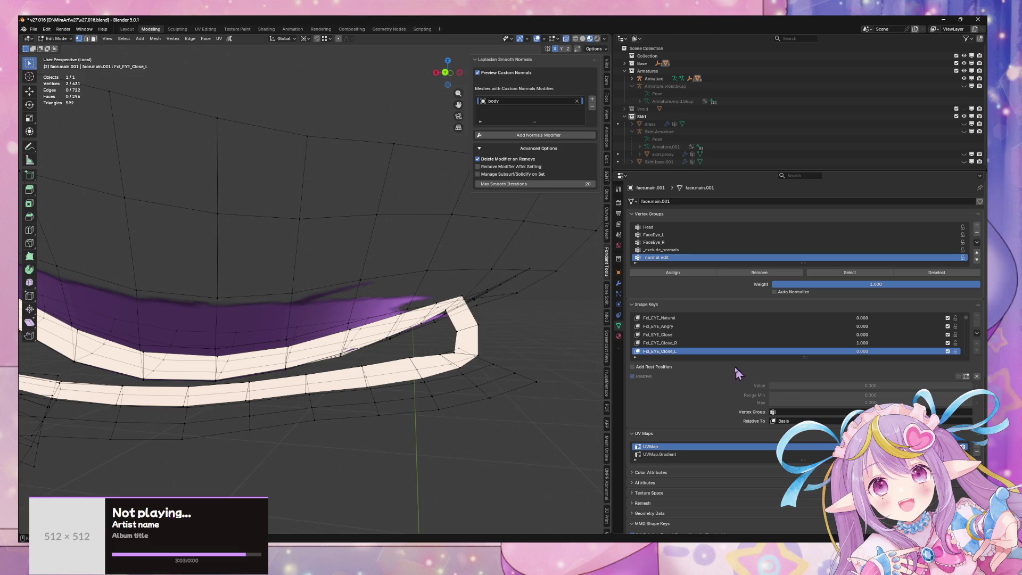
- Switch to Fcl_EYE_Close, turn on X-ray and set the pivot to Bounding Box Center
left_click(693, 335)
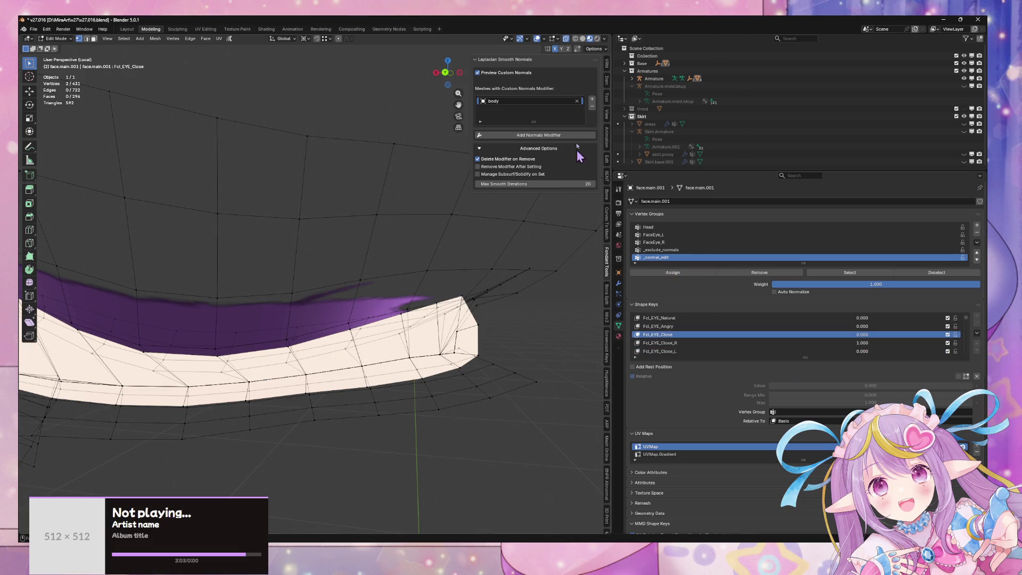
left_click(583, 39)
scroll(449, 267, "up", 3)
middle_click_drag(416, 289, 353, 397)
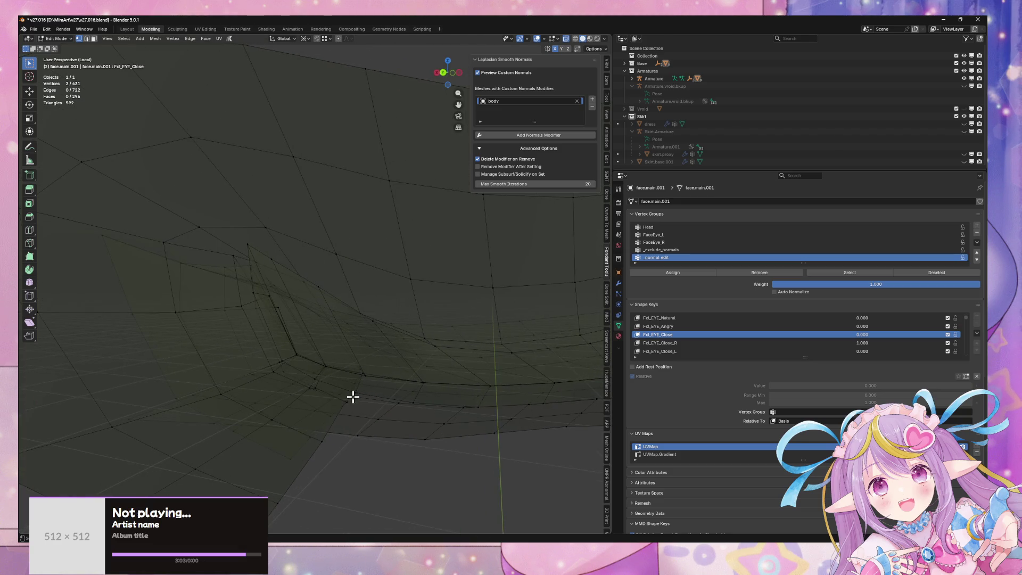
scroll(341, 355, "down", 5)
scroll(351, 351, "up", 5)
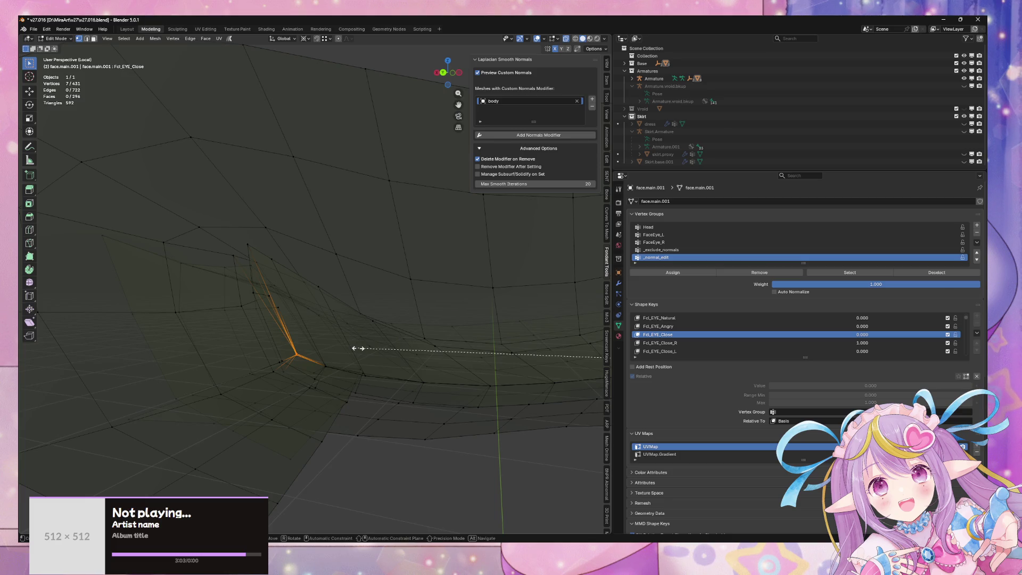
key("Escape")
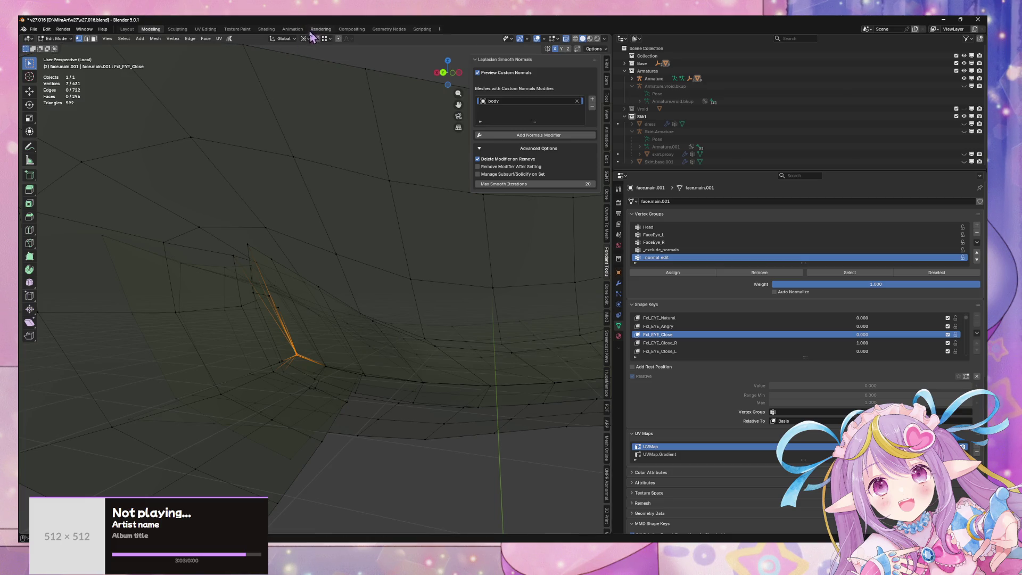
left_click(306, 40)
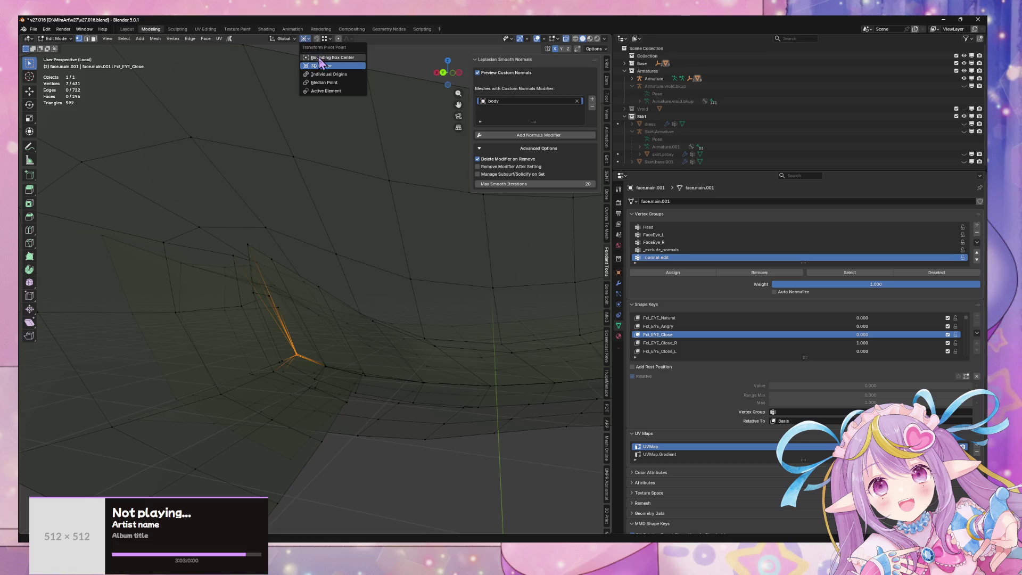
left_click(320, 58)
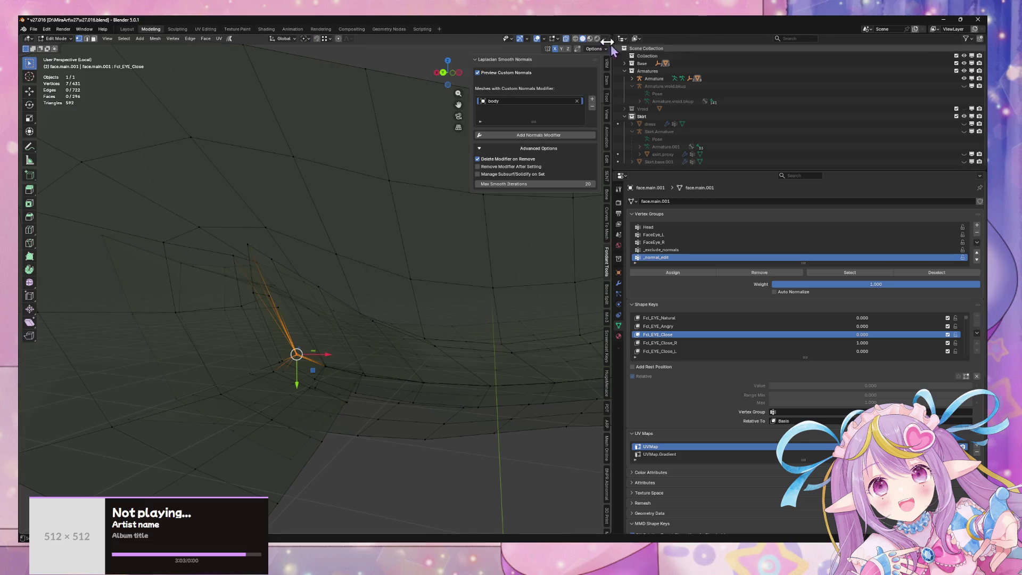
key("Return")
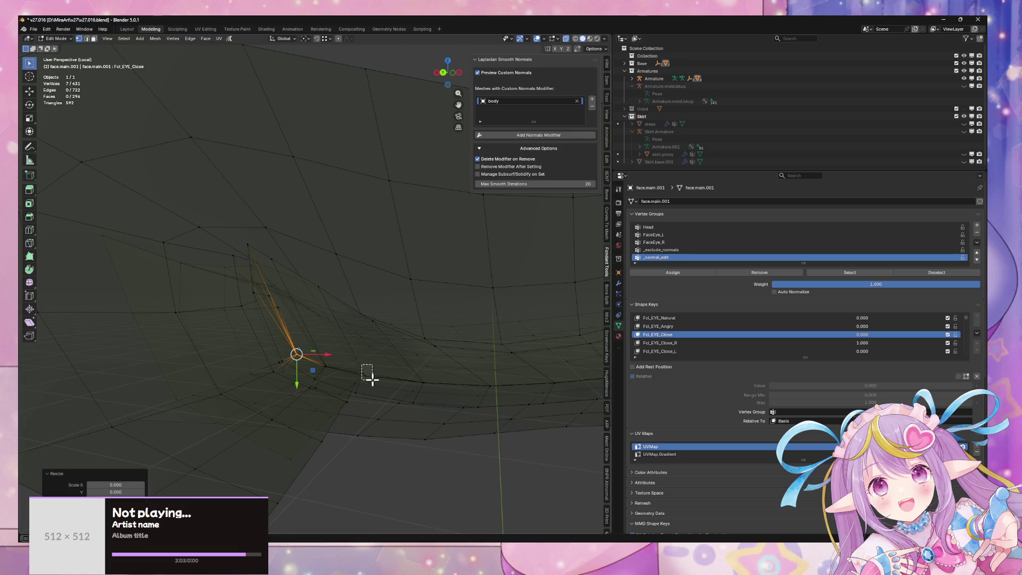
- Flatten the six eye-corner vertices and the corner vertex to zero scale on X and Y
left_click_drag(372, 379, 372, 379)
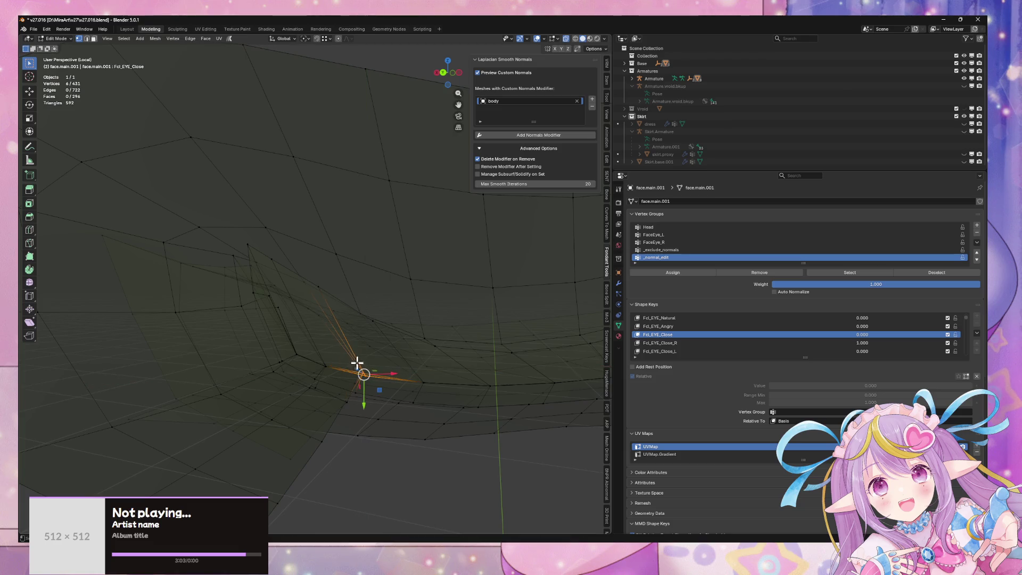
key("s")
key("shift+z")
key("0")
key("Return")
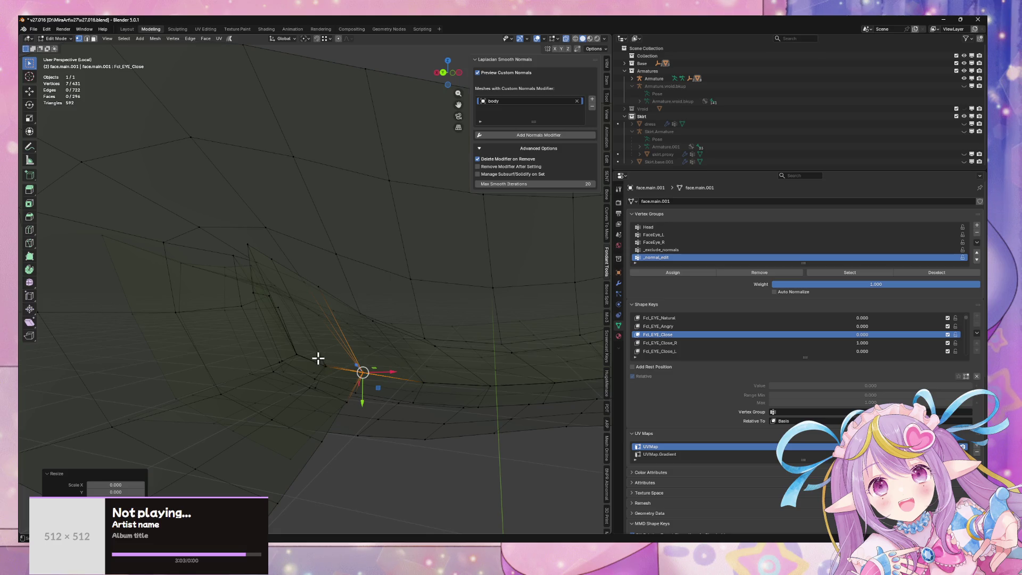
left_click(325, 366)
key("s")
key("shift+z")
key("0")
key("Return")
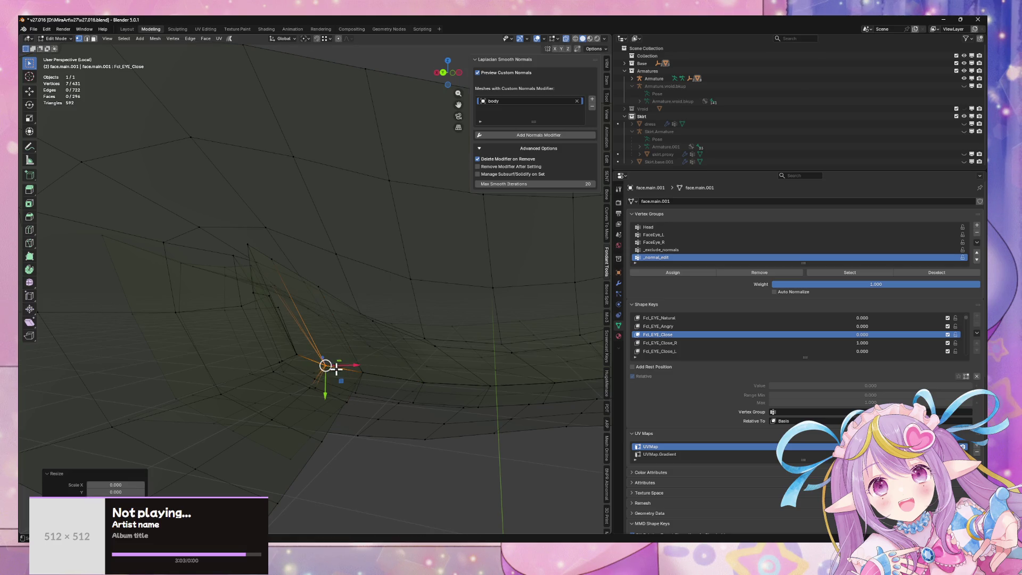
left_click(298, 355)
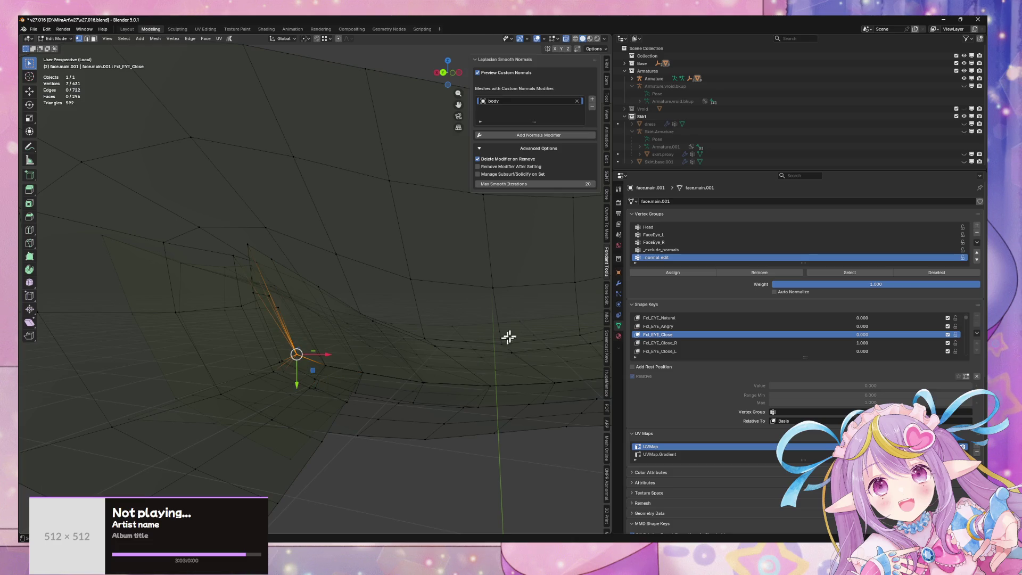
- Snap the selected vertices to the cursor in Fcl_EYE_Close_L, checking against Fcl_EYE_Close
left_click(660, 352)
key("shift+s")
left_click(477, 254)
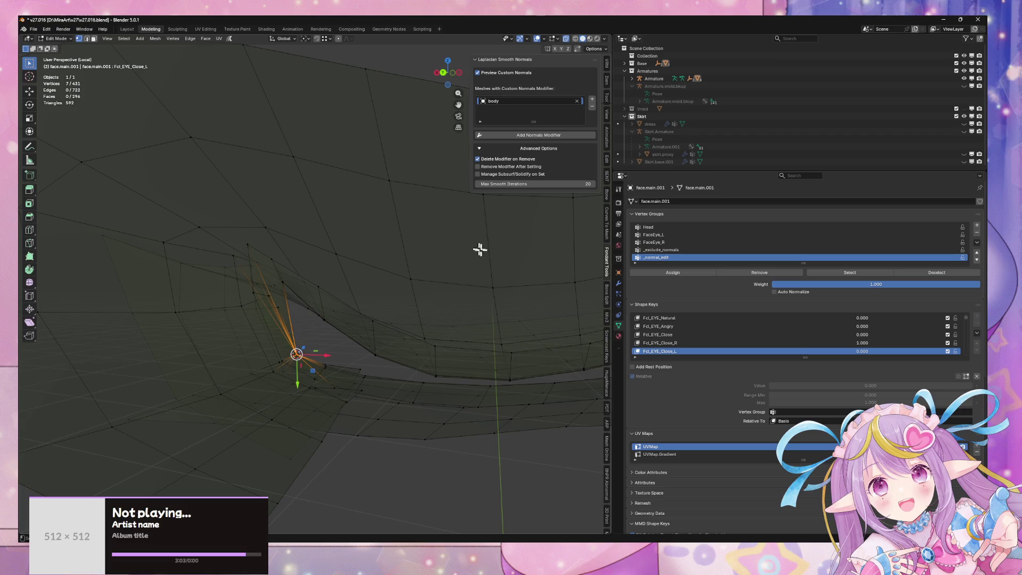
left_click(682, 336)
left_click(685, 353)
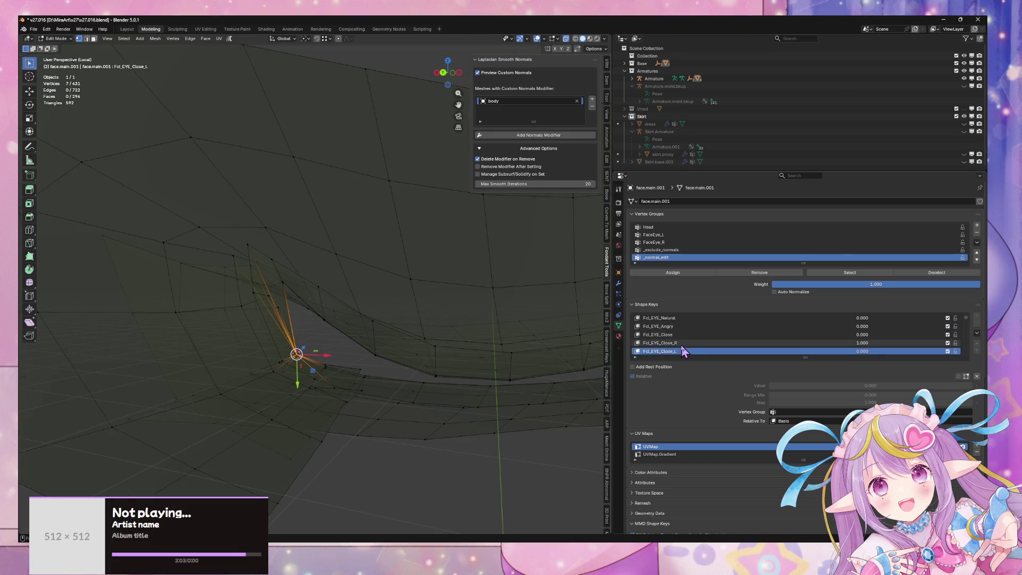
left_click(682, 336)
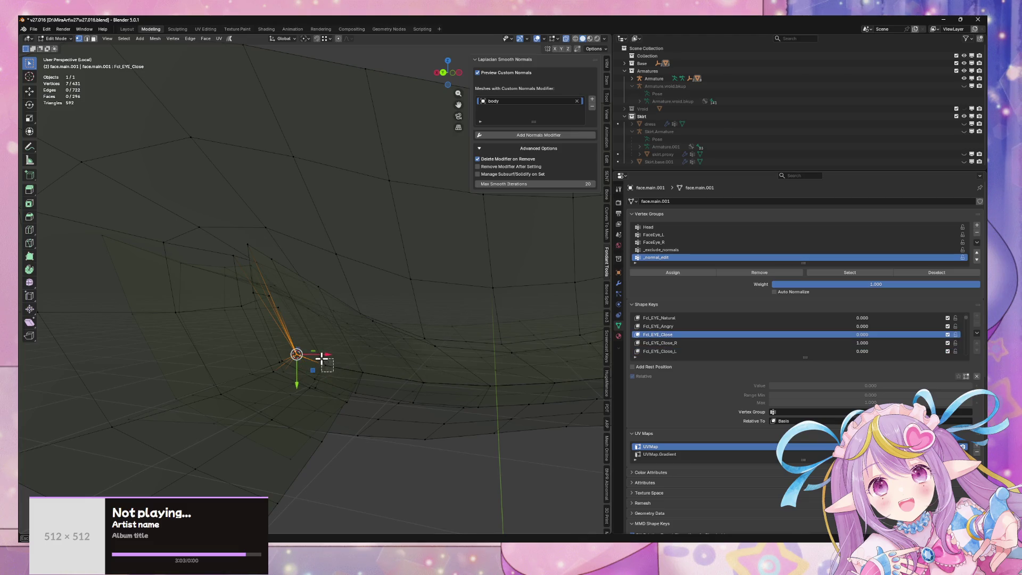
left_click(706, 352)
key("shift+s")
left_click(501, 315)
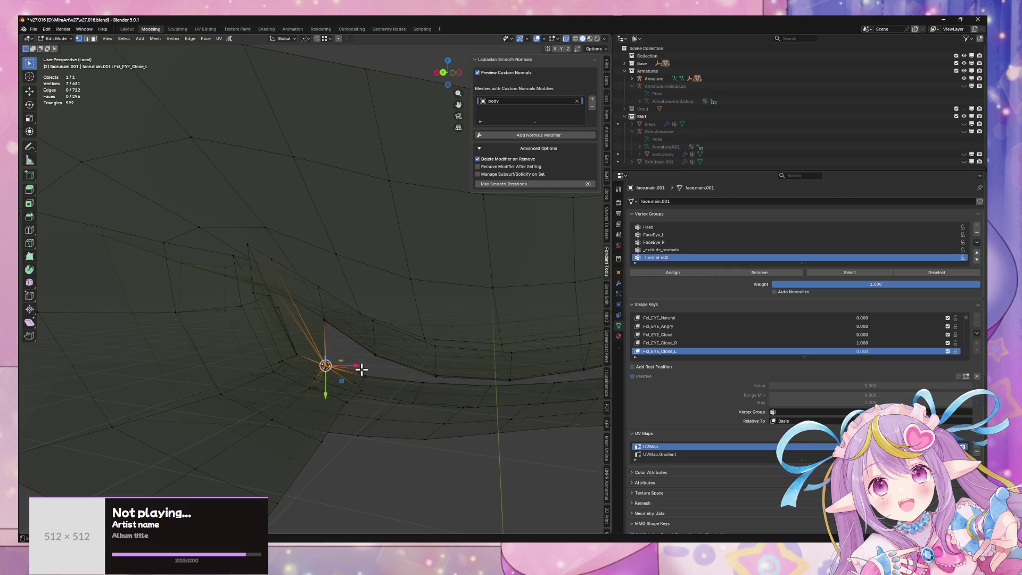
- Select the eye-corner vertices in Fcl_EYE_Close and snap them to the cursor in Fcl_EYE_Close_L
left_click(676, 335)
left_click_drag(360, 363, 375, 382)
key("shift+s")
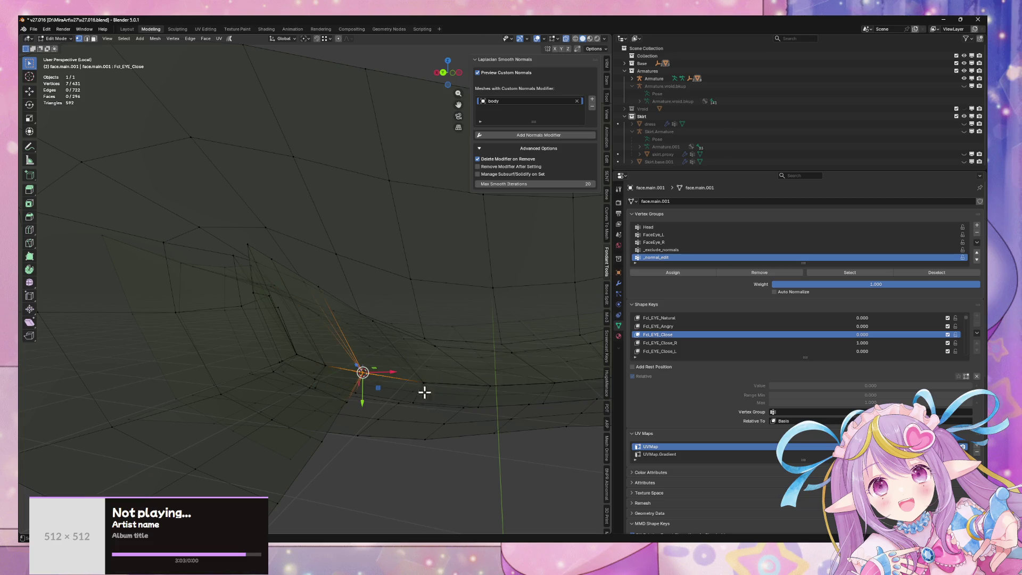
left_click(674, 353)
key("shift+s")
left_click(490, 333)
- Select the five stray eyelid vertices and snap them to the cursor in Fcl_EYE_Close_L
left_click(672, 334)
left_click_drag(422, 378, 471, 392)
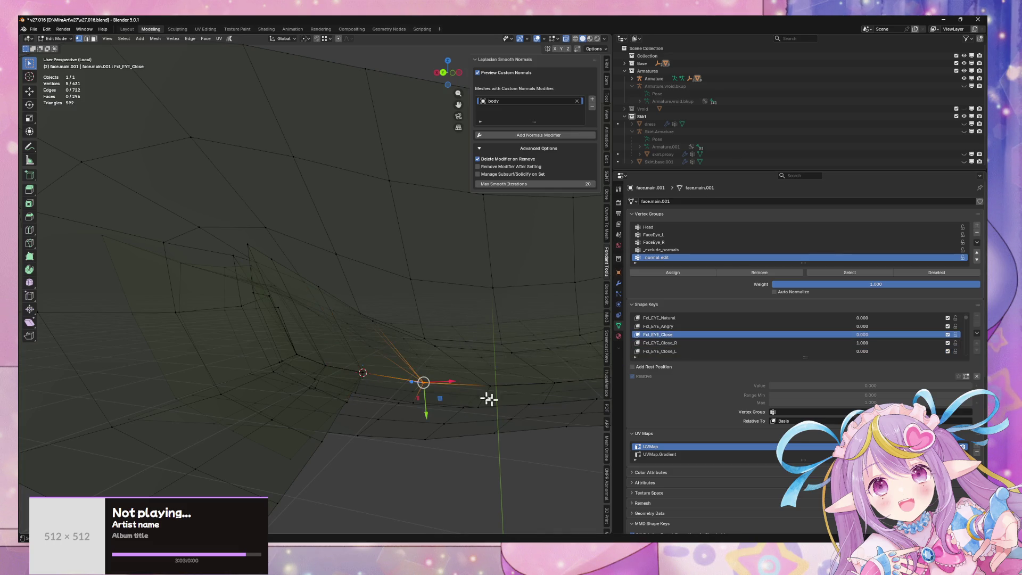
key("shift+s")
key("Escape")
left_click(660, 352)
key("shift+s")
left_click(513, 331)
- Snap two more eyelid vertex selections to the cursor in Fcl_EYE_Close_L
left_click(672, 334)
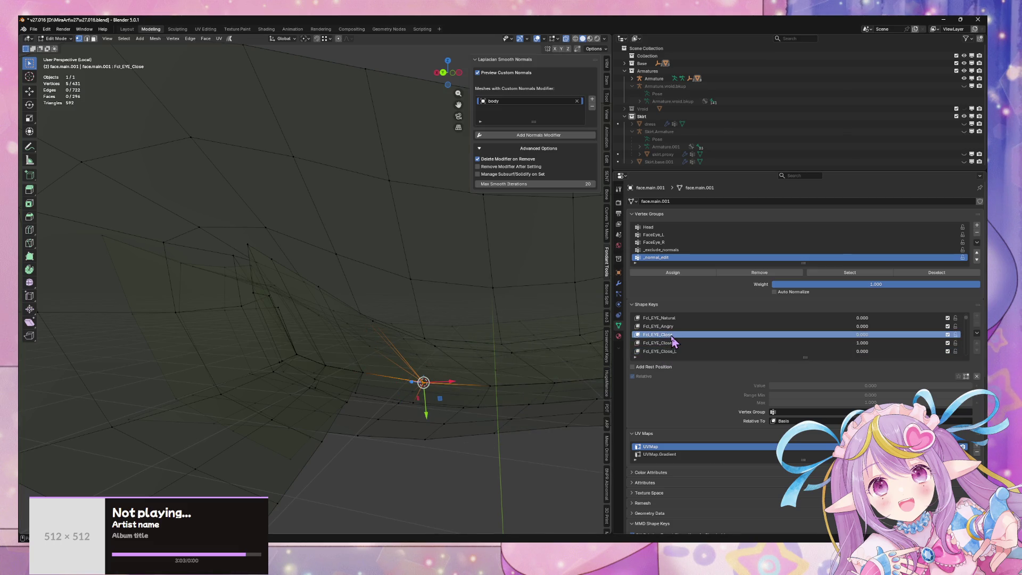
key("shift+s")
key("Escape")
left_click(660, 352)
key("shift+s")
left_click(549, 331)
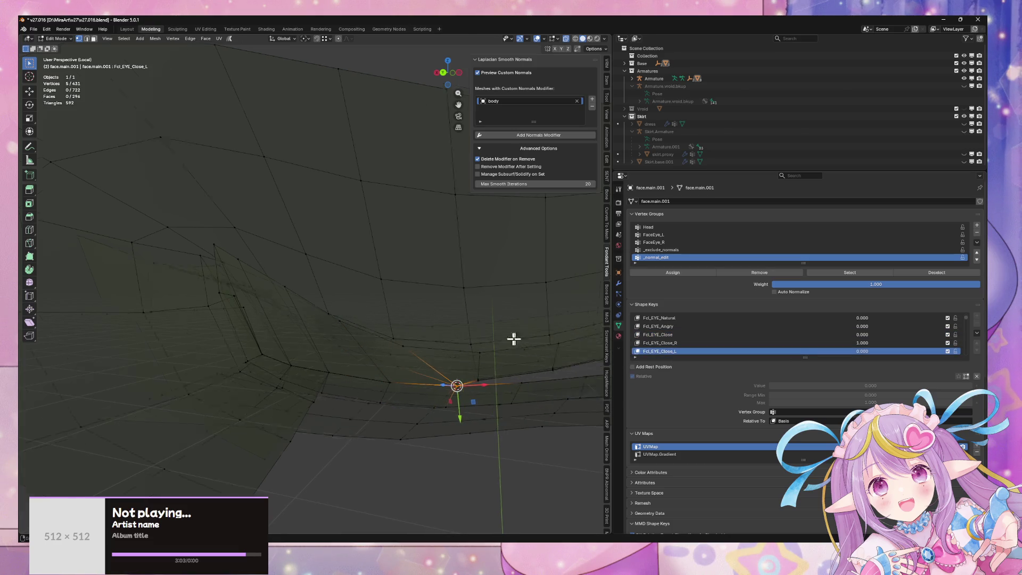
left_click(672, 335)
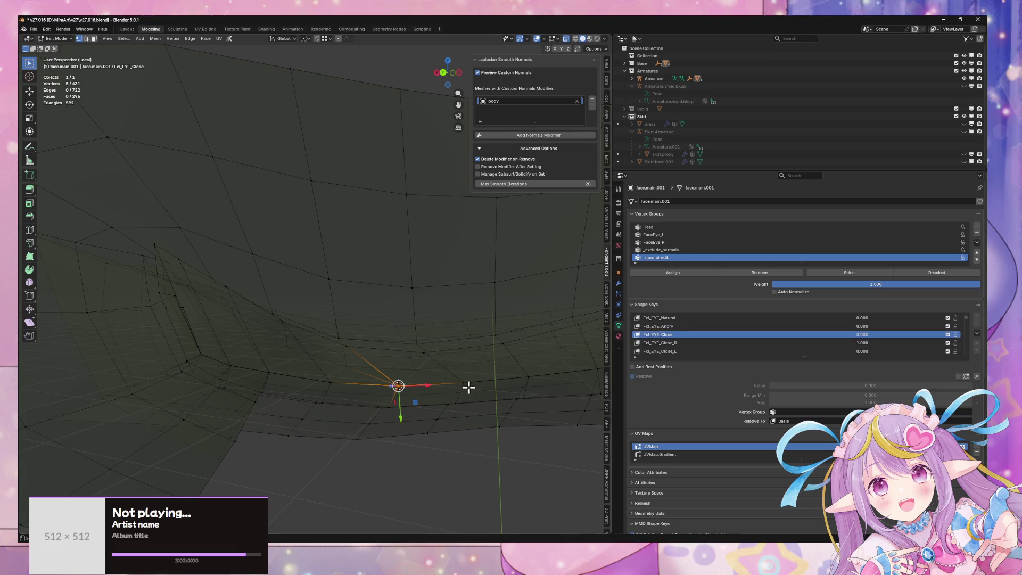
key("shift+s")
key("Escape")
left_click(660, 352)
key("shift+s")
left_click(518, 346)
middle_click_drag(520, 337, 496, 358, "shift")
- Snap the next eyelid vertex to the cursor in both Fcl_EYE_Close and Fcl_EYE_Close_L
left_click(672, 335)
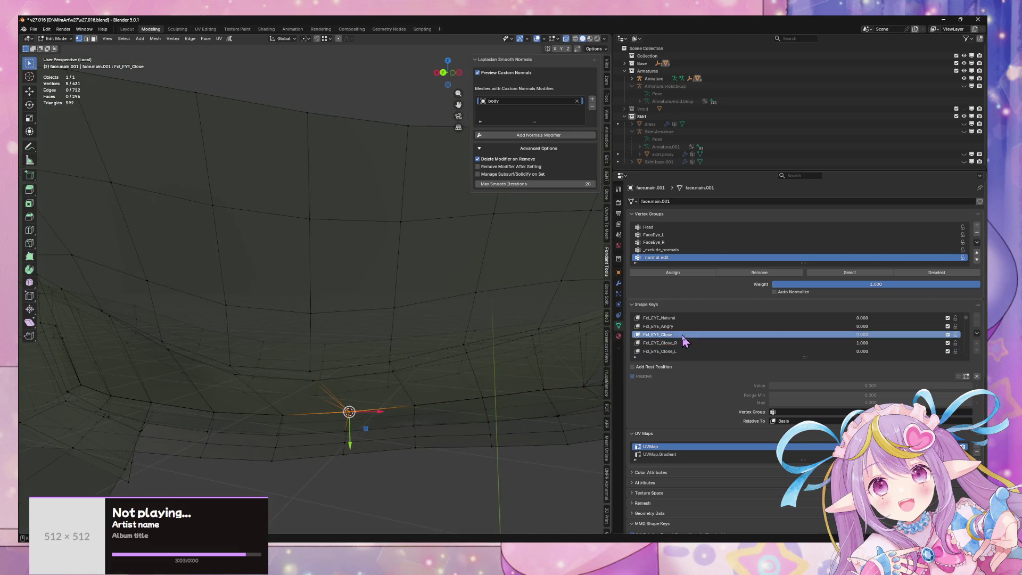
key("shift+s")
left_click(487, 446)
left_click(661, 351)
key("shift+s")
left_click(580, 364)
middle_click_drag(570, 354, 649, 350)
- Compare the two closed-eye keys, then snap the remaining selection to the cursor in Fcl_EYE_Close_L
left_click(696, 335)
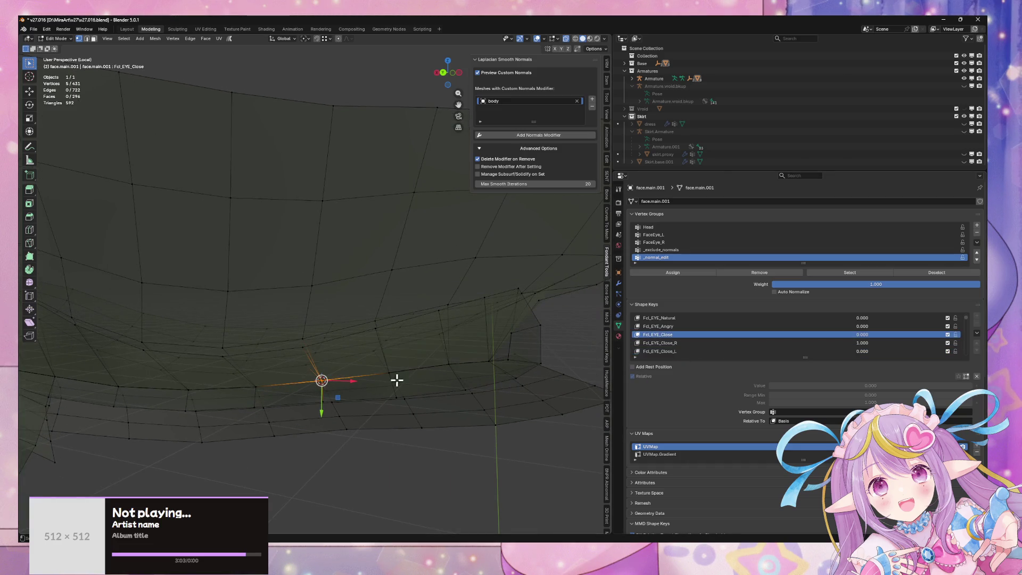
left_click(660, 351)
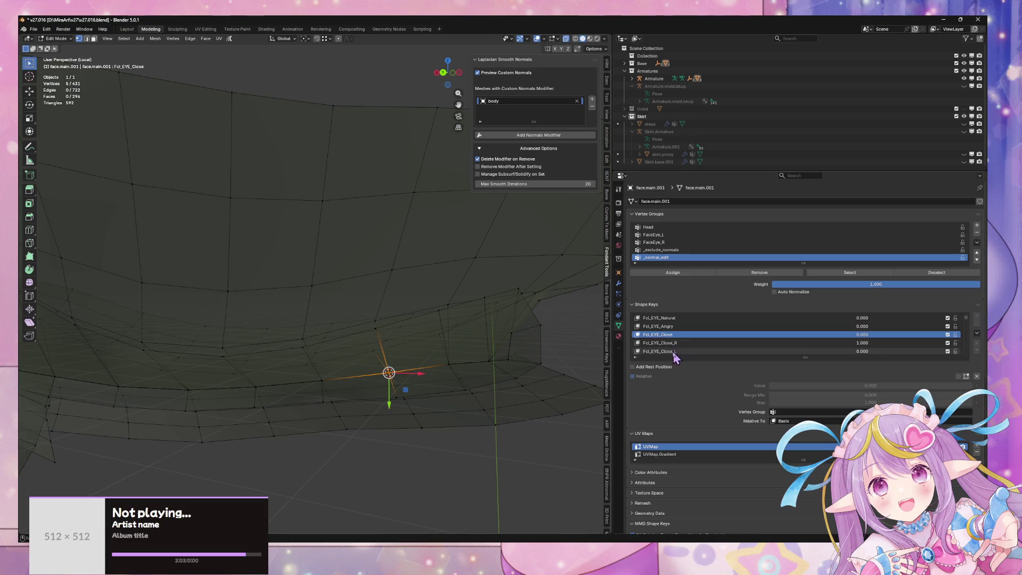
left_click(673, 335)
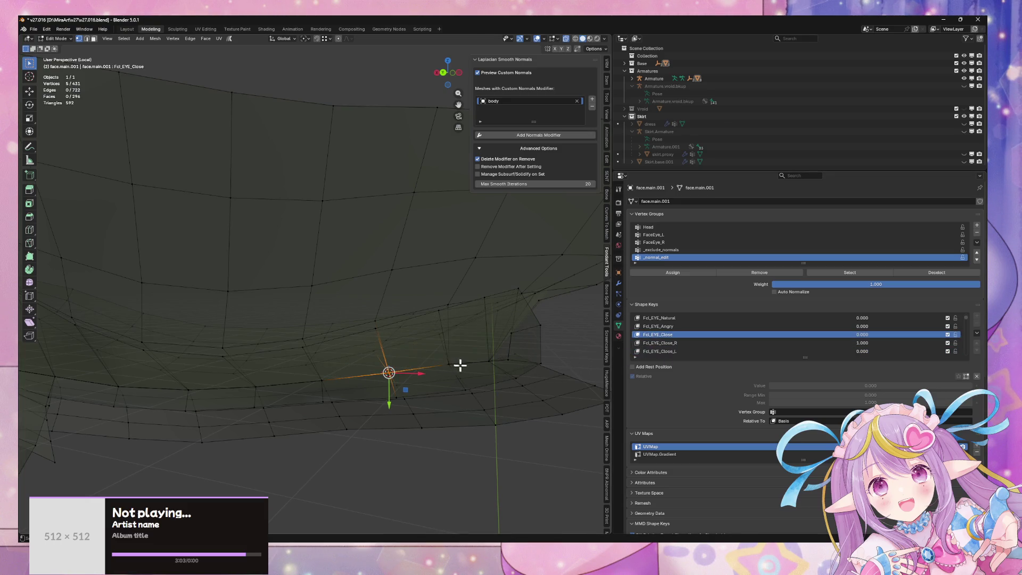
left_click(664, 352)
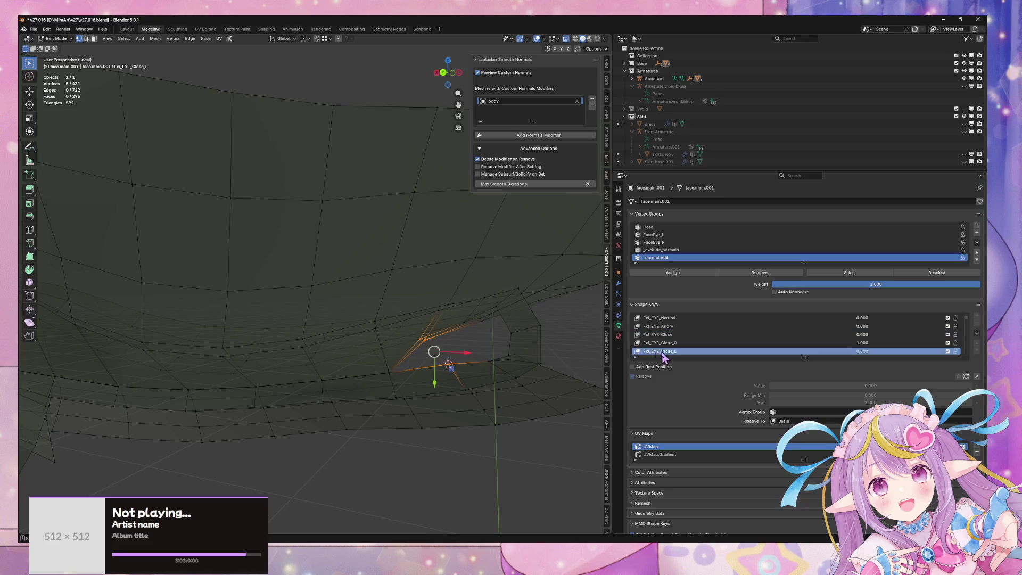
left_click(669, 335)
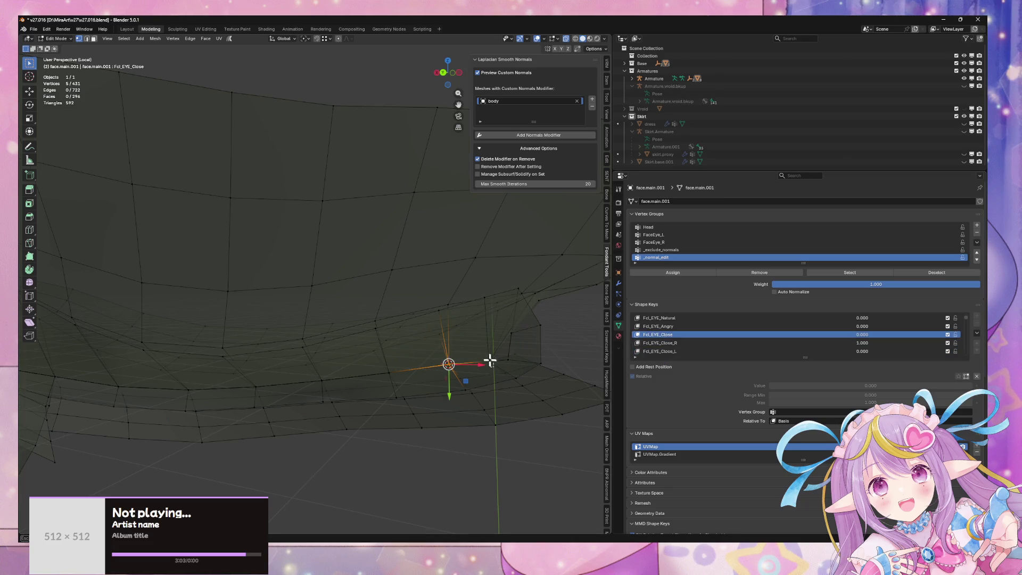
left_click(666, 351)
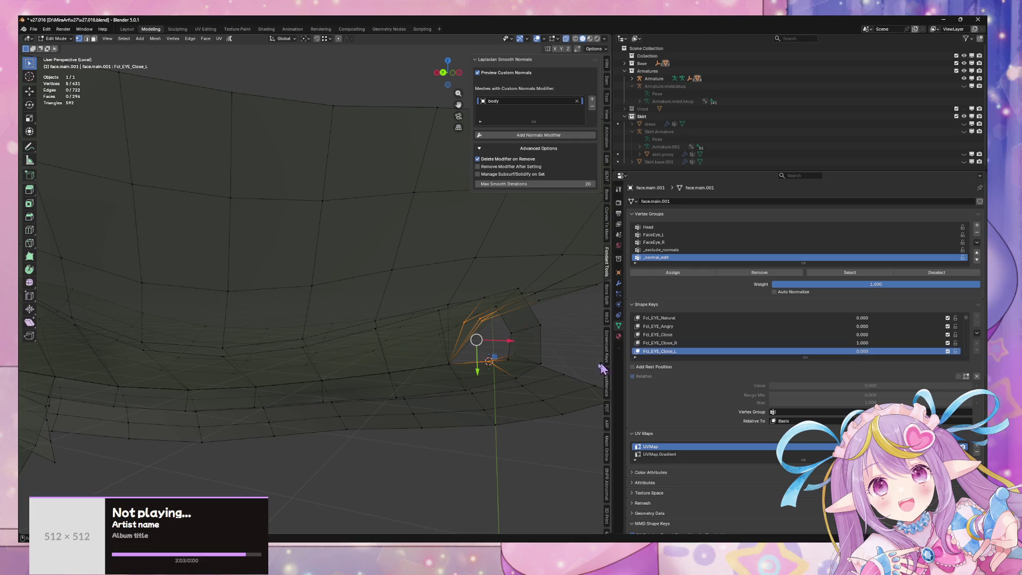
key("shift+s")
left_click(577, 320)
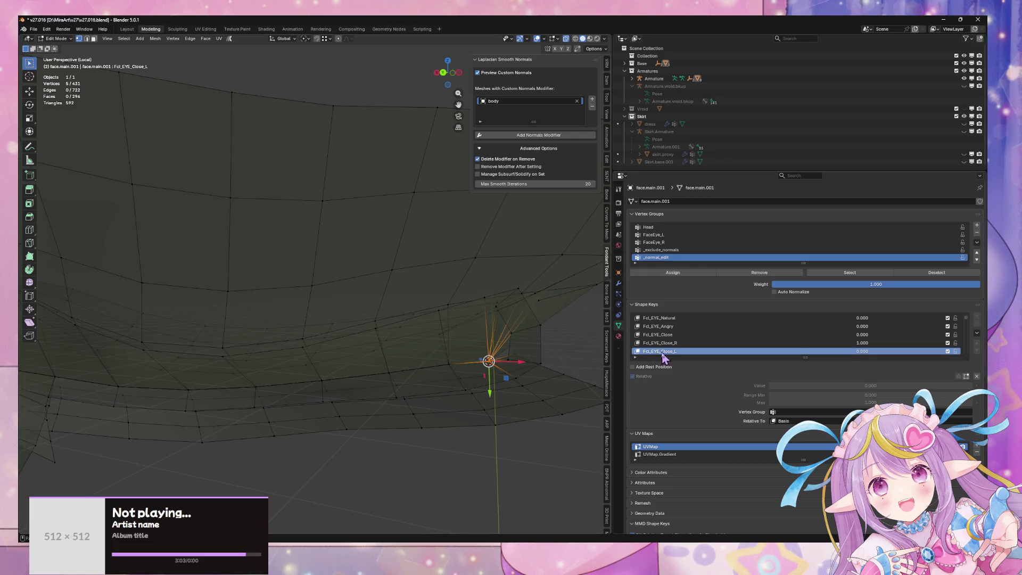
- Toggle between the closed-eye shape keys to check the corrected eyelid
left_click(668, 335)
middle_click_drag(555, 349, 474, 369)
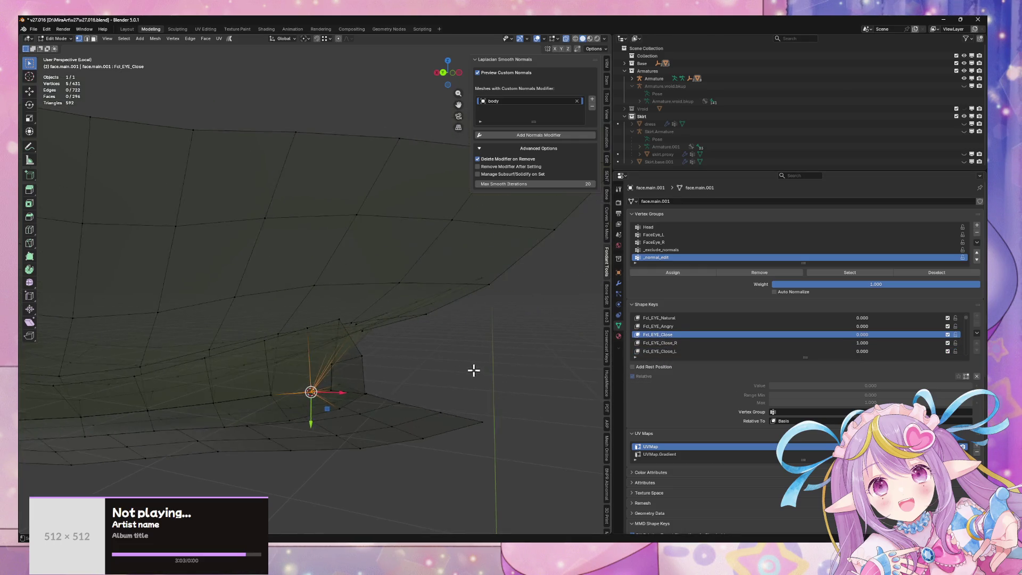
left_click(710, 351)
left_click(710, 343)
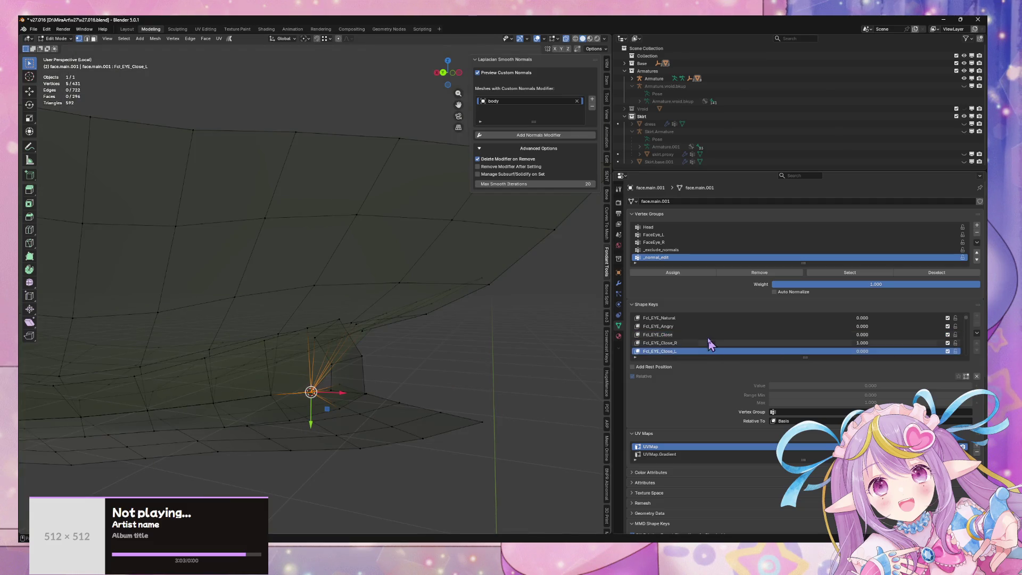
left_click(710, 336)
left_click(707, 343)
left_click(696, 351)
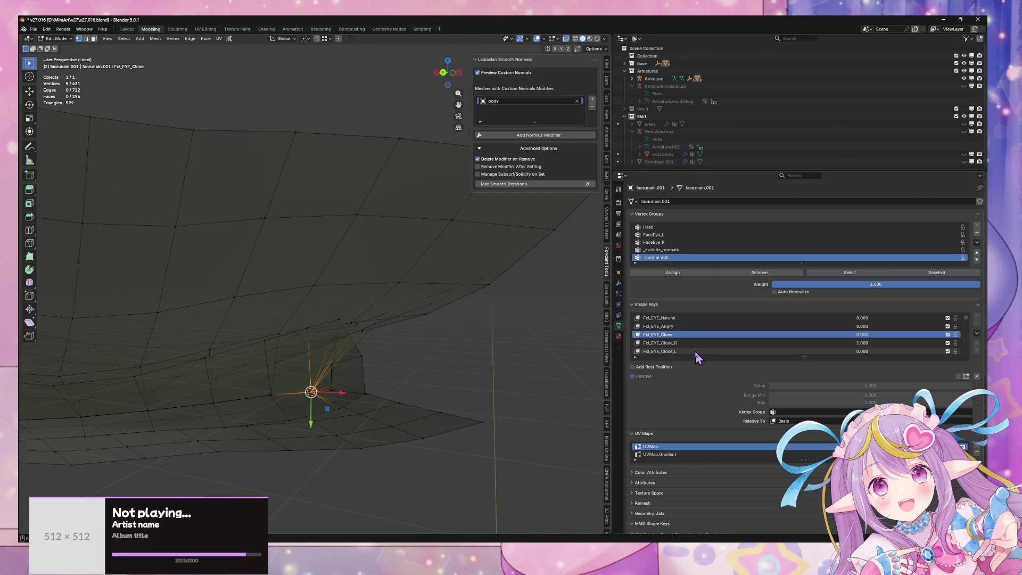
left_click(697, 335)
left_click(695, 351)
left_click(695, 335)
left_click(695, 352)
left_click(694, 335)
left_click(692, 327)
left_click(694, 336)
left_click(694, 352)
left_click(694, 336)
- Orbit out to see the whole eye mesh, then back in close to the eyelid corner
scroll(434, 361, "up", 5)
scroll(407, 392, "down", 5)
mouse_move(386, 392)
middle_mouse_down()
mouse_move(511, 372)
mouse_move(414, 378)
mouse_move(527, 357)
middle_mouse_up()
scroll(226, 304, "up", 5)
mouse_move(226, 303)
middle_mouse_down()
mouse_move(420, 347)
mouse_move(401, 342)
mouse_move(408, 334)
mouse_move(410, 351)
middle_mouse_up()
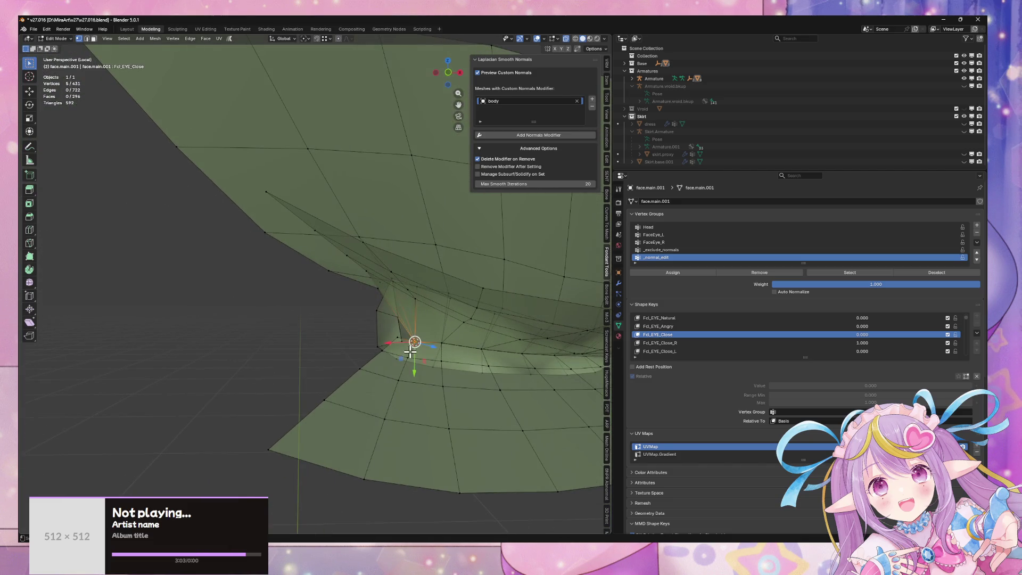
- Move the selected eyelid-corner vertex by hand in the Fcl_EYE_Close shape key
left_click(681, 343)
left_click(682, 351)
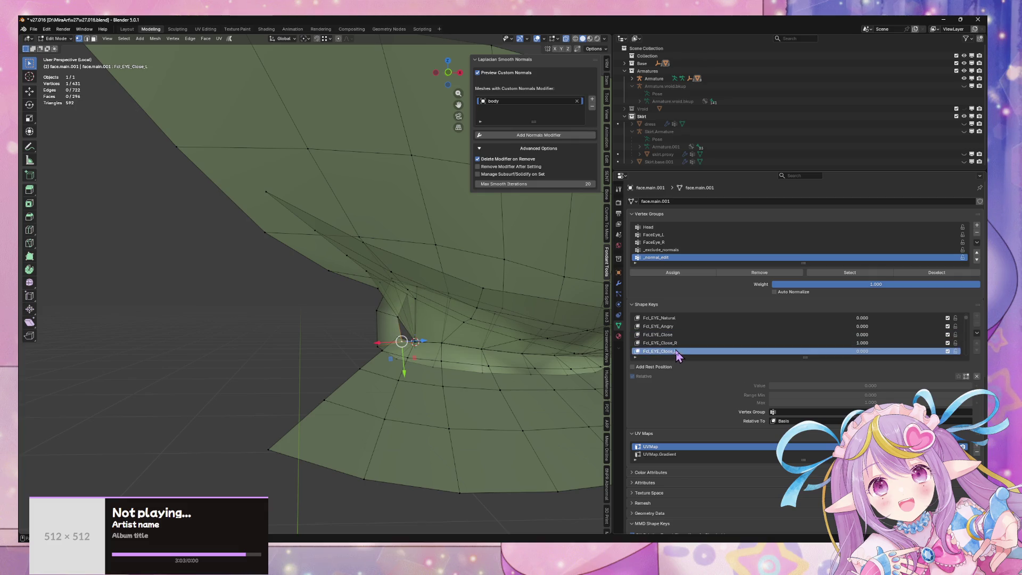
middle_click_drag(407, 343, 443, 353)
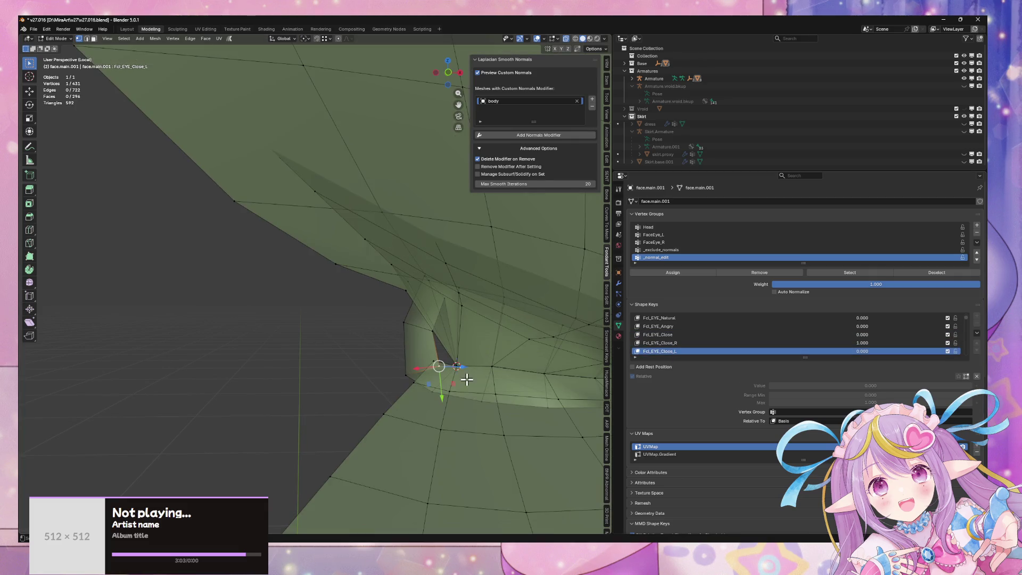
left_click(675, 335)
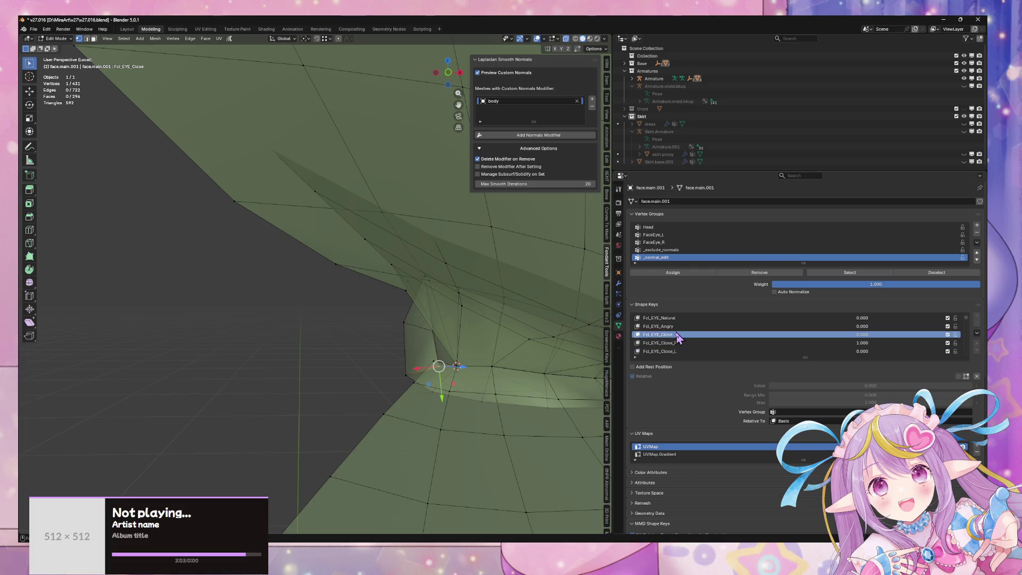
key("g")
left_click(465, 374)
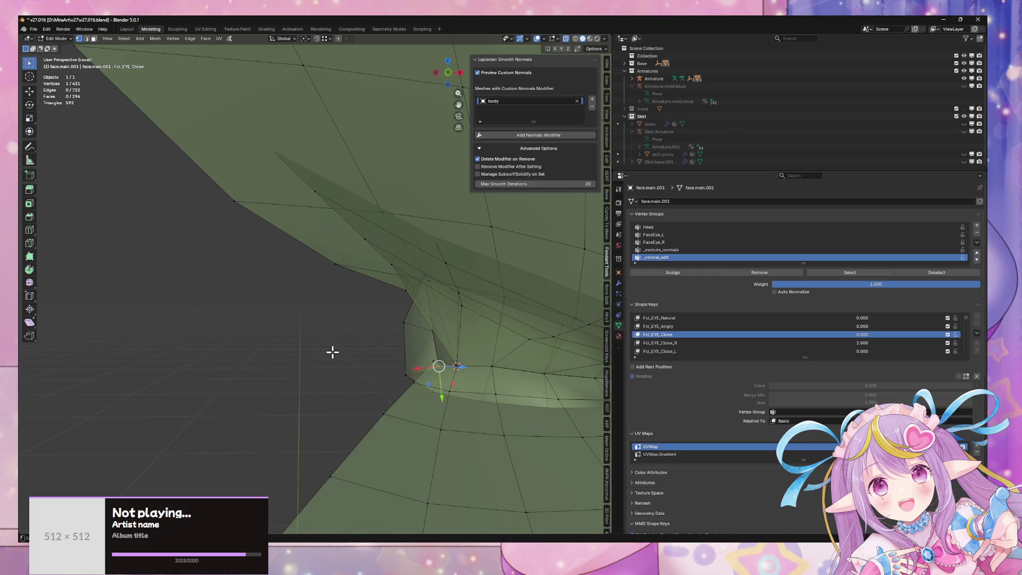
- Snap the remaining corner vertices to the cursor in the Fcl_EYE_Close_L shape key
middle_click_drag(333, 352, 335, 352)
key("shift+s")
left_click(468, 314)
middle_click_drag(468, 314, 448, 341)
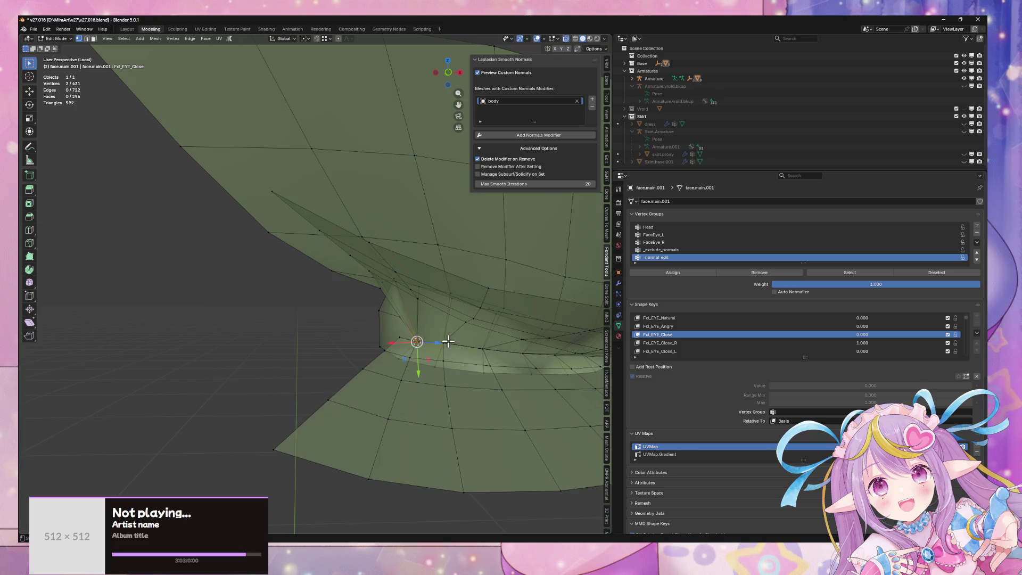
left_click(674, 352)
key("shift+s")
left_click(509, 310)
- Return to Object Mode and isolate the eye and eyelash object in Material Preview
key("Tab")
key("h")
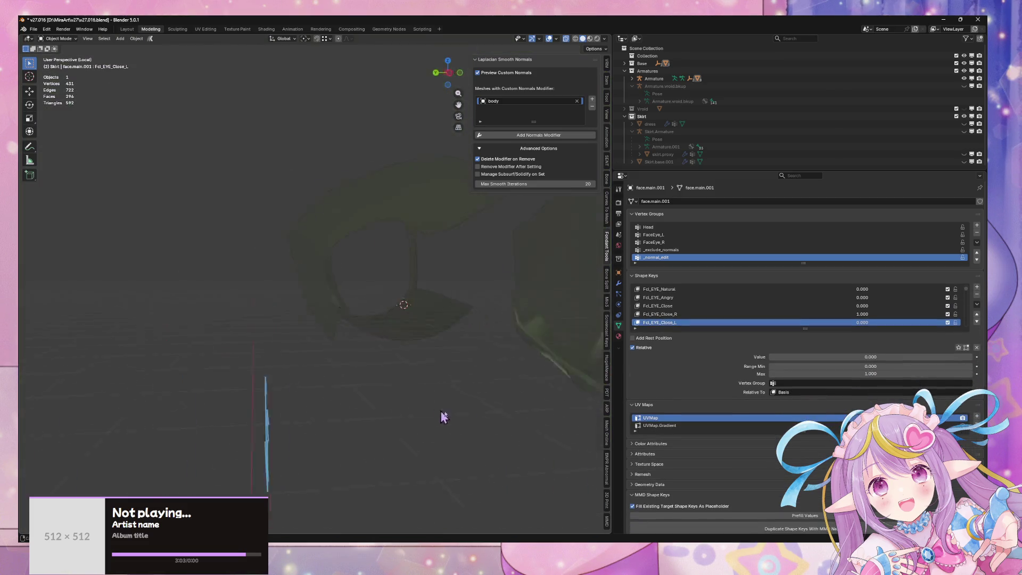
key("KP_Divide")
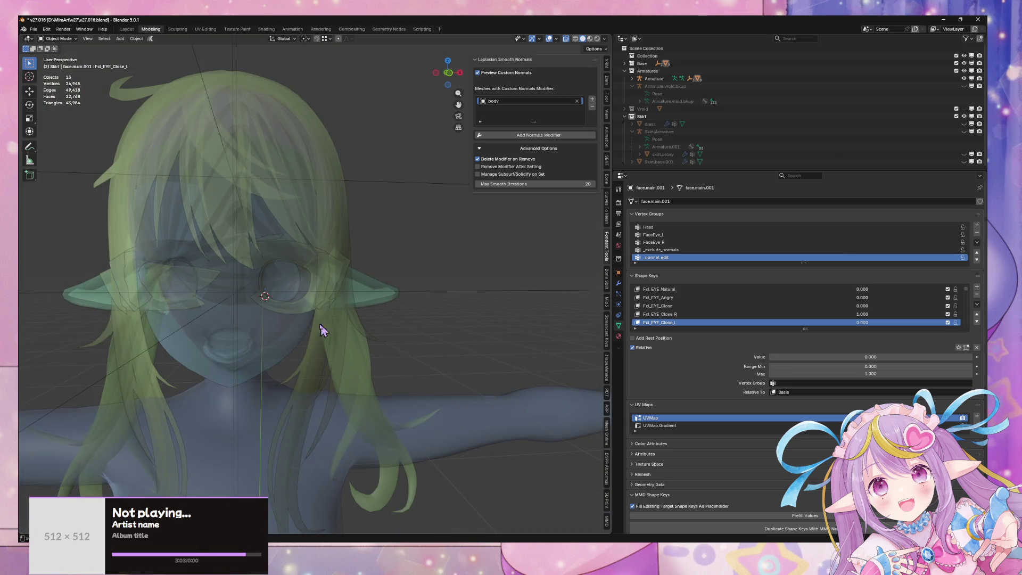
left_click(307, 313)
key("KP_Divide")
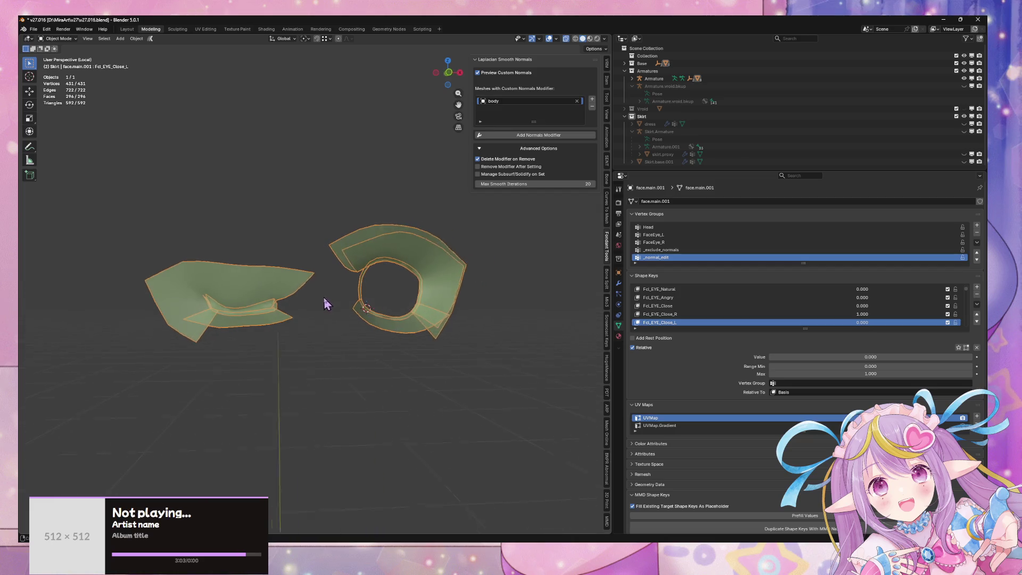
left_click(590, 39)
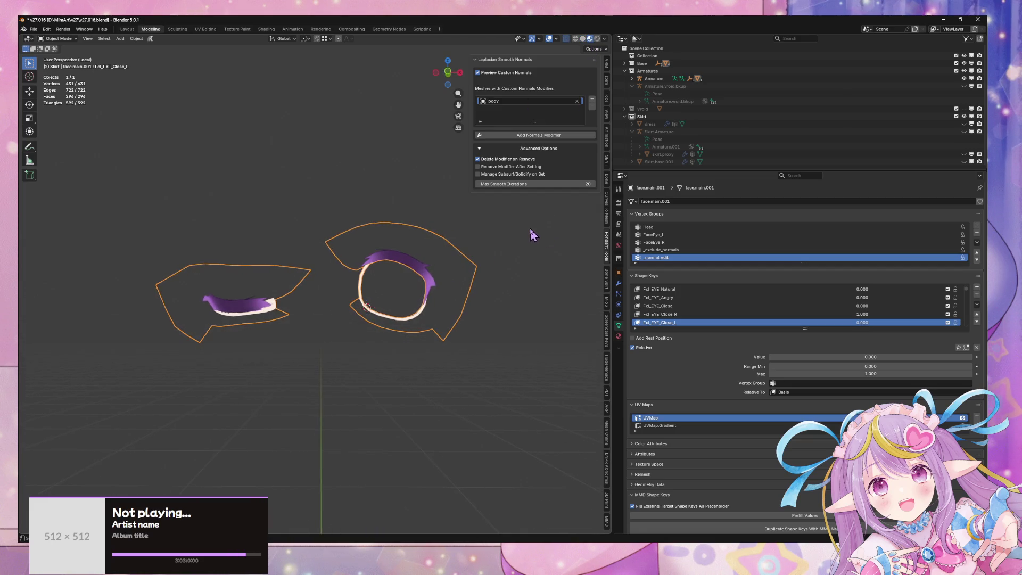
- Set Fcl_EYE_Close_R to 0 and toggle undo/redo to compare open and closed eyes
mouse_move(876, 314)
left_mouse_down()
mouse_move(830, 314)
mouse_move(916, 323)
mouse_move(831, 323)
mouse_move(905, 305)
mouse_move(876, 306)
left_mouse_up()
key("ctrl+z")
key("ctrl+shift+z")
key("ctrl+z")
key("ctrl+shift+z")
key("ctrl+z")
mouse_move(456, 336)
middle_mouse_down()
mouse_move(580, 341)
mouse_move(22, 346)
middle_mouse_up()
scroll(217, 324, "up", 3)
middle_click_drag(217, 324, 285, 332)
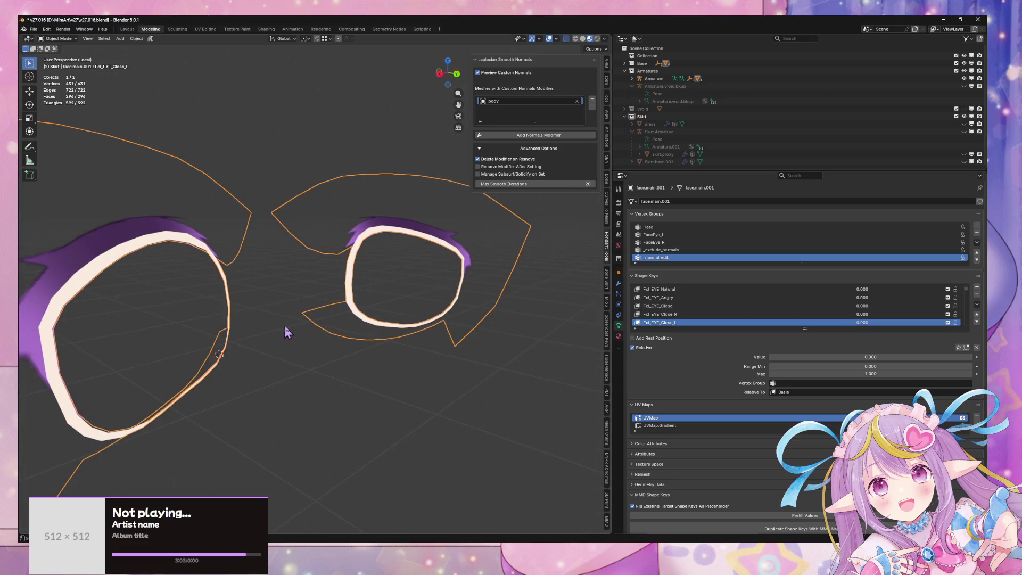
- Isolate the face mesh in local view and orbit to its side profile
key("KP_Divide")
scroll(271, 354, "up", 2)
left_click(271, 355, "shift")
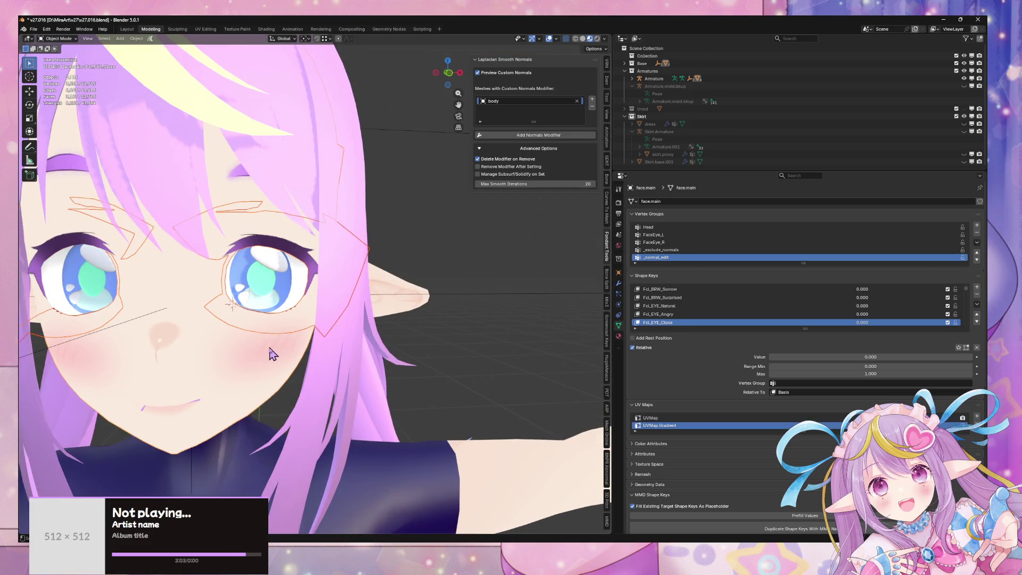
key("KP_Divide")
mouse_move(279, 353)
middle_mouse_down()
mouse_move(360, 346)
mouse_move(325, 367)
middle_mouse_up()
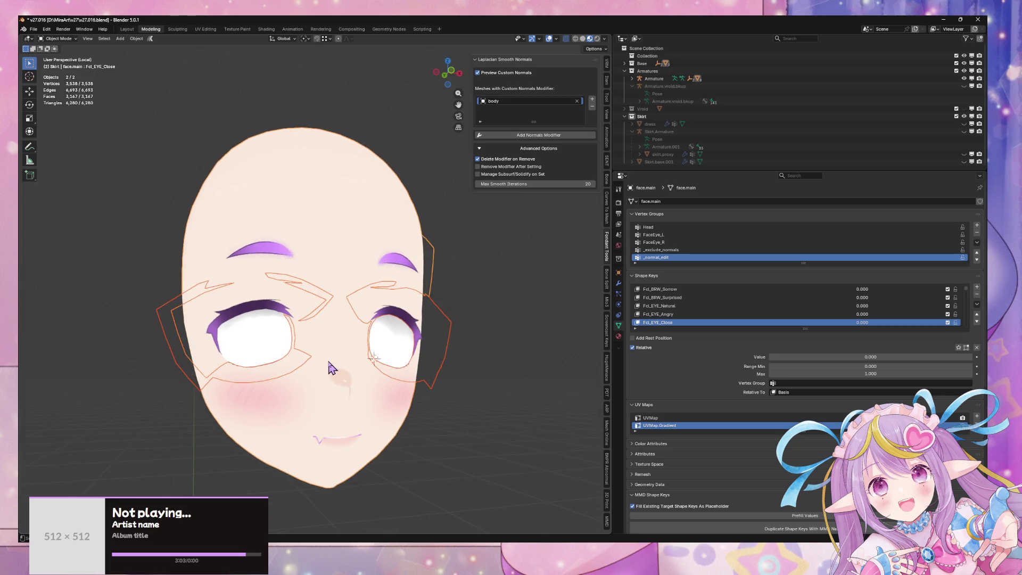
- In Edit Mode, select all face-material vertices and merge them by distance
key("ctrl+z")
key("Tab")
mouse_move(434, 374)
middle_mouse_down()
mouse_move(450, 349)
mouse_move(516, 360)
mouse_move(549, 335)
middle_mouse_up()
left_click(619, 336)
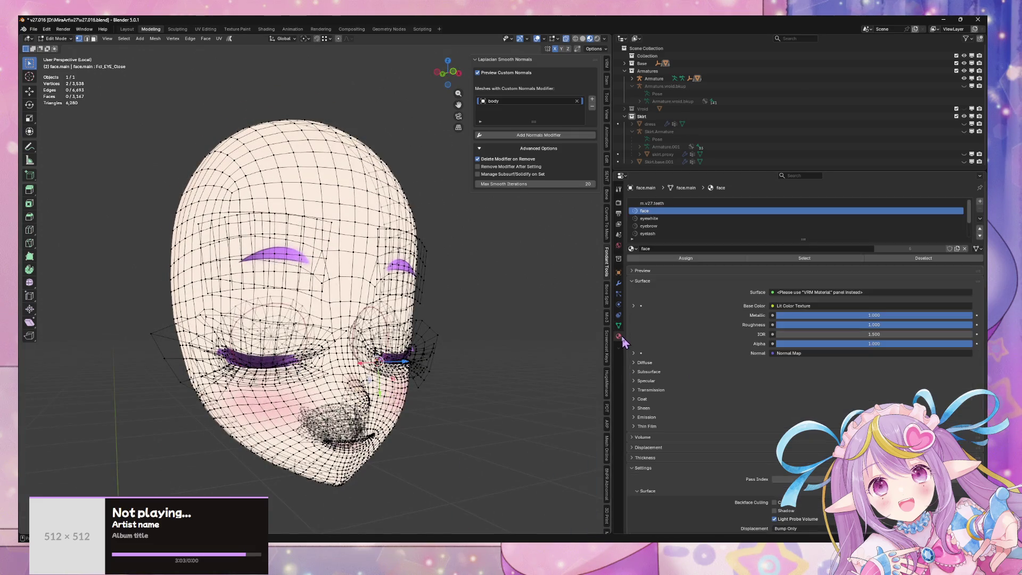
left_click(813, 261)
mouse_move(415, 354)
middle_mouse_down()
mouse_move(449, 375)
mouse_move(495, 373)
mouse_move(538, 351)
mouse_move(559, 366)
middle_mouse_up()
key("m")
left_click(449, 371)
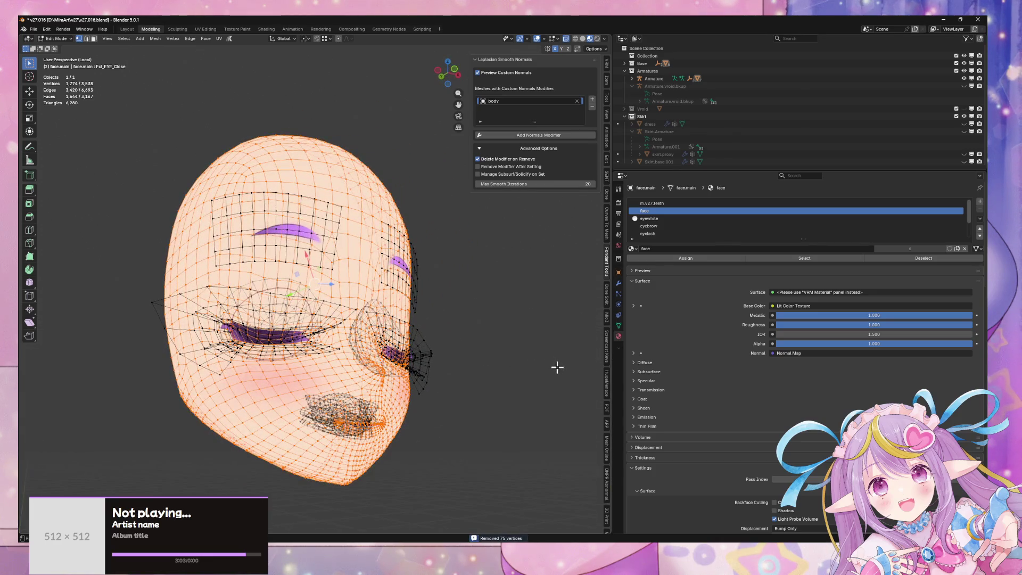
- Undo the merge and revert through Undo History to the earlier Local View state
key("ctrl+z")
key("ctrl+z")
left_click(46, 29)
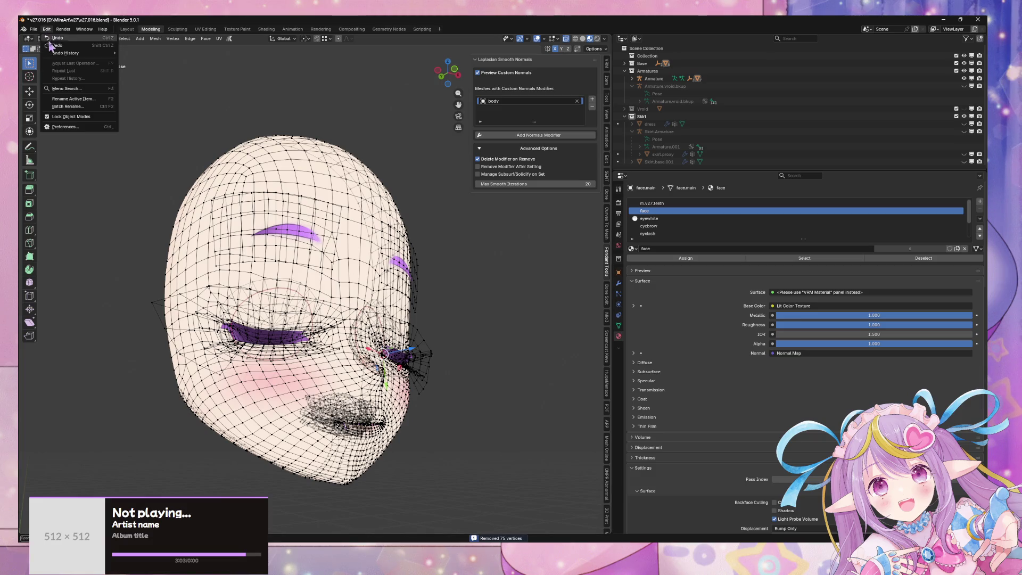
mouse_move(67, 56)
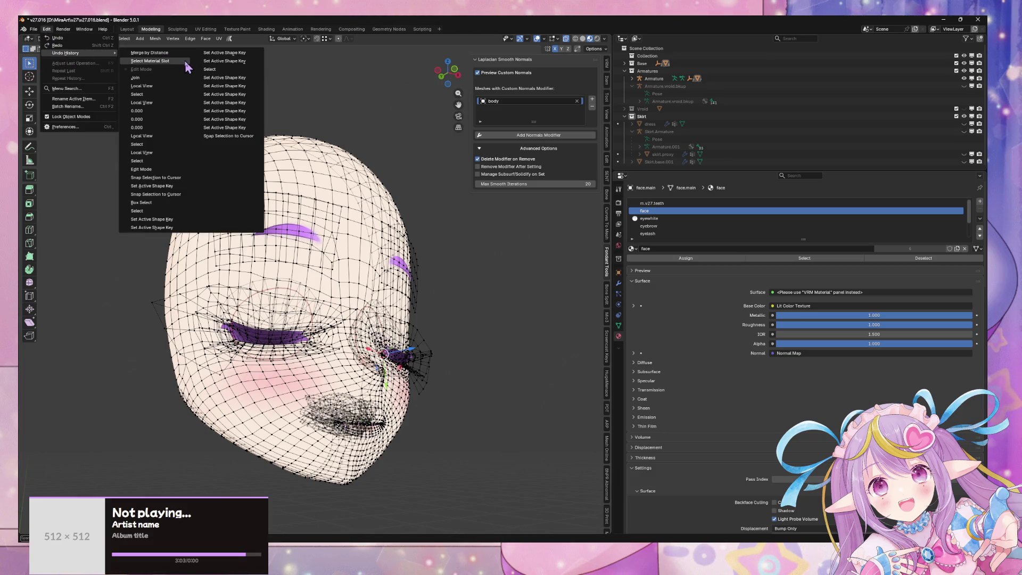
left_click(153, 88)
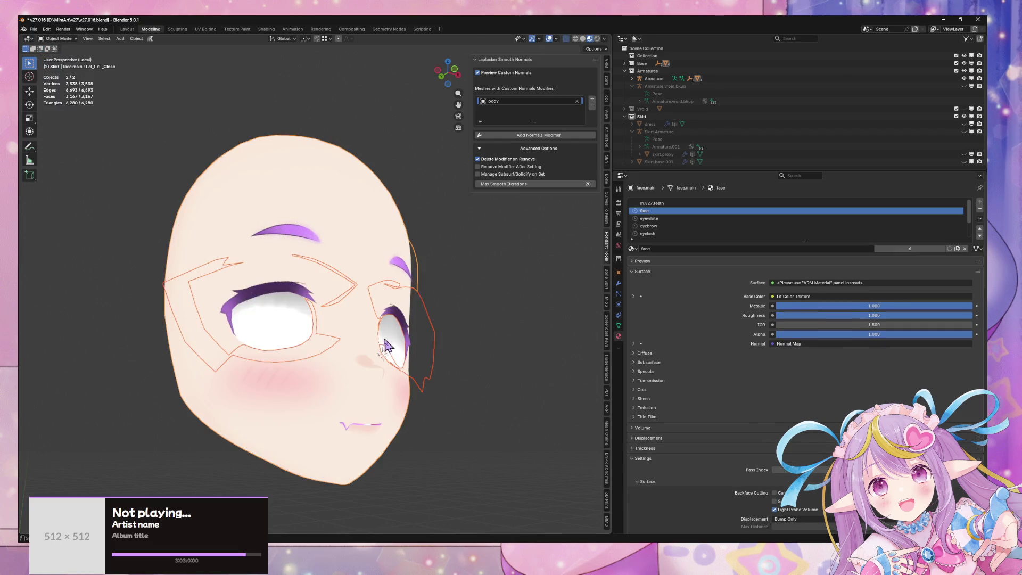
key("ctrl+z")
key("ctrl+z")
key("ctrl+z")
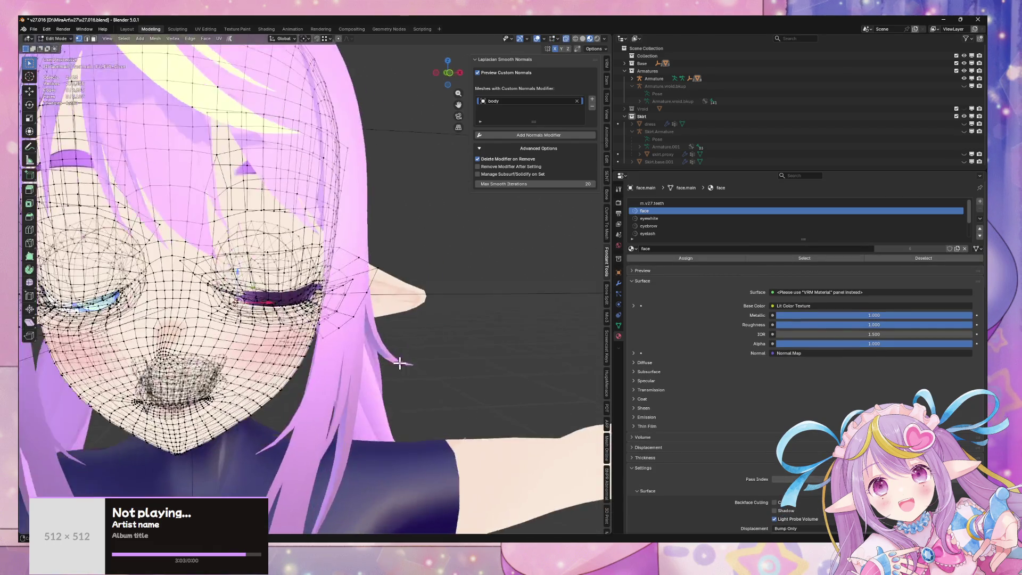
- Isolate the eyeliner object in local view and enter its Edit Mode
key("ctrl+z")
key("ctrl+z")
key("ctrl+z")
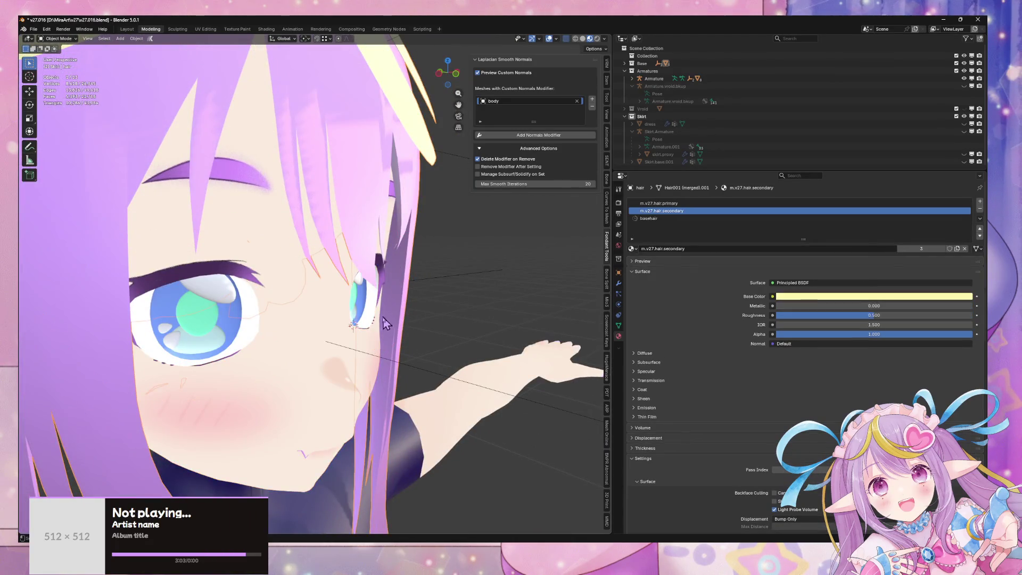
left_click(381, 342)
key("KP_Divide")
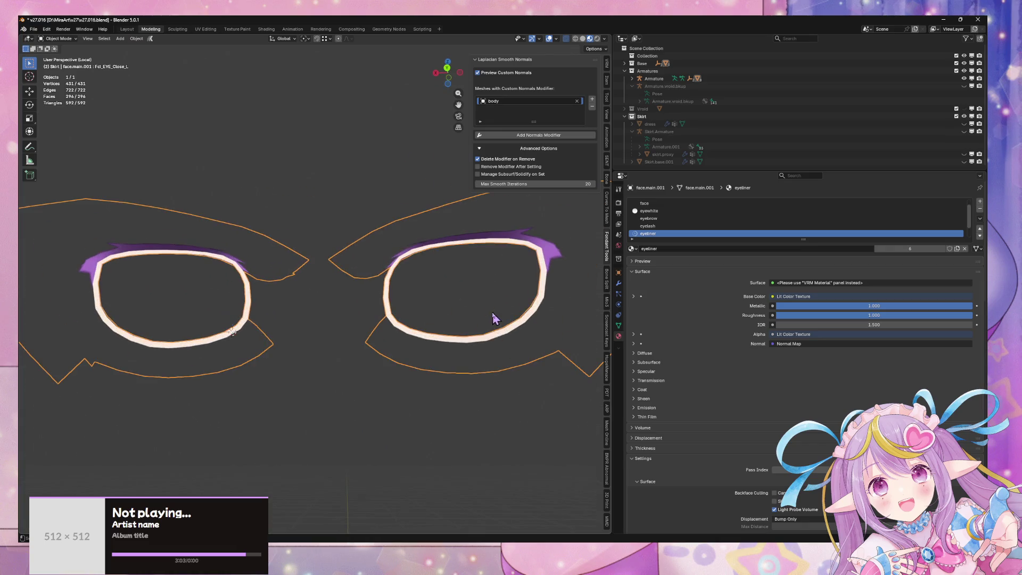
key("alt+a")
left_click(503, 337)
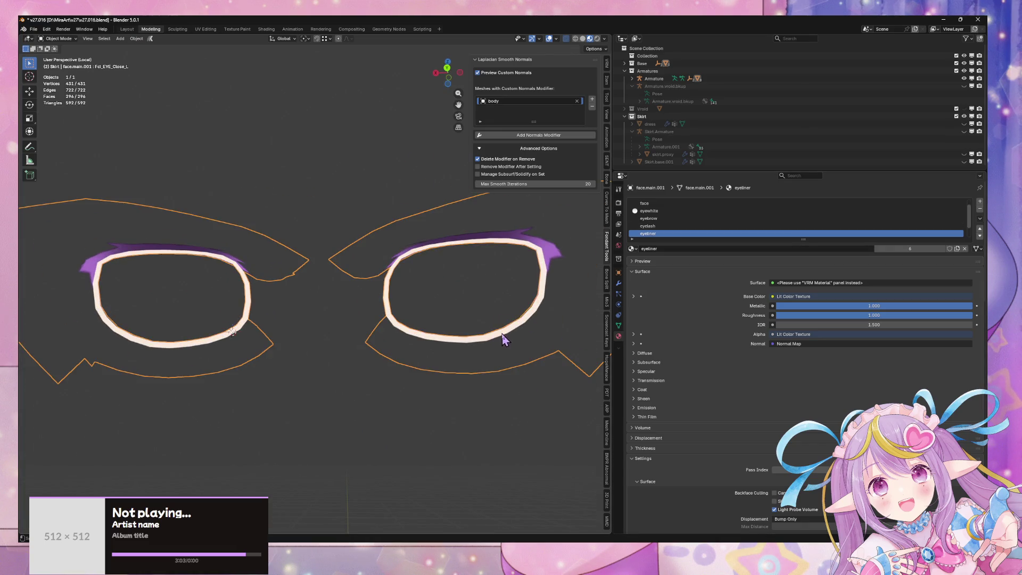
key("Tab")
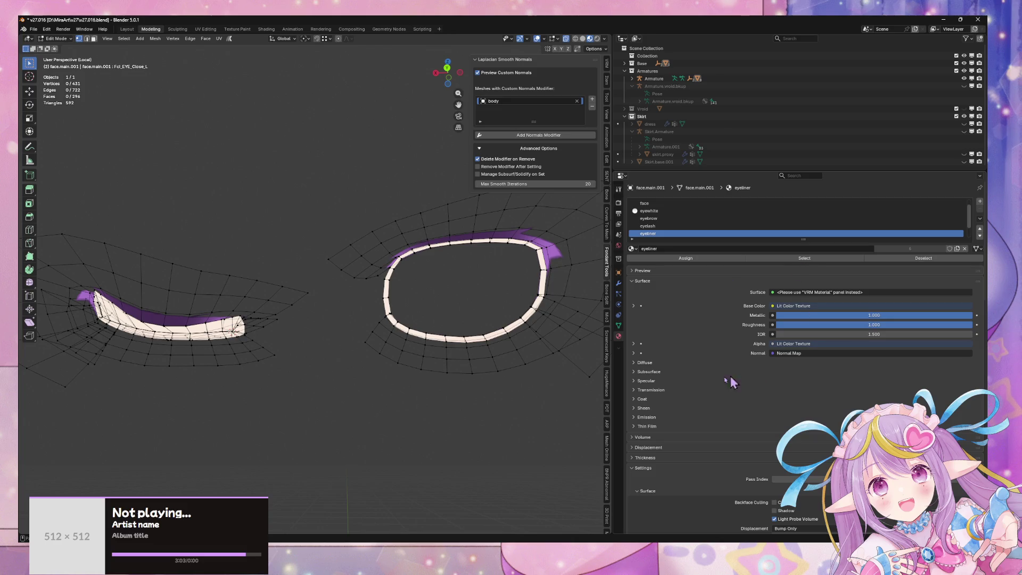
- Activate the eyeliner's Basis shape key and check its Head group and face-material vertices
left_click(619, 325)
scroll(714, 320, "up", 5)
left_click(715, 320)
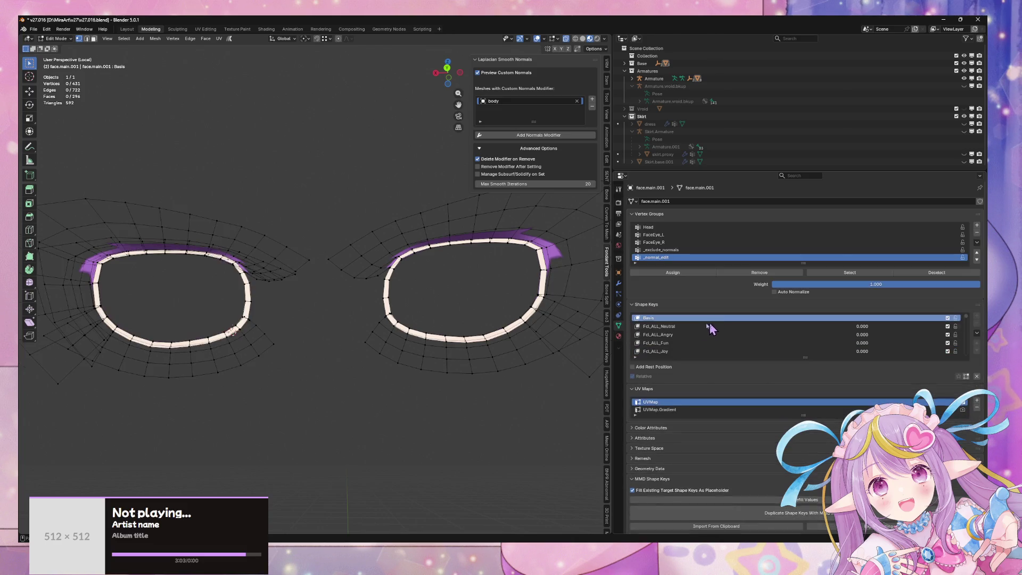
left_click(721, 228)
left_click(867, 274)
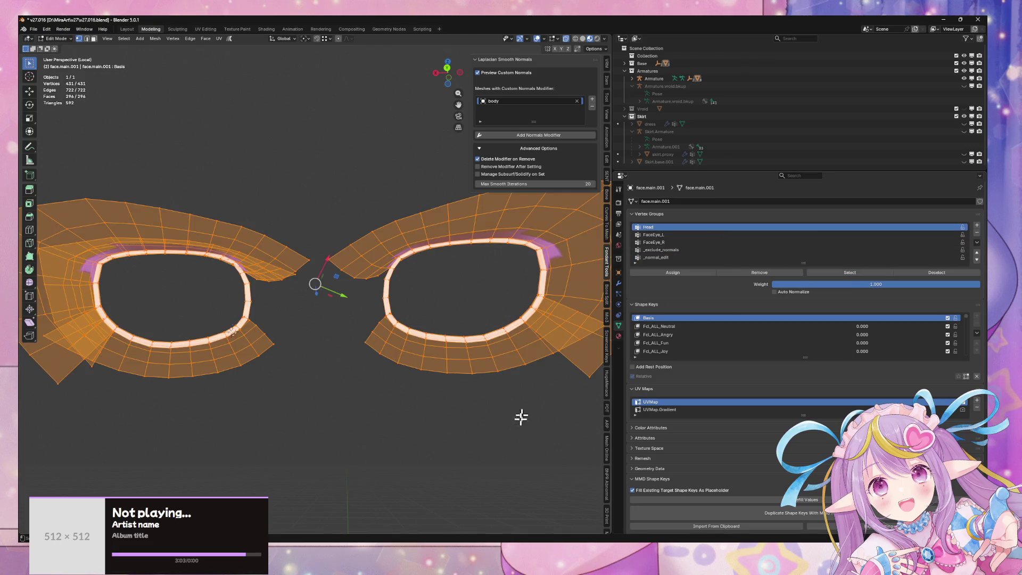
left_click(524, 406)
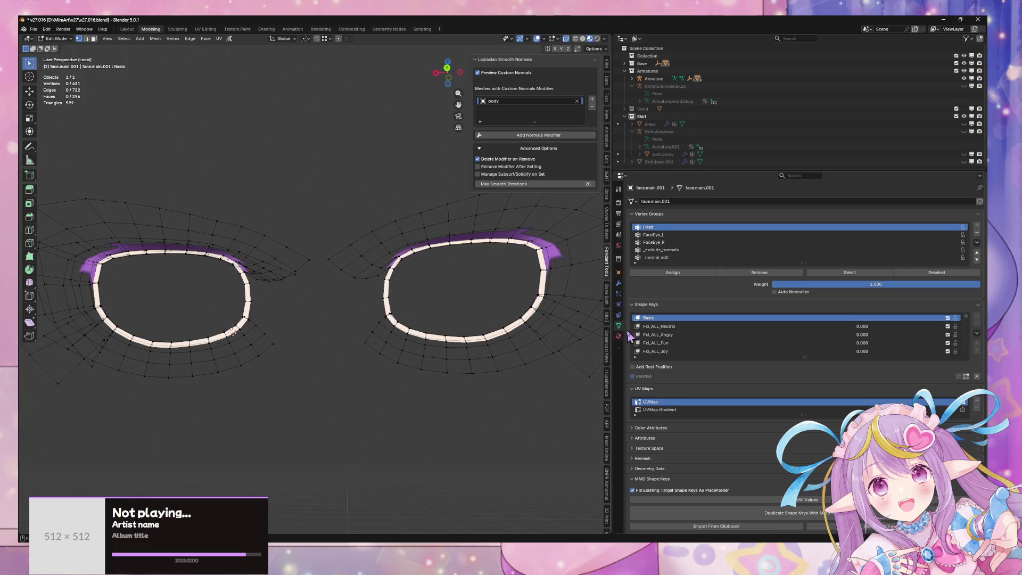
left_click(618, 336)
left_click(708, 204)
left_click(801, 259)
- Return to Object Mode, leave local view, and select the face mesh
middle_click_drag(440, 371, 411, 384)
key("Tab")
key("KP_Divide")
left_click(465, 326)
left_click(308, 395)
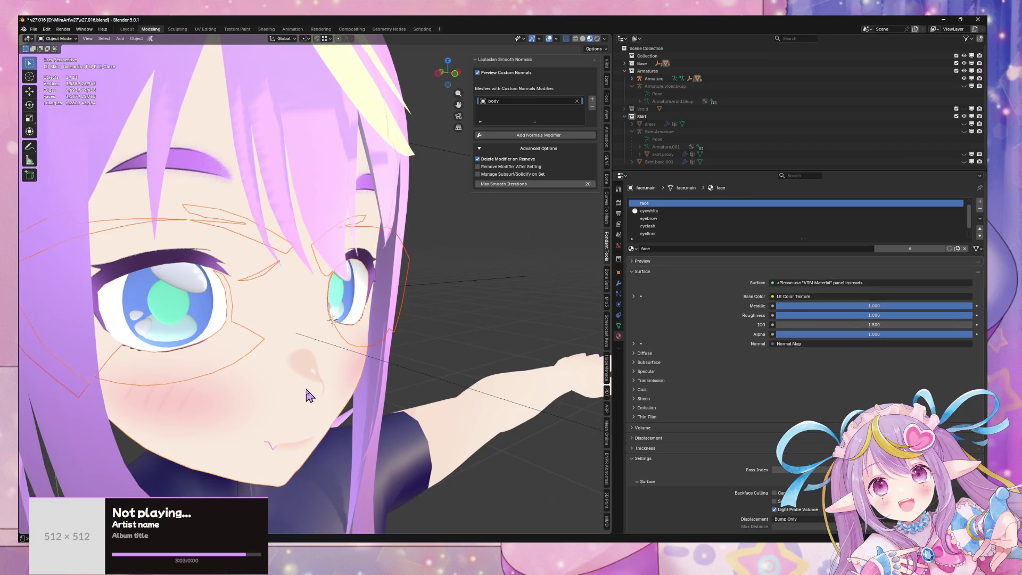
left_click(318, 391)
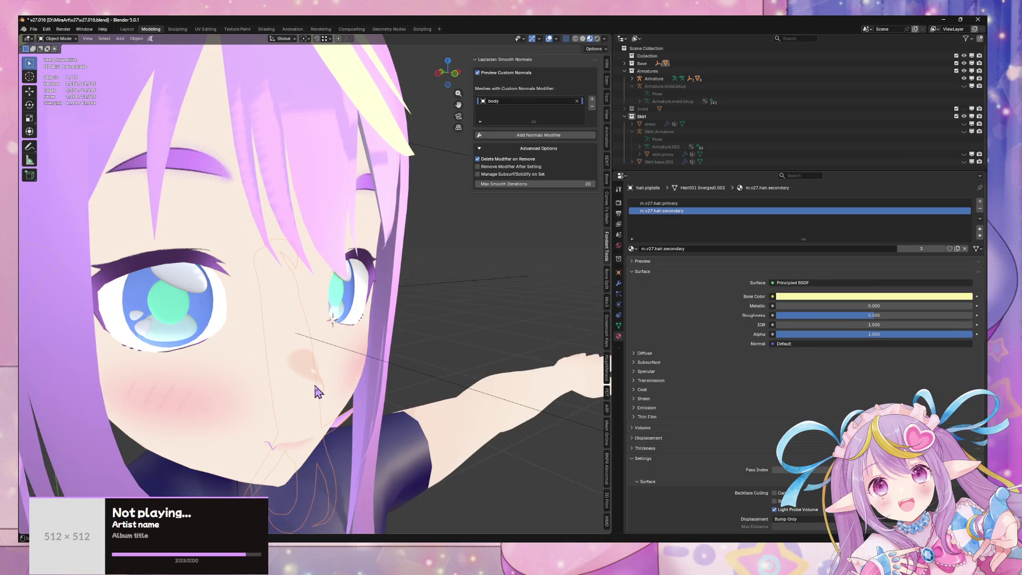
left_click(331, 396)
- Isolate the face mesh in Edit Mode and make its Basis shape key active to open the eyes
key("KP_Divide")
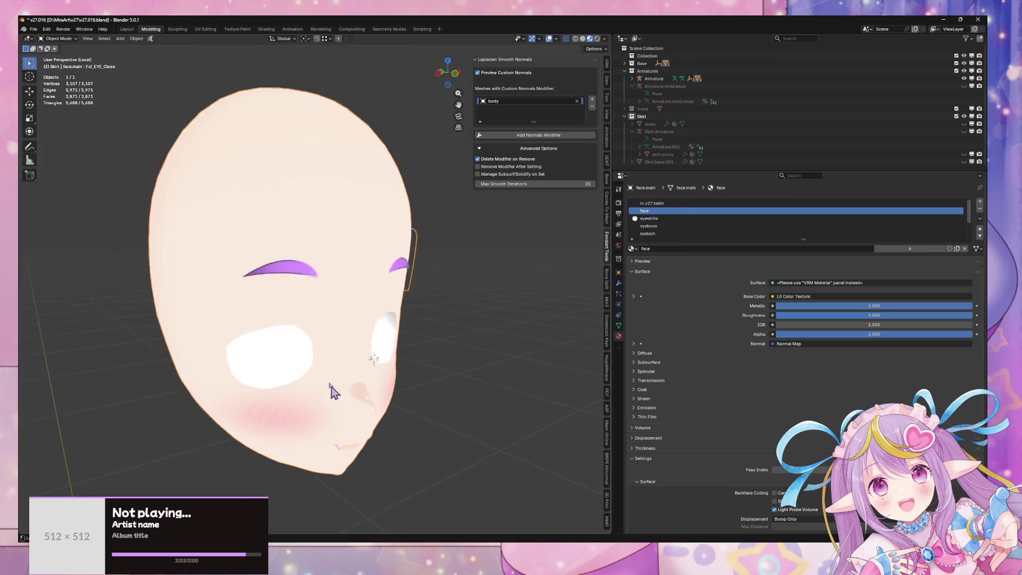
key("Tab")
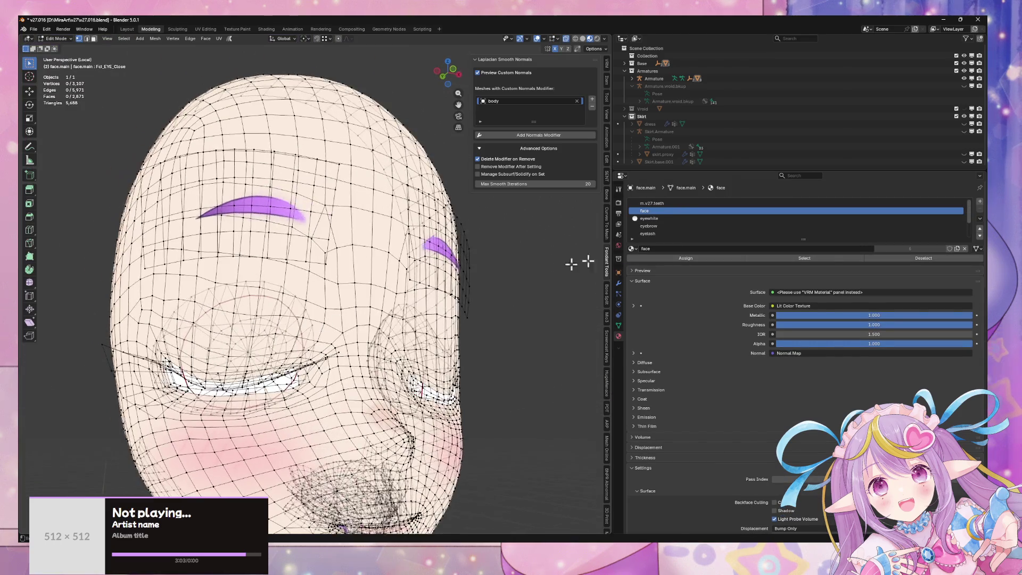
left_click(619, 325)
scroll(695, 319, "up", 3)
scroll(678, 232, "up", 4, "ctrl")
scroll(672, 340, "up", 3)
left_click(653, 318)
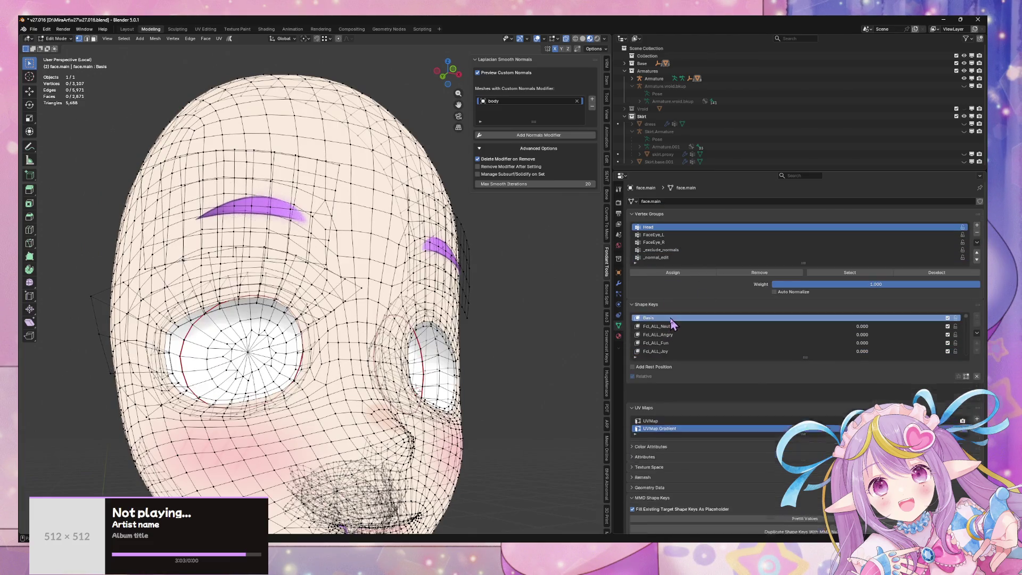
scroll(373, 319, "up", 5)
mouse_move(372, 319)
middle_mouse_down()
mouse_move(482, 352)
mouse_move(401, 334)
middle_mouse_up()
scroll(394, 324, "up", 5)
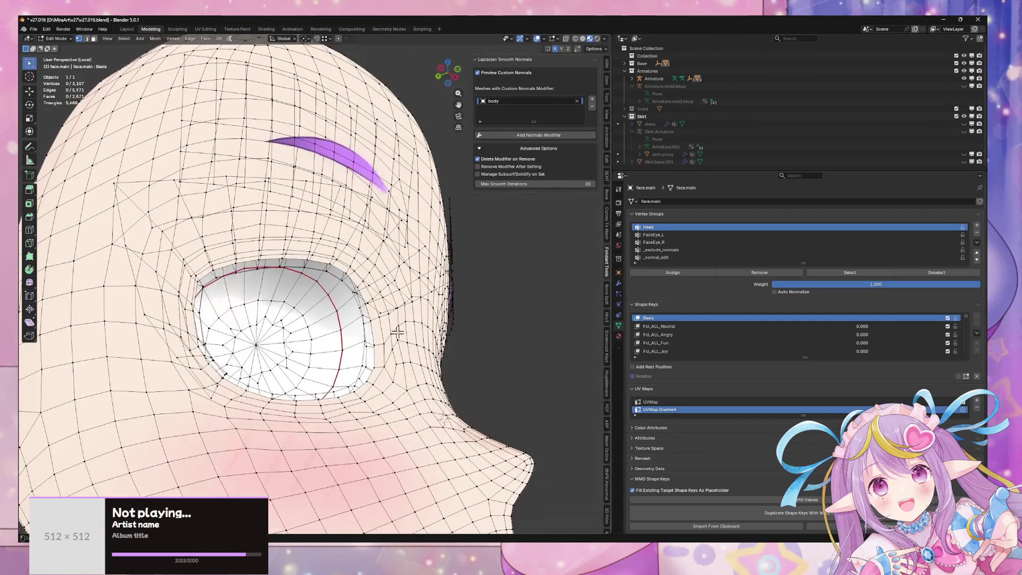
- Select the eye socket rim edge loops with X-ray on, then return to Object Mode
left_click(358, 255, "alt")
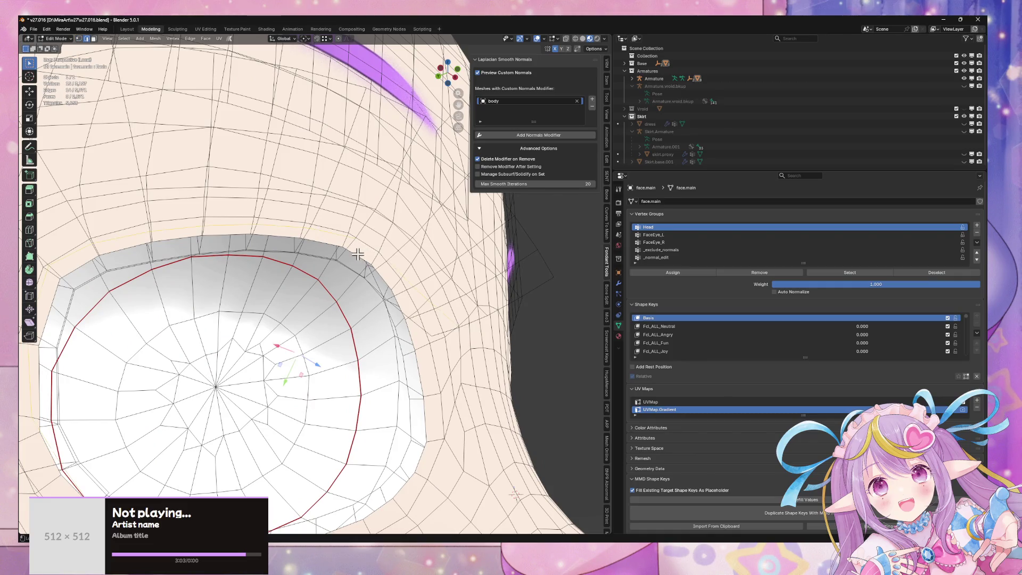
key("alt+z")
left_click(354, 256, "alt")
mouse_move(441, 297)
middle_mouse_down()
mouse_move(406, 297)
mouse_move(422, 283)
middle_mouse_up()
left_click(416, 275, "alt+shift")
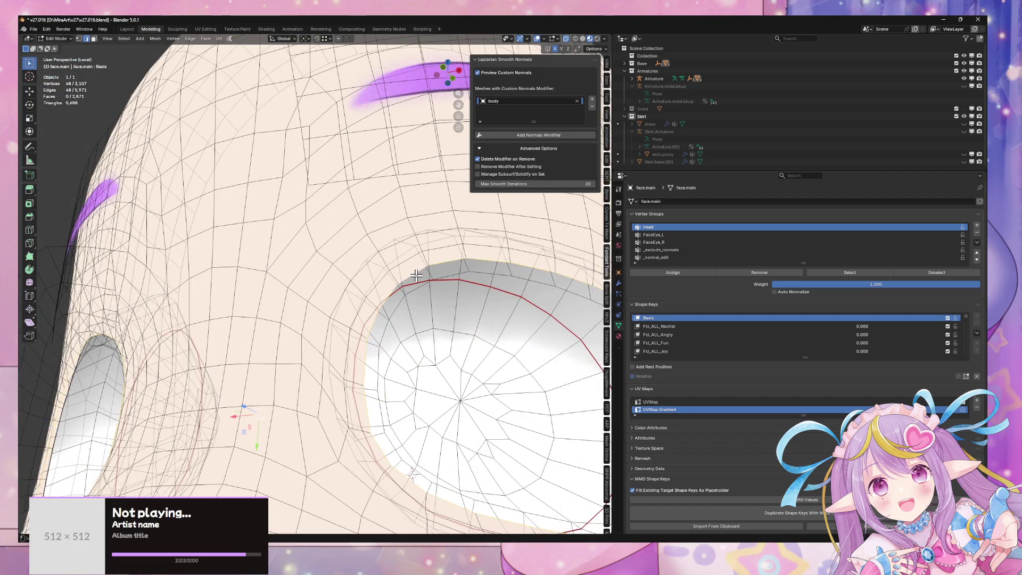
scroll(416, 275, "down", 5)
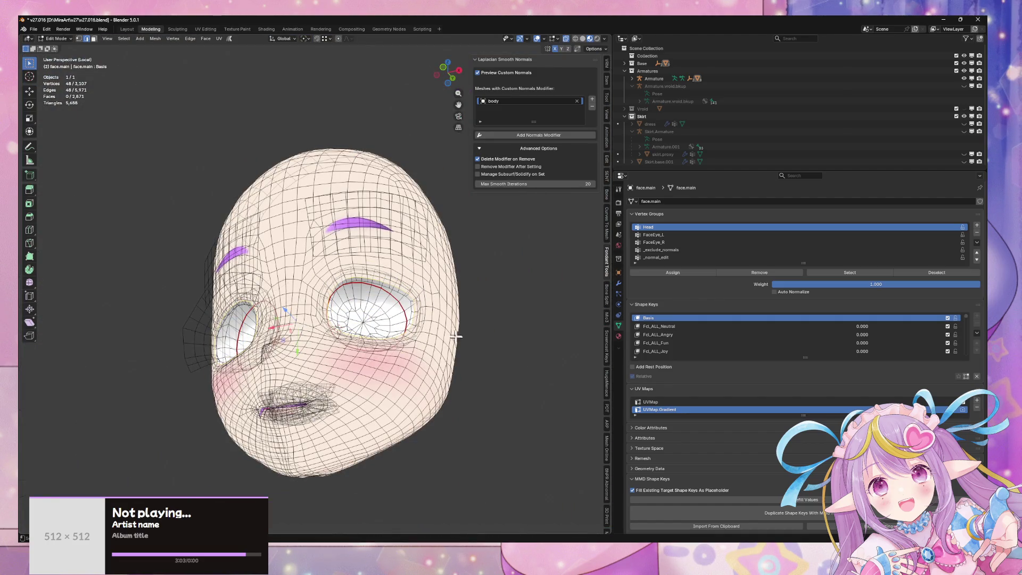
key("KP_Divide")
key("Tab")
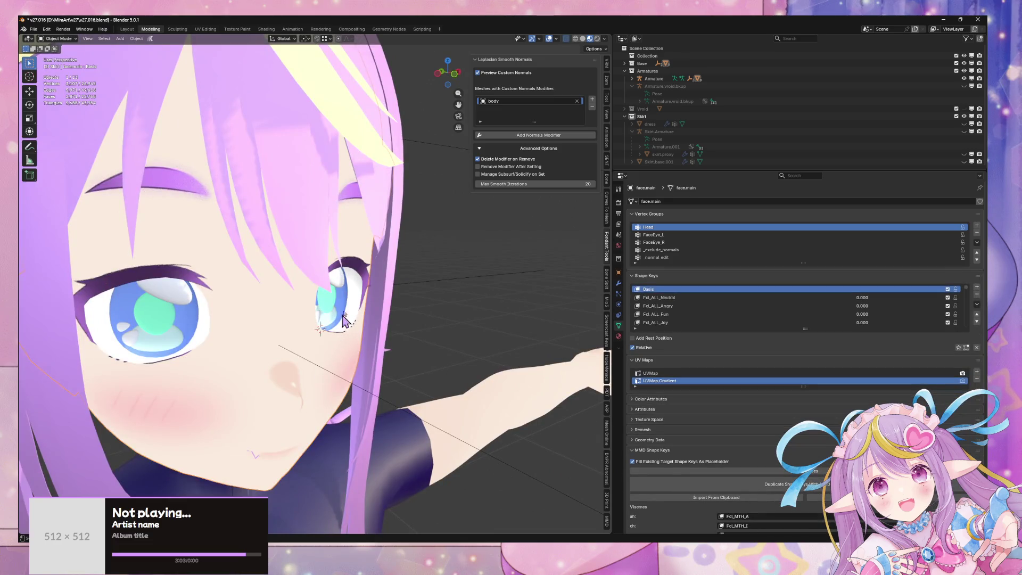
- Join the eyeliner into the face mesh and merge its 48 overlapping vertices by distance
left_click(366, 277)
left_click(279, 386, "shift")
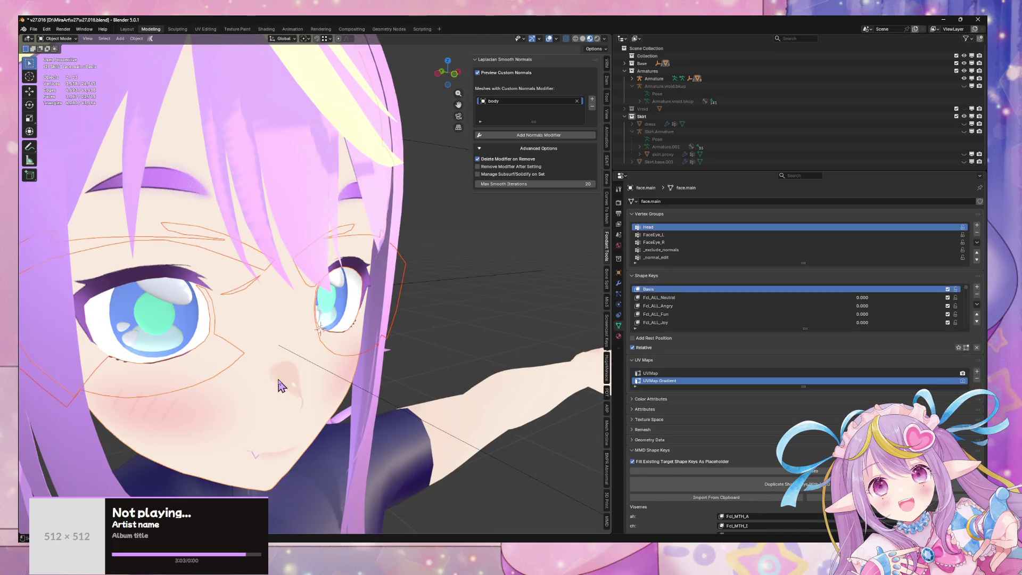
key("ctrl+j")
key("Tab")
key("m")
left_click(348, 382)
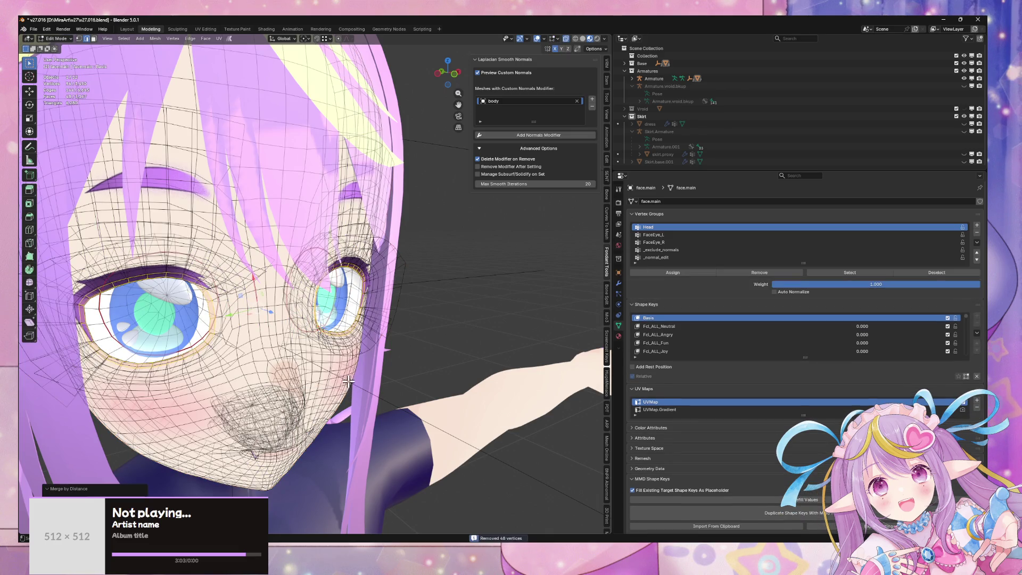
key("Tab")
scroll(500, 298, "down", 8)
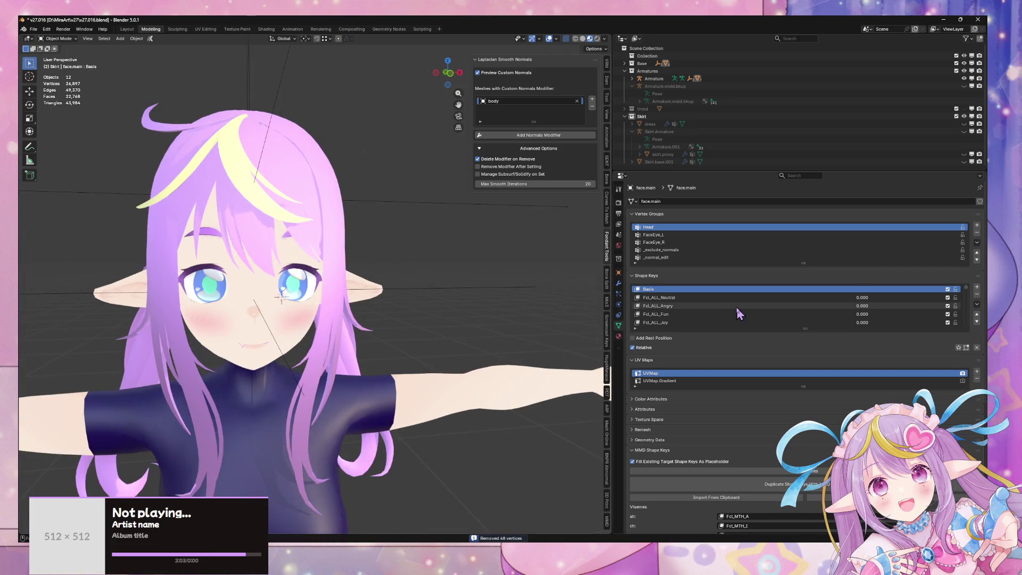
- Test the Fcl_EYE_Close, Fcl_EYE_Close_R and Fcl_EYE_Close_L shape keys, returning them to 0
scroll(745, 306, "down", 5)
scroll(749, 320, "up", 5)
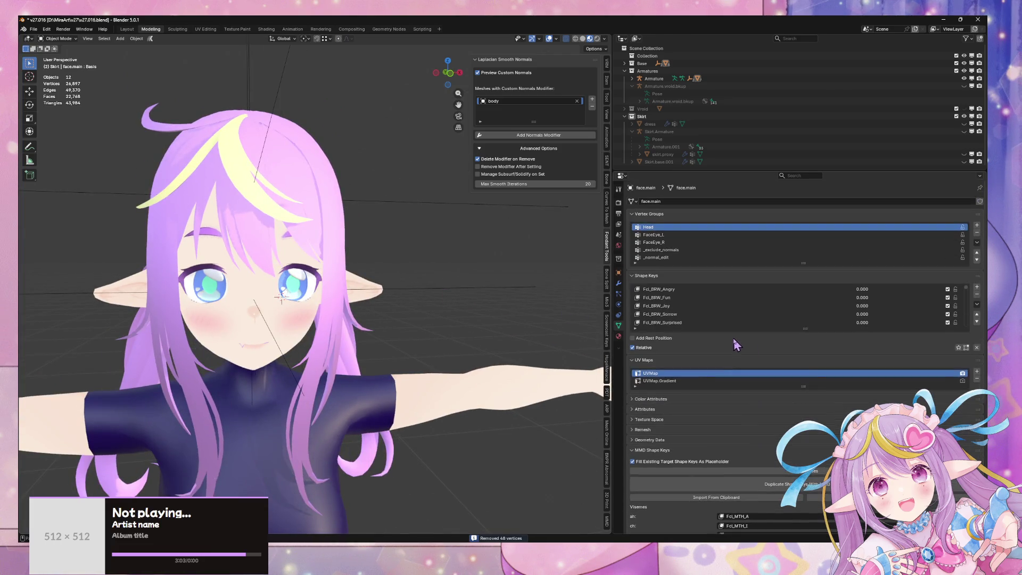
scroll(816, 325, "down", 7)
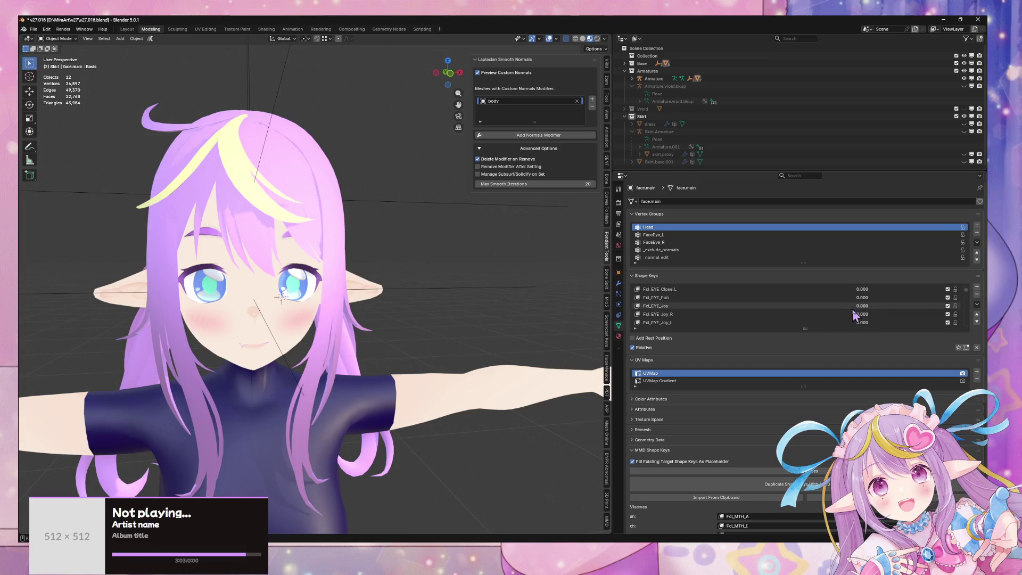
scroll(847, 299, "up", 1)
left_click_drag(848, 300, 905, 300)
mouse_move(440, 304)
middle_mouse_down()
mouse_move(403, 299)
mouse_move(434, 283)
middle_mouse_up()
mouse_move(895, 300)
left_mouse_down()
mouse_move(852, 299)
mouse_move(958, 310)
mouse_move(855, 315)
left_mouse_up()
mouse_move(462, 287)
middle_mouse_down()
mouse_move(402, 319)
mouse_move(468, 320)
mouse_move(458, 271)
mouse_move(412, 264)
mouse_move(383, 298)
mouse_move(415, 330)
middle_mouse_up()
- Select the face mesh and make Fcl_EYE_Angry its active shape key
left_click(410, 262)
scroll(426, 330, "up", 2)
middle_click_drag(535, 249, 516, 250)
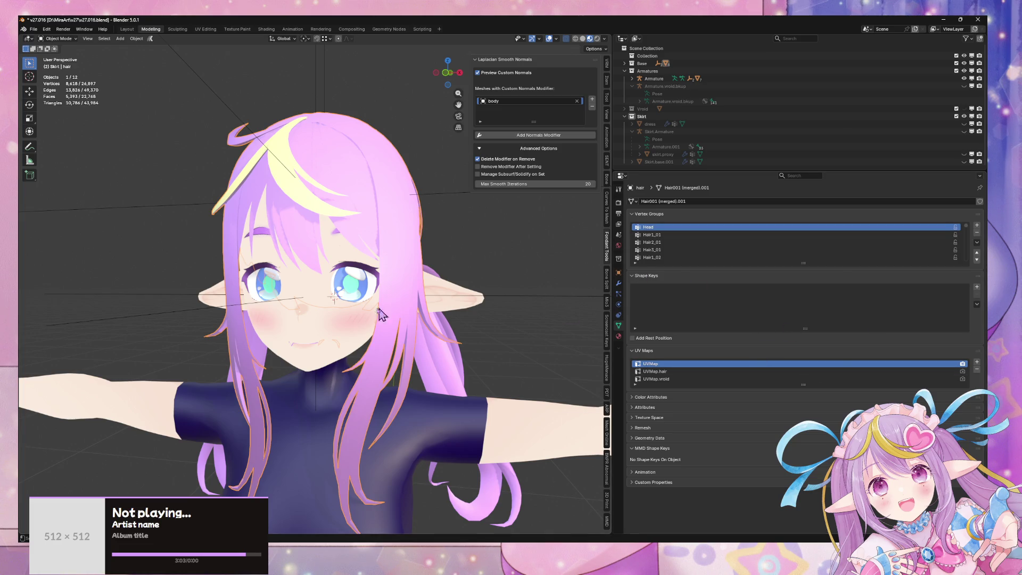
left_click(394, 315)
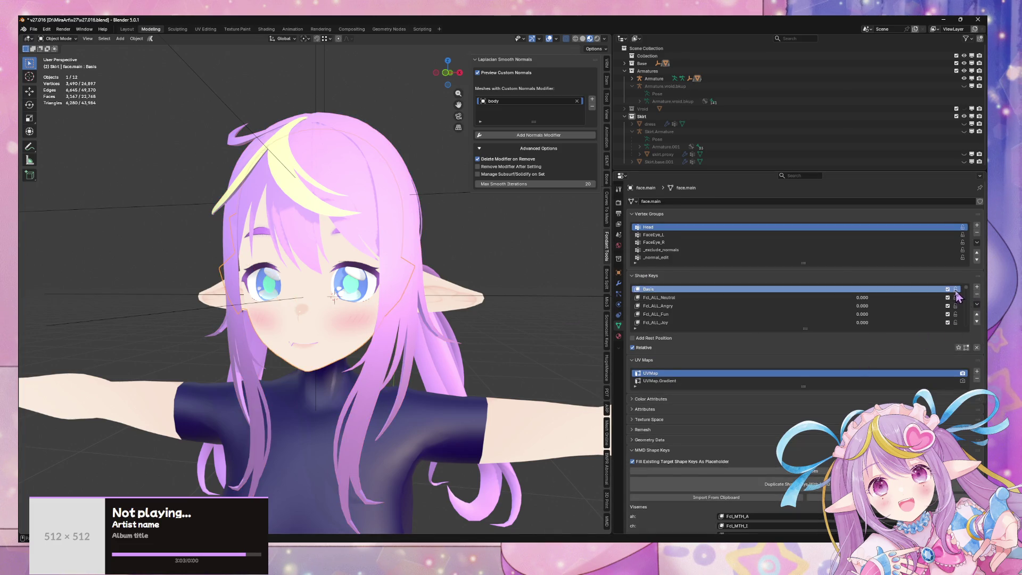
scroll(958, 299, "down", 2)
scroll(958, 314, "down", 2)
scroll(956, 326, "down", 5)
scroll(953, 322, "down", 2)
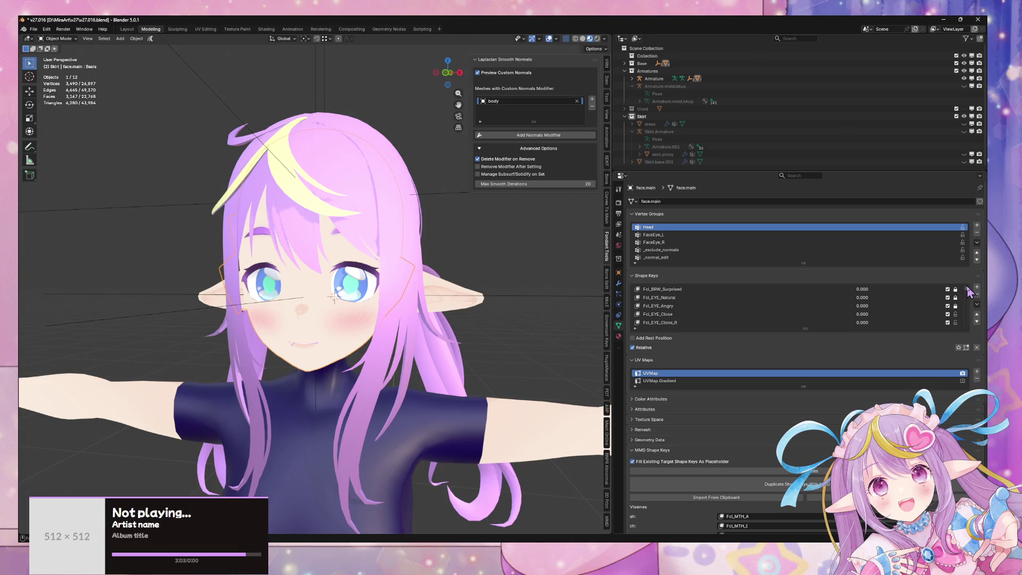
left_click(937, 307)
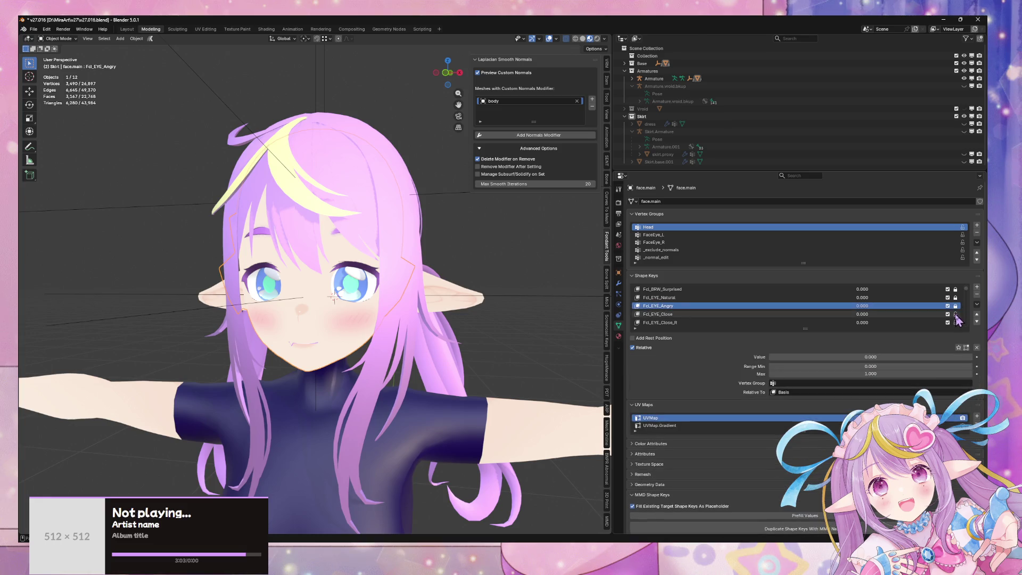
- Unlock all of the face mesh's shape keys via Shape Key Specials
scroll(956, 326, "down", 2)
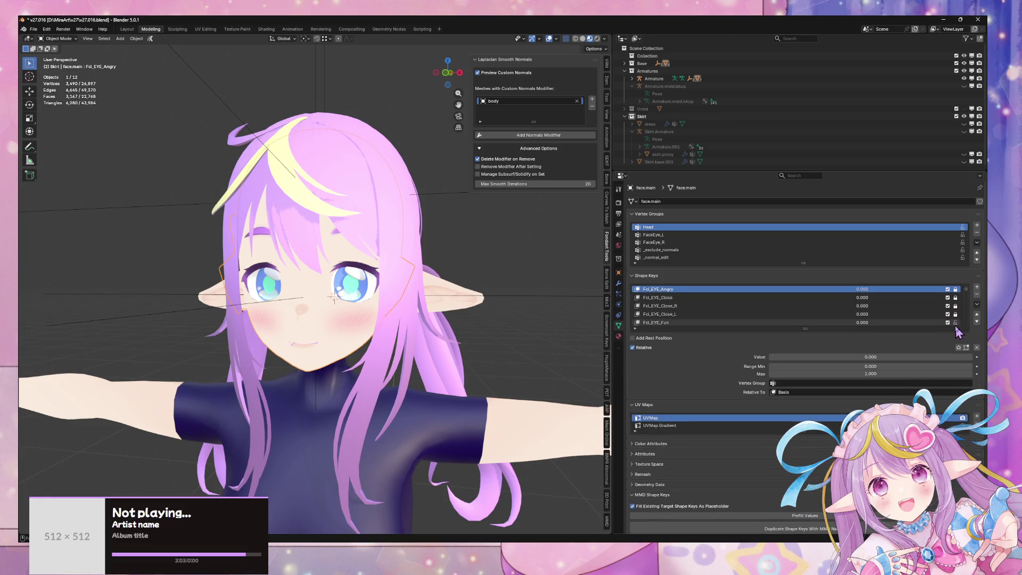
scroll(956, 325, "down", 3)
scroll(957, 325, "down", 4)
scroll(957, 323, "down", 4)
scroll(958, 325, "down", 2)
scroll(957, 327, "down", 4)
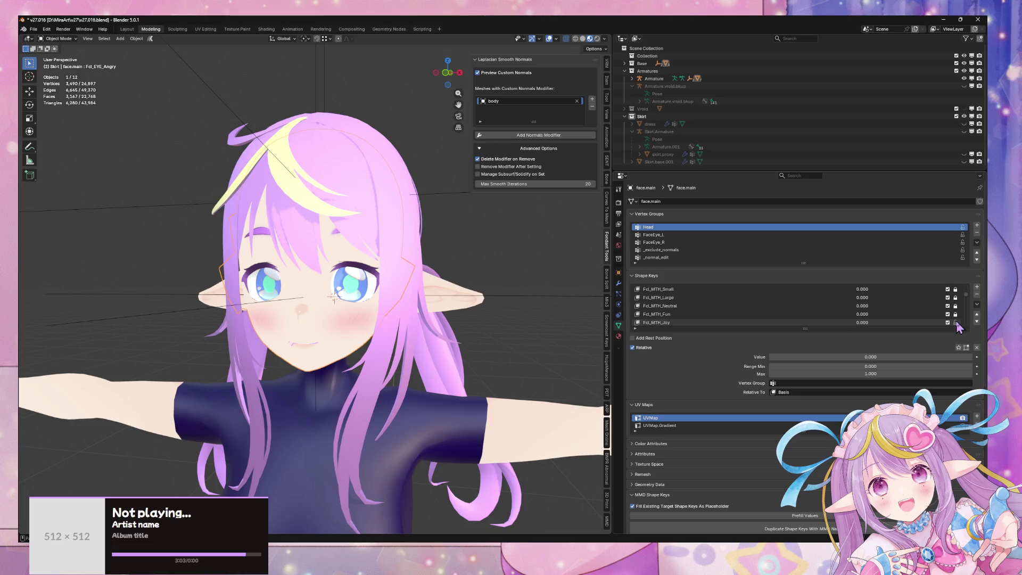
scroll(956, 325, "down", 2)
left_click(978, 305)
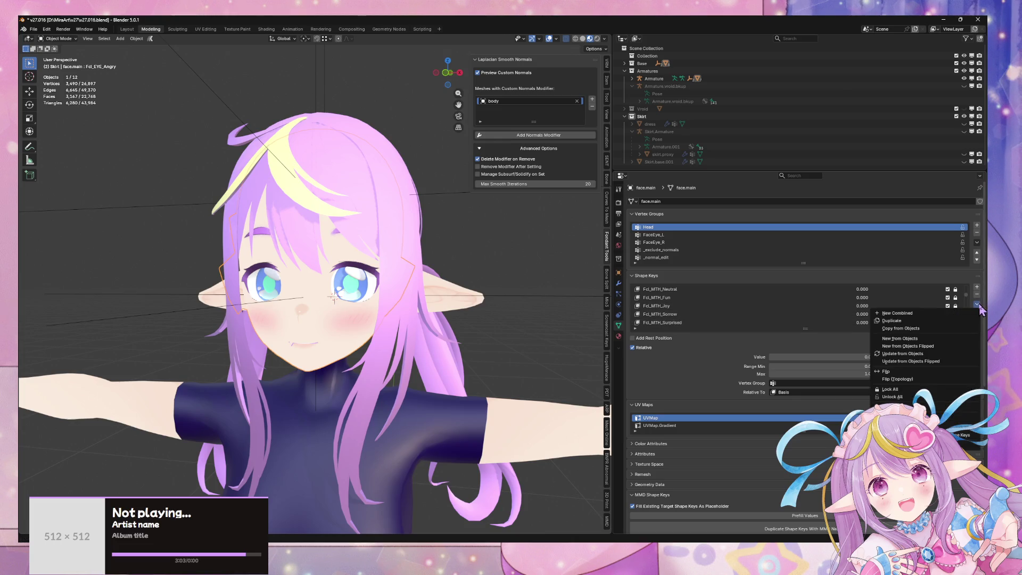
left_click(895, 396)
- Show the face mesh's modifier stack with its Armature modifier
scroll(846, 293, "up", 1)
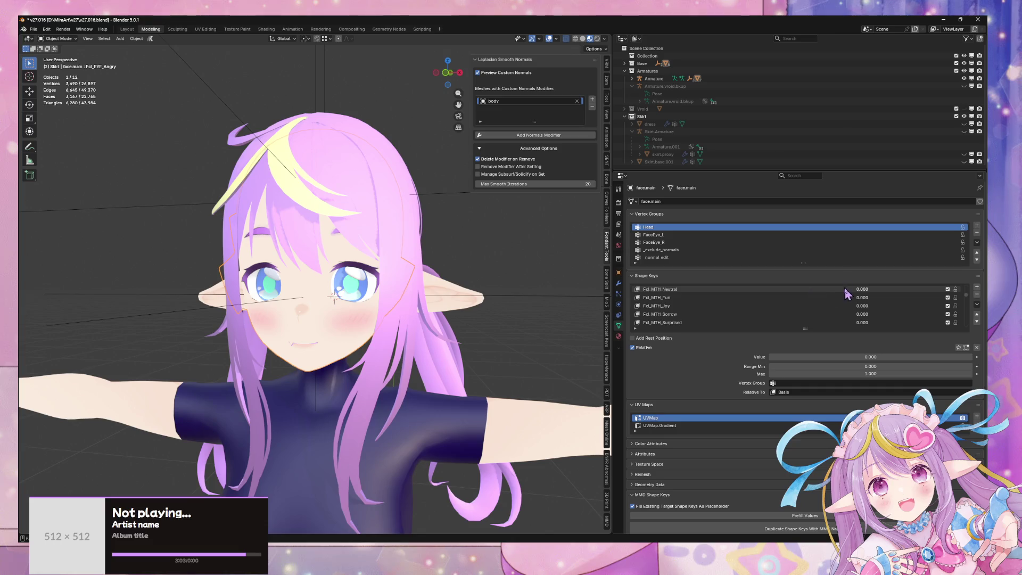
scroll(851, 298, "up", 20)
scroll(490, 250, "up", 2)
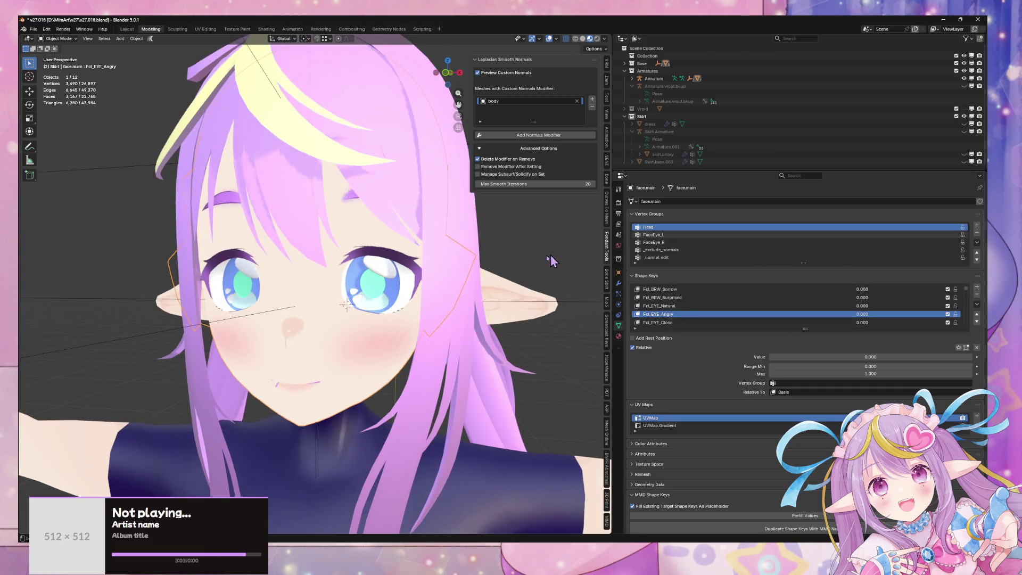
scroll(471, 251, "down", 1)
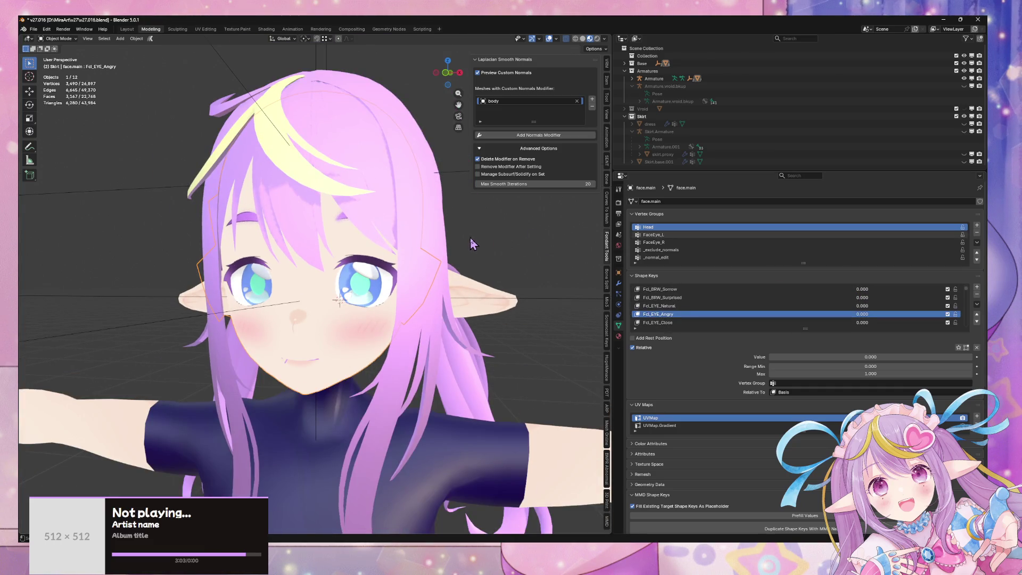
left_click(619, 283)
- Cancel the Add Modifier menu and show the sidebar's View settings (50 mm focal length)
left_click(713, 203)
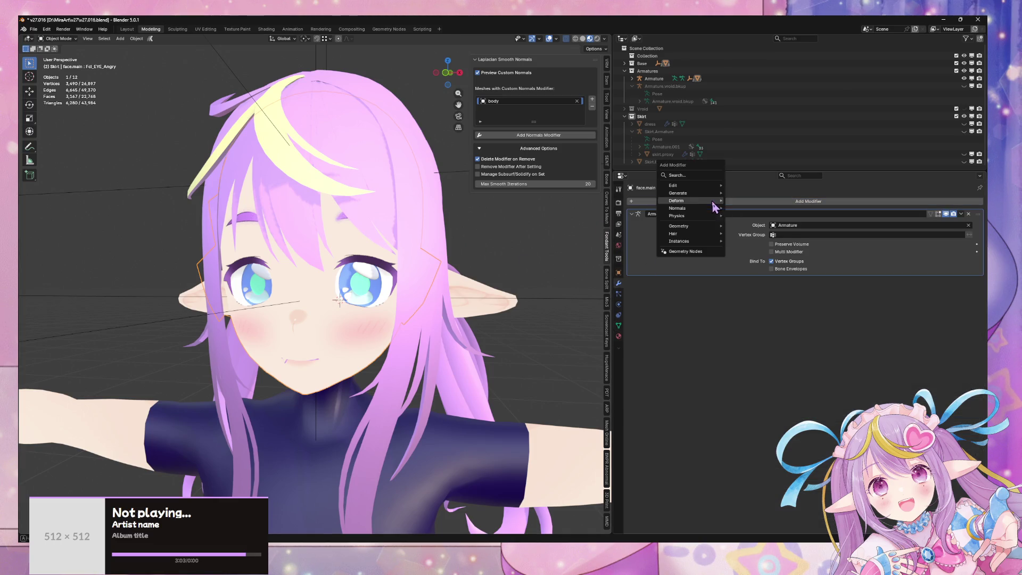
mouse_move(715, 188)
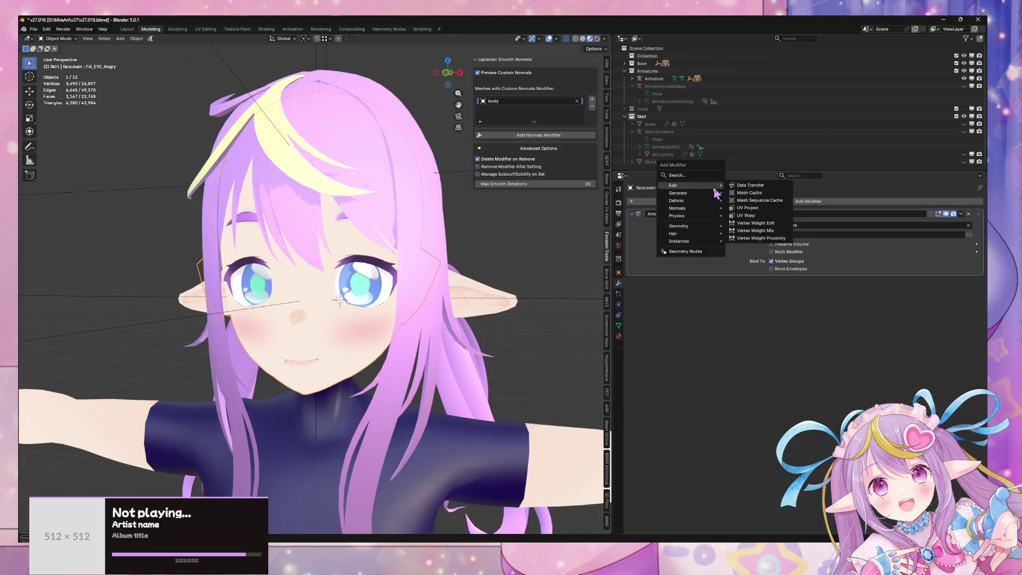
key("Escape")
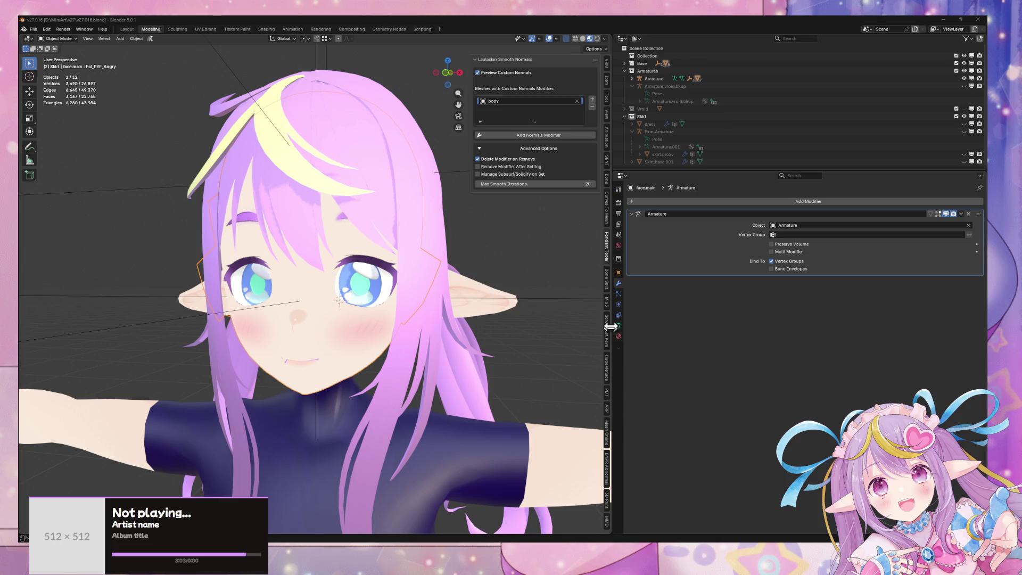
left_click(607, 113)
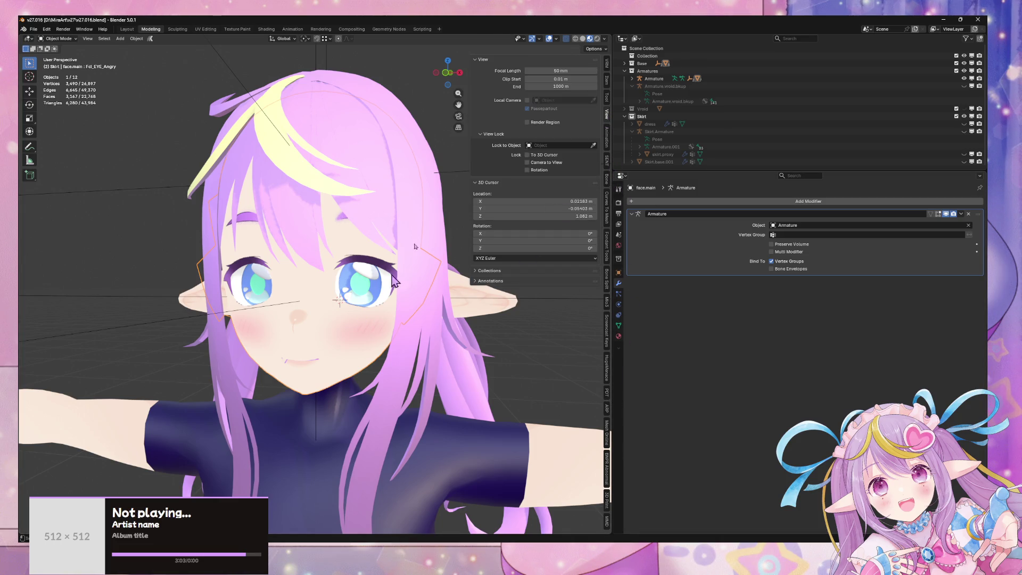
- In the VRM sidebar, review the Node Constraint, Expressions, First Person and Humanoid panels
left_click(607, 62)
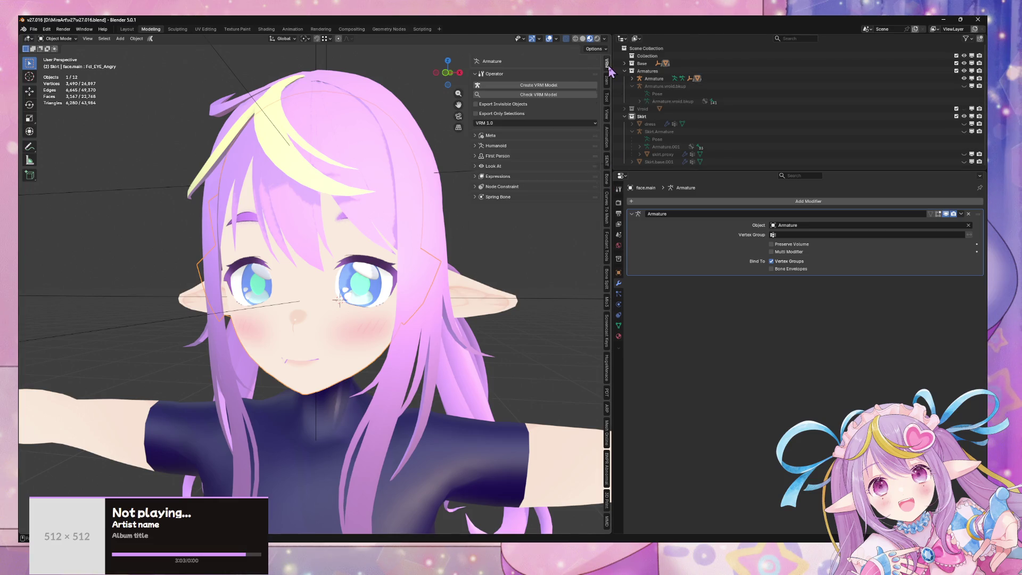
left_click(503, 187)
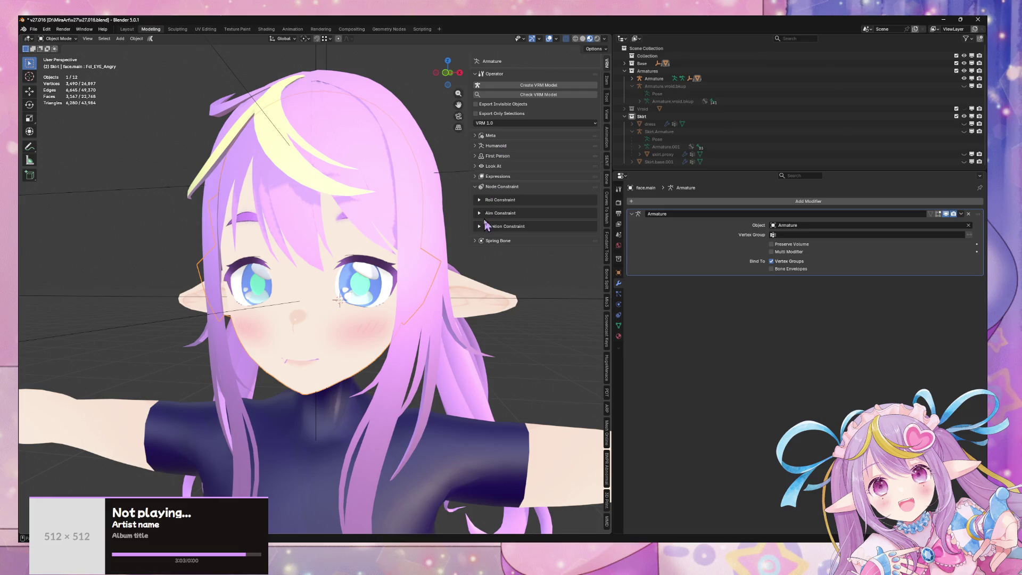
left_click(489, 189)
left_click(487, 177)
left_click(496, 156)
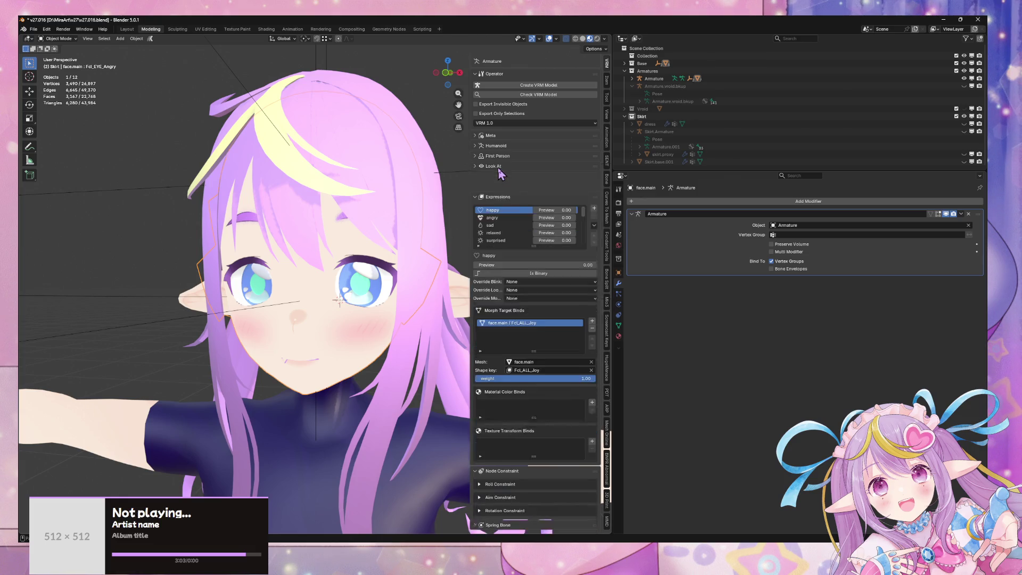
left_click(498, 145)
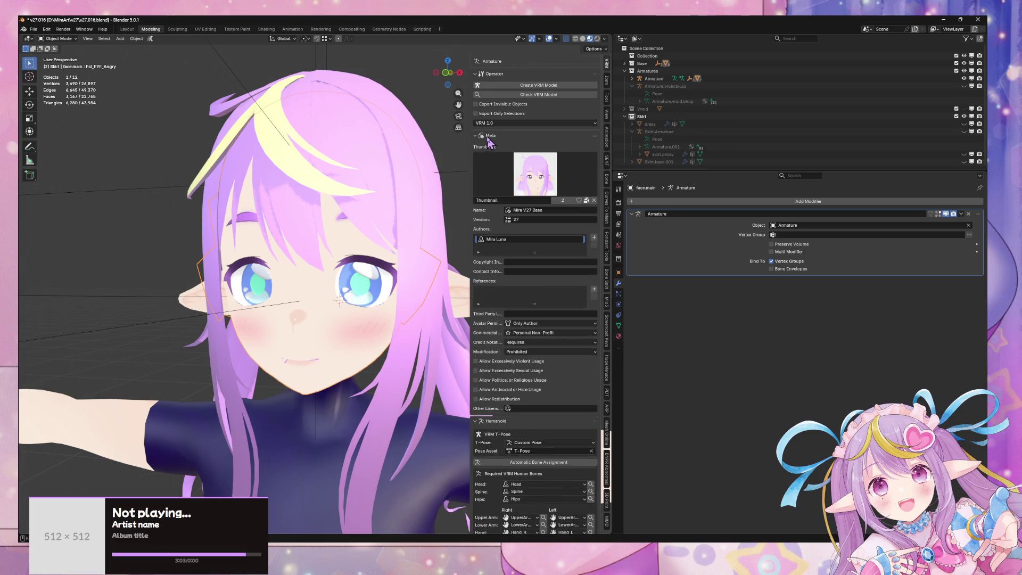
left_click(493, 146)
- Check the Look At and Expressions panels, then save the file as v27.016.blend
left_click(495, 156)
left_click(495, 167)
left_click(495, 168)
left_click(500, 178)
left_click(501, 178)
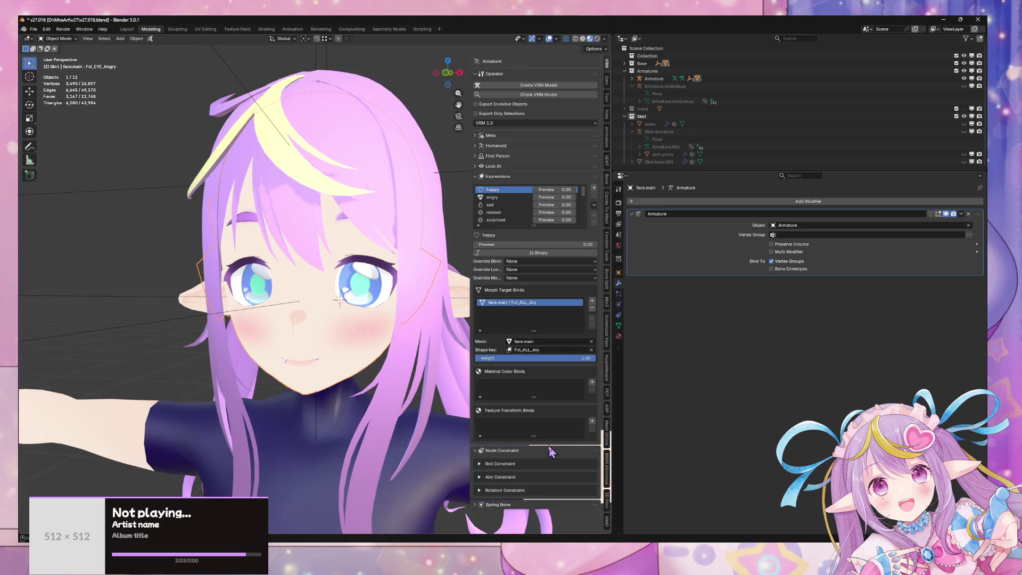
left_click(497, 177)
key("ctrl+s")
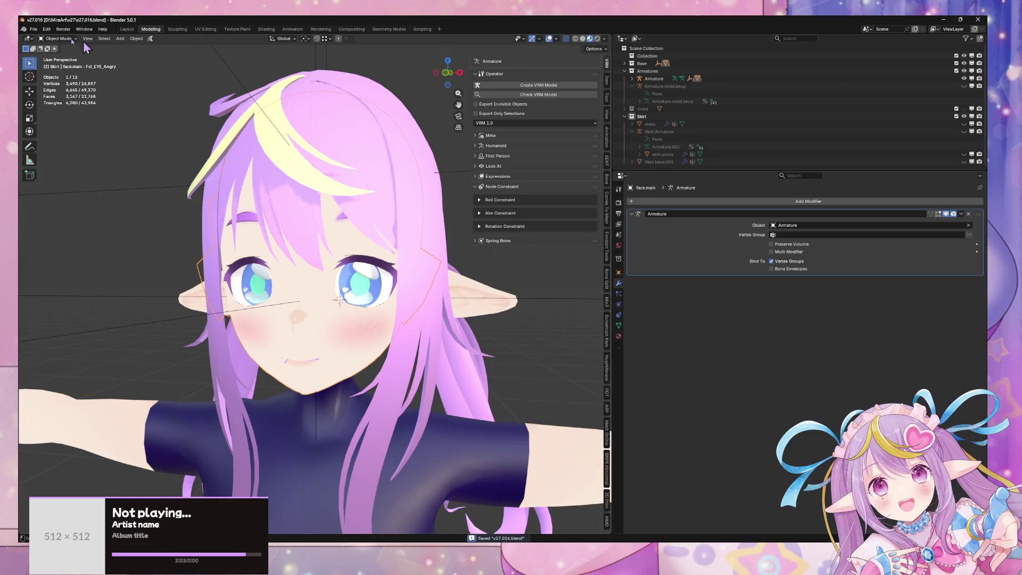
left_click(47, 29)
- Search the add-ons for 'beyon' and enable Beyond VRM Extension Suite
left_click(64, 127)
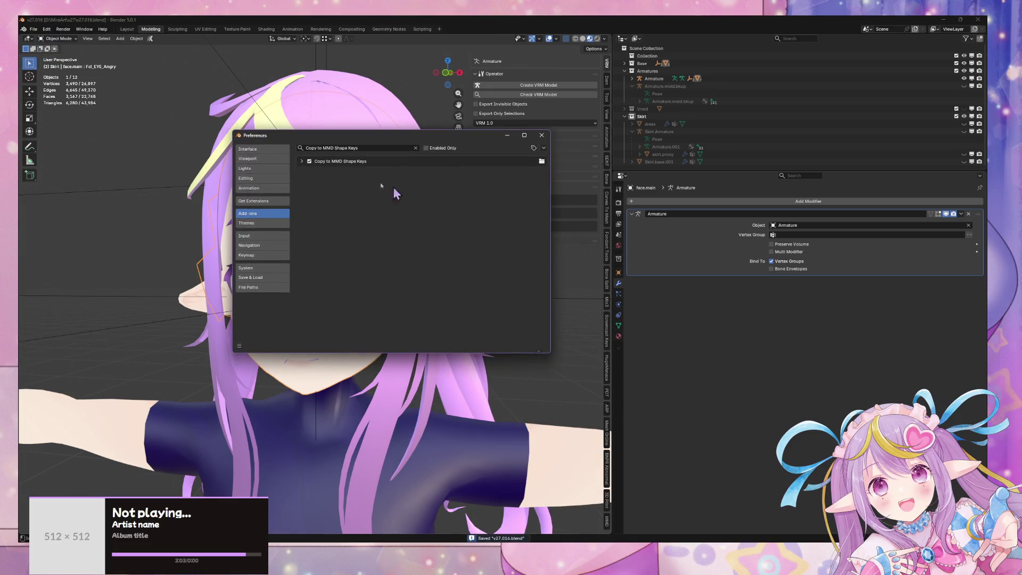
left_click(336, 148)
type("bey")
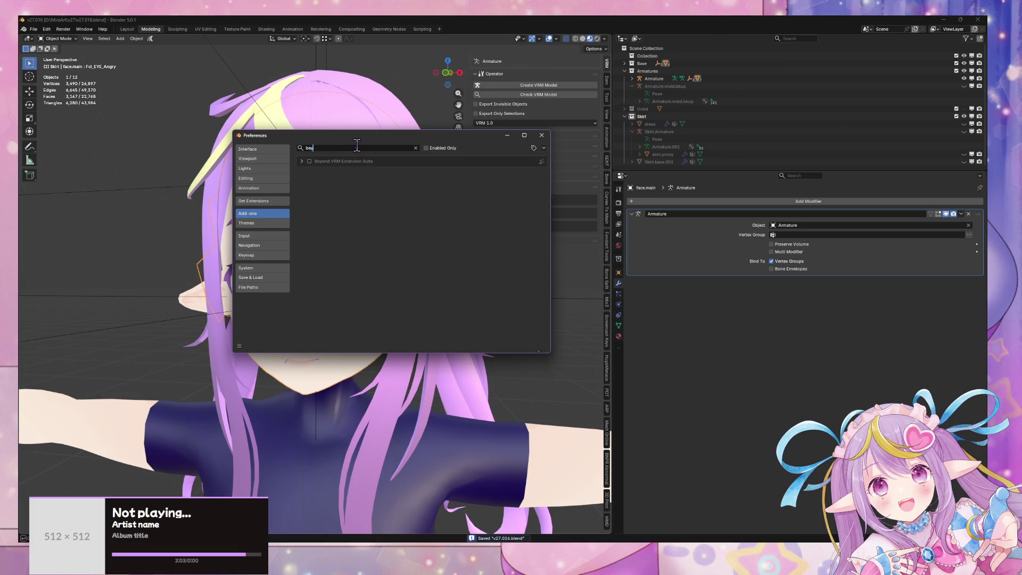
key("BackSpace")
key("BackSpace")
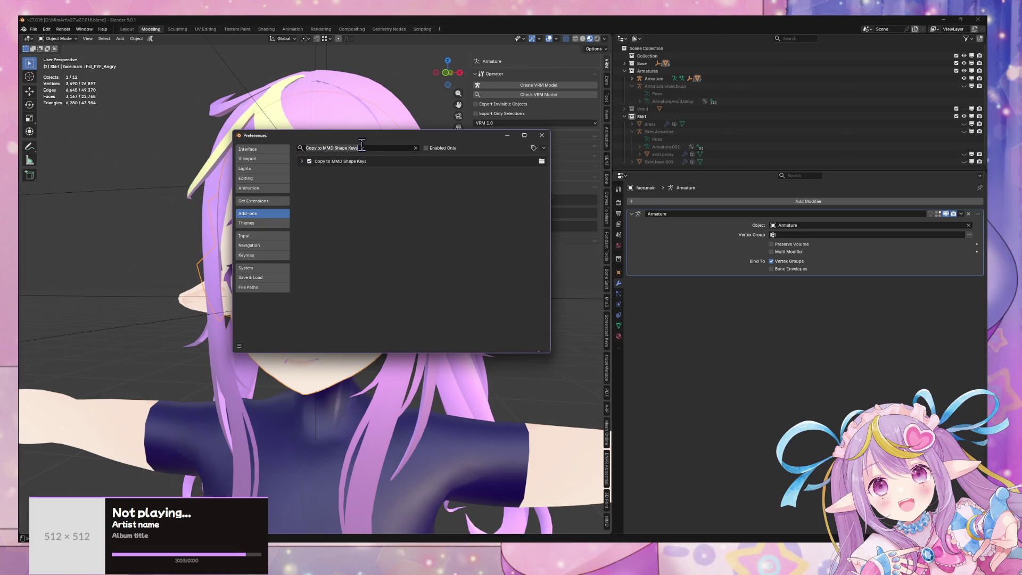
type("beyon")
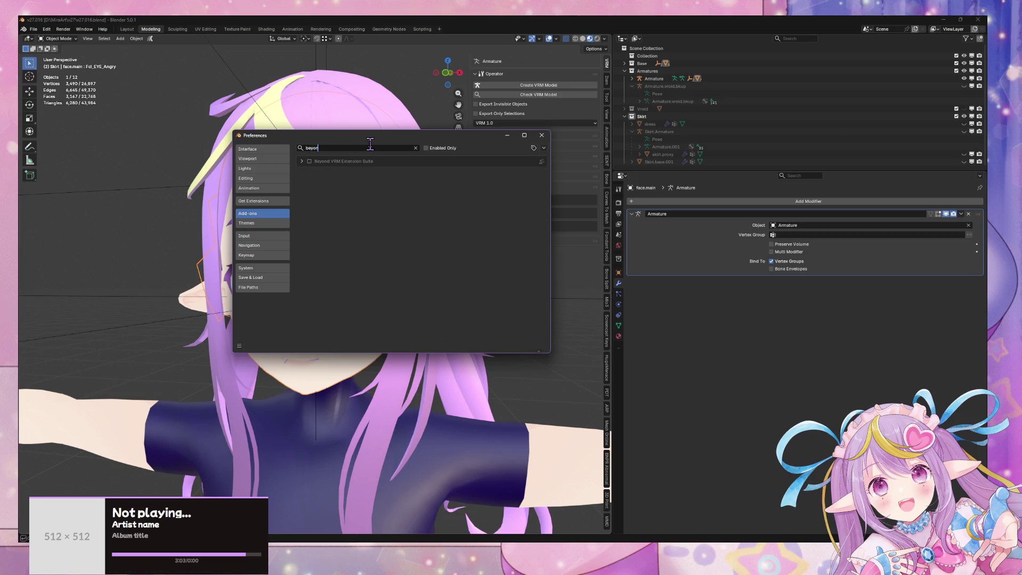
left_click(314, 163)
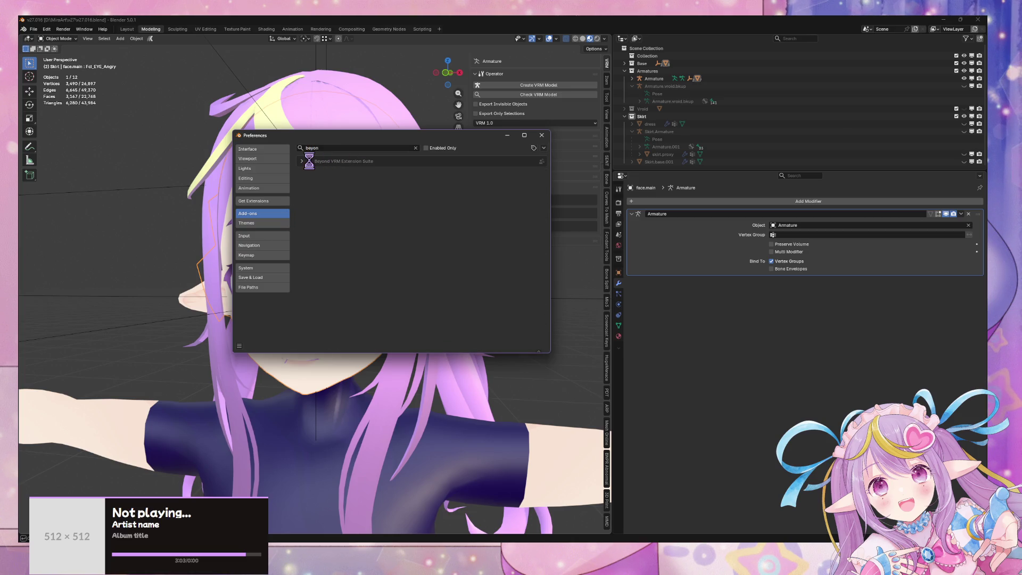
- Close Preferences, expand Beyond Expressions, and add ARKit shape keys to the face
left_click(542, 136)
left_click(503, 251)
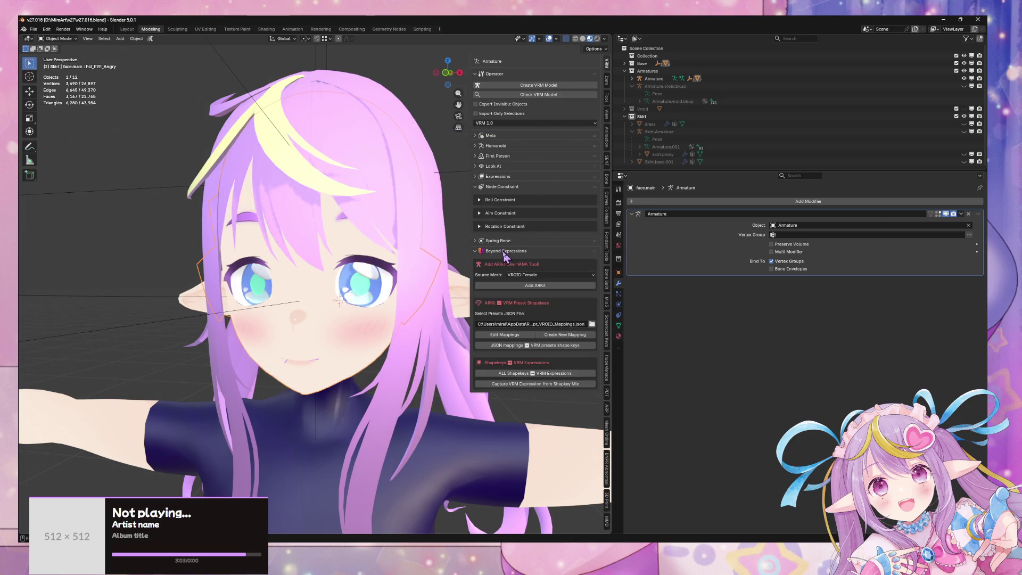
key("g")
mouse_move(304, 263)
middle_mouse_down("alt")
mouse_move(283, 267)
mouse_move(309, 268)
middle_mouse_up("alt")
right_click(309, 267)
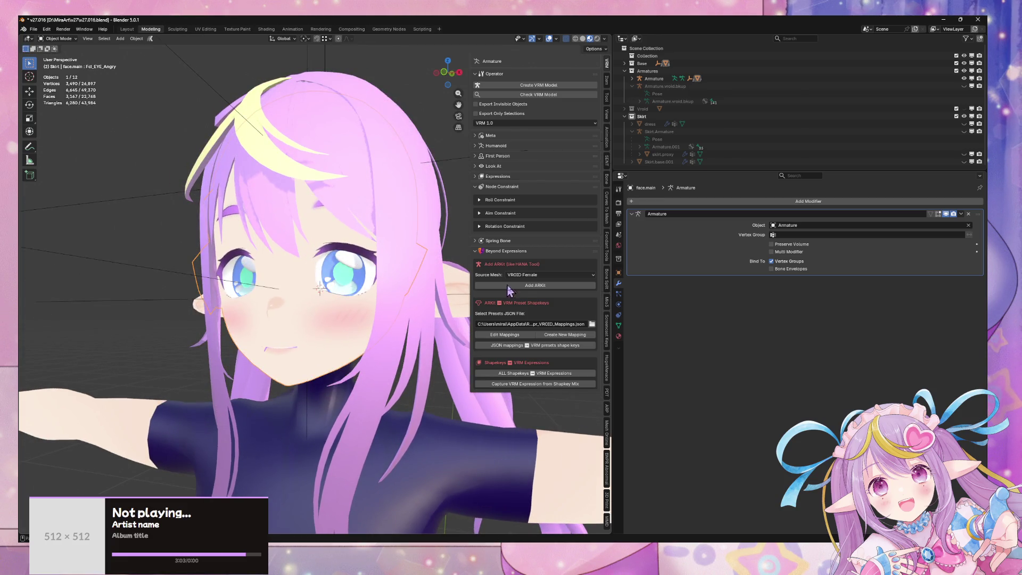
left_click(535, 286)
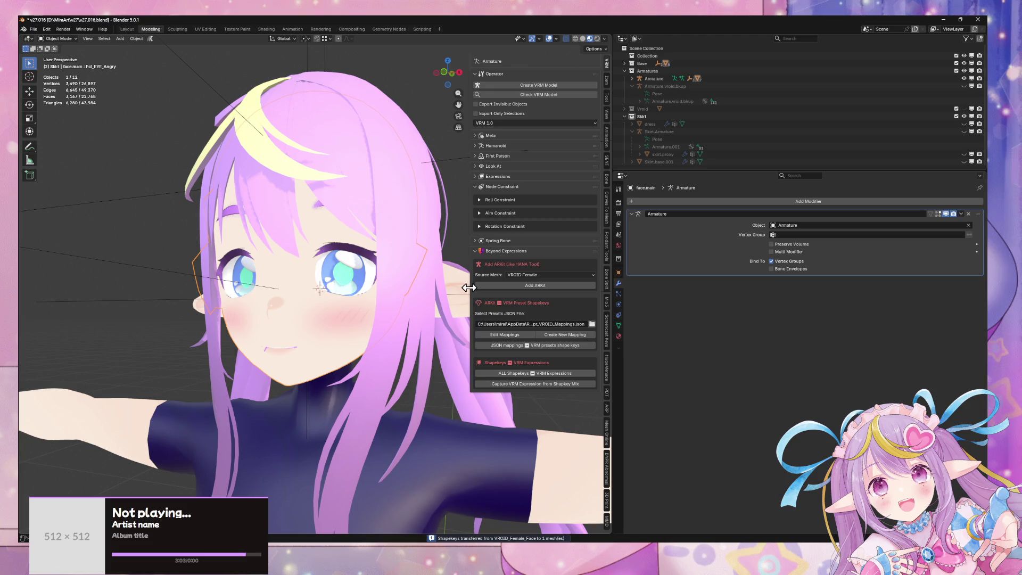
- Check the new ARKit keys like browOuterUpRight and eyeLookUpLeft in the Shape Keys list
middle_click_drag(392, 271, 405, 271)
left_click(619, 326)
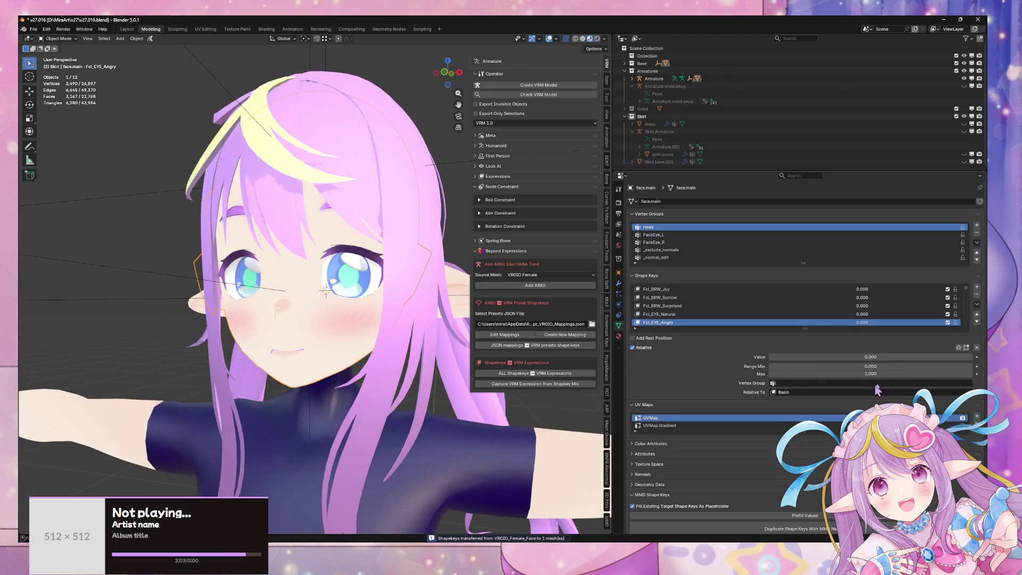
scroll(817, 310, "down", 15)
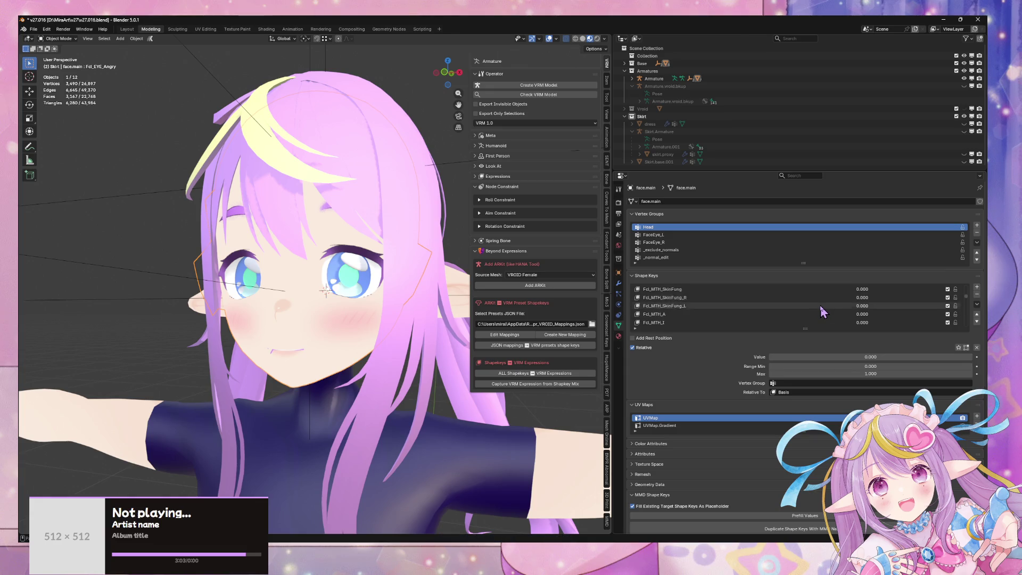
scroll(823, 311, "down", 8)
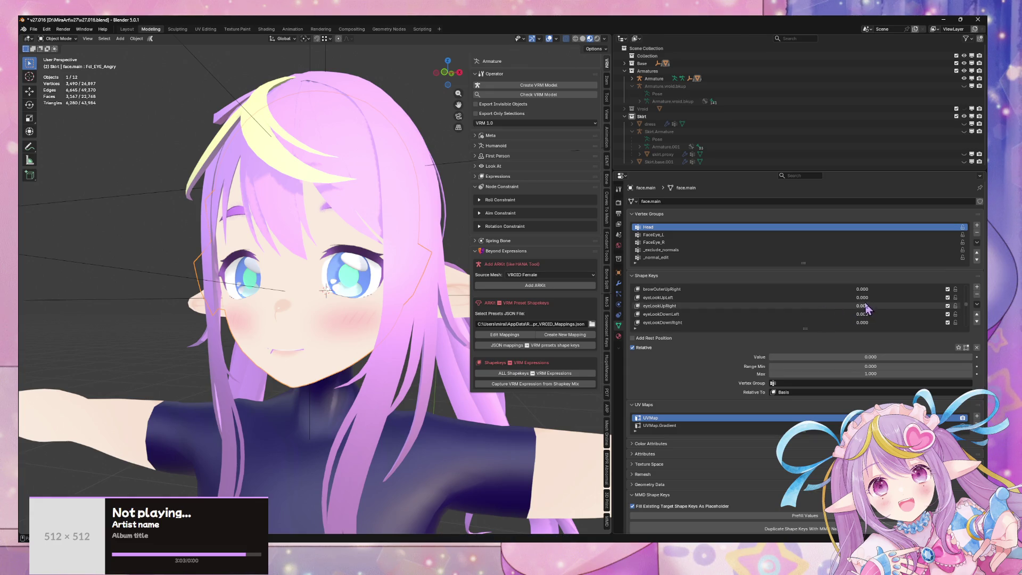
scroll(864, 319, "up", 3)
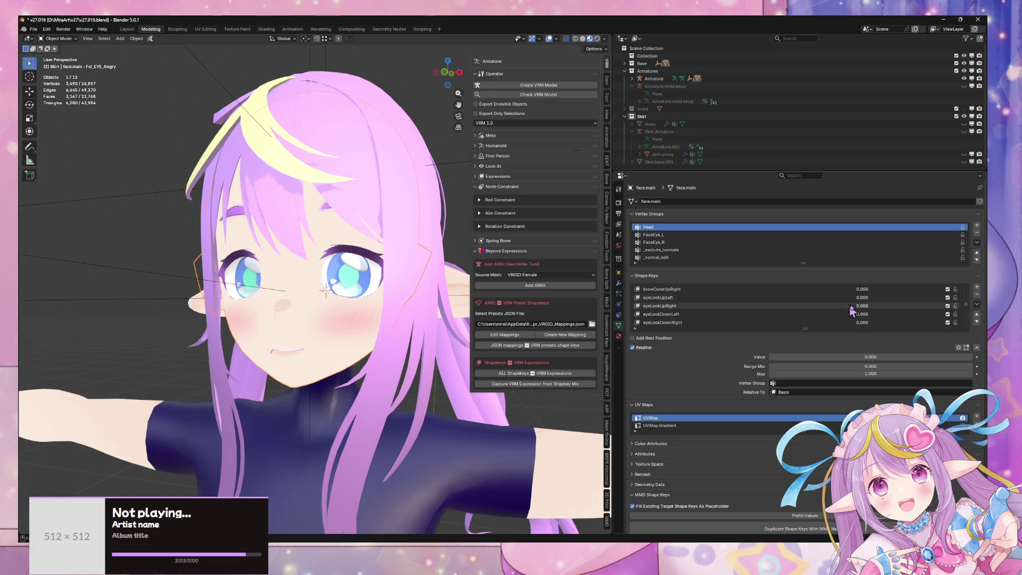
- Test the browOuterUpRight, eyeBlinkLeft and eyeBlinkRight shape keys on the face
mouse_move(862, 314)
left_mouse_down()
mouse_move(889, 315)
mouse_move(862, 314)
left_mouse_up()
middle_click_drag(242, 295, 345, 320)
scroll(782, 299, "down", 8)
left_click_drag(860, 324, 884, 324)
mouse_move(786, 323)
left_mouse_down()
mouse_move(895, 322)
mouse_move(786, 327)
left_mouse_up()
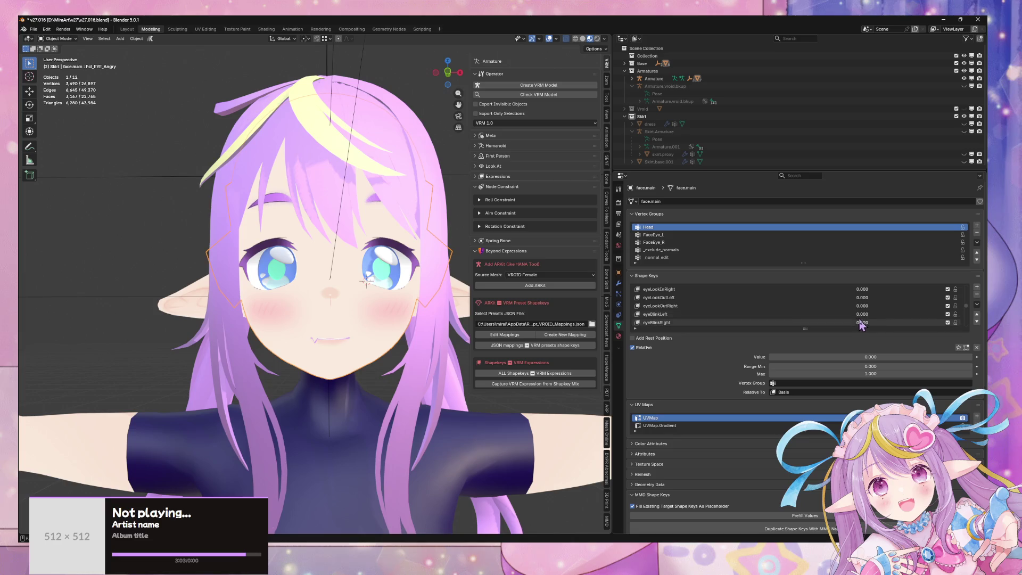
mouse_move(861, 322)
left_mouse_down()
mouse_move(938, 323)
mouse_move(861, 322)
left_mouse_up()
- Try Fcl_EYE_Close_R and Fcl_EYE_Close_L, return both to 0, then show Undo History
scroll(920, 298, "up", 10)
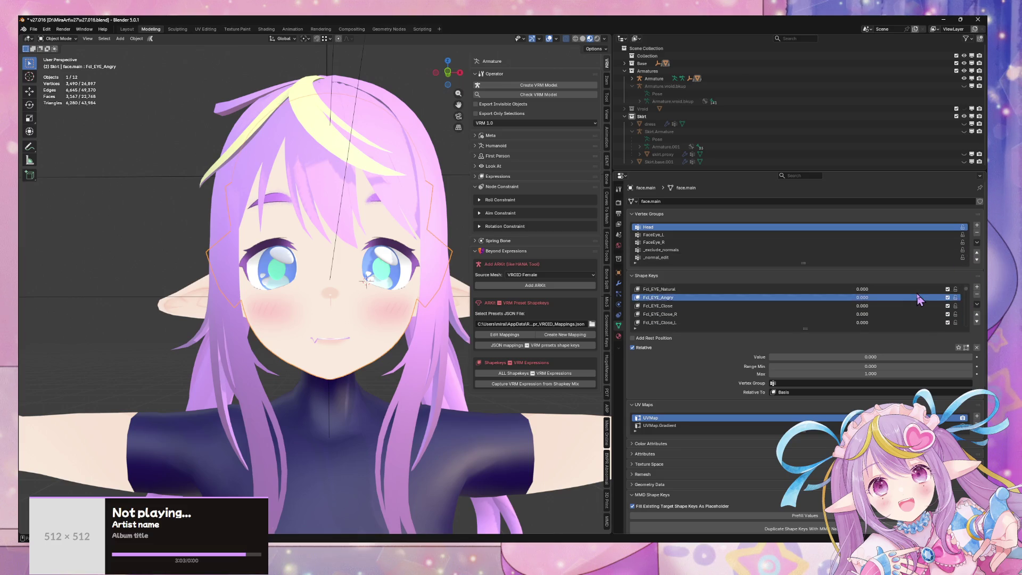
left_click_drag(881, 319, 937, 319)
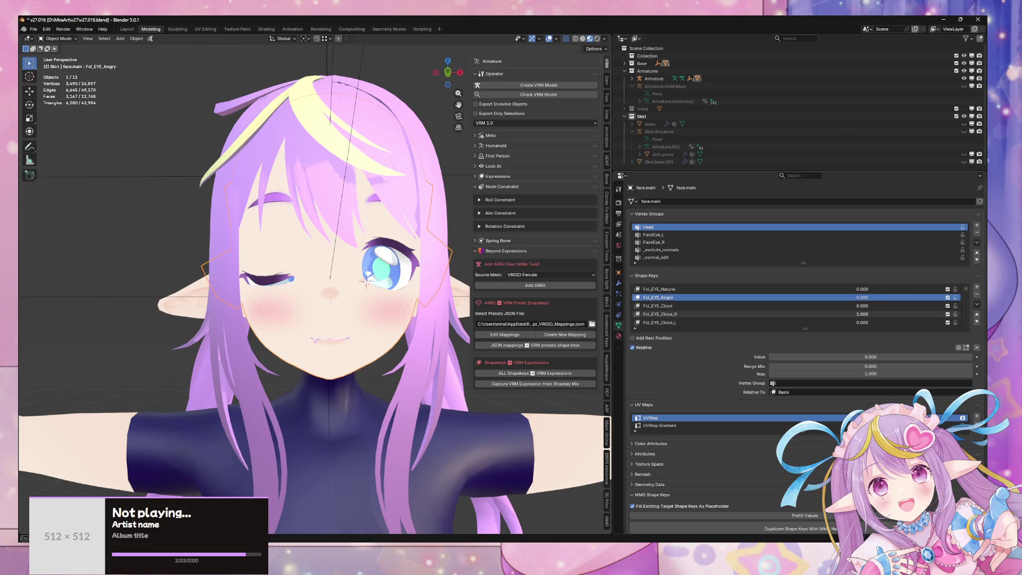
mouse_move(874, 314)
left_mouse_down()
mouse_move(830, 314)
mouse_move(937, 322)
mouse_move(831, 322)
left_mouse_up()
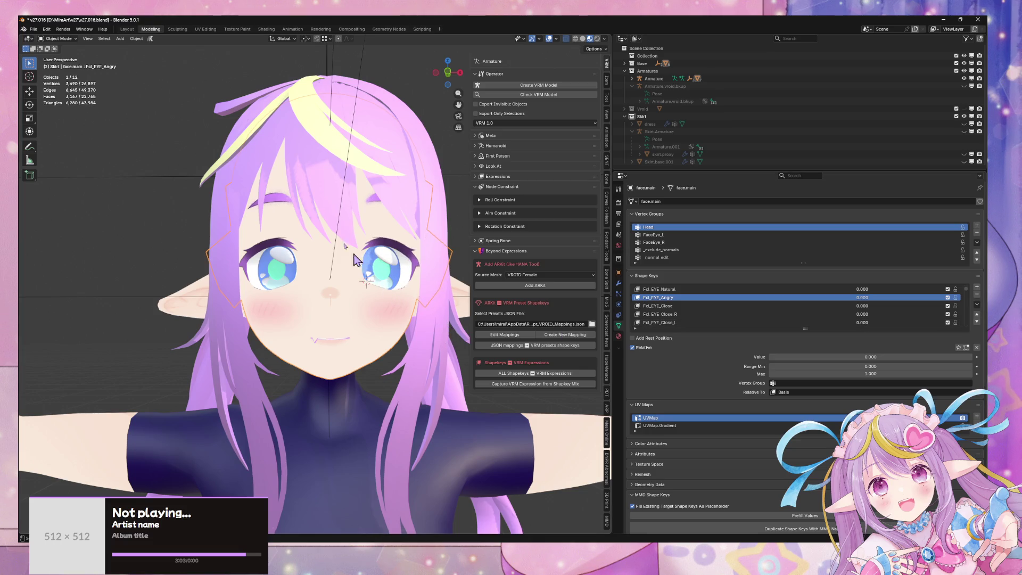
left_click(47, 29)
mouse_move(66, 53)
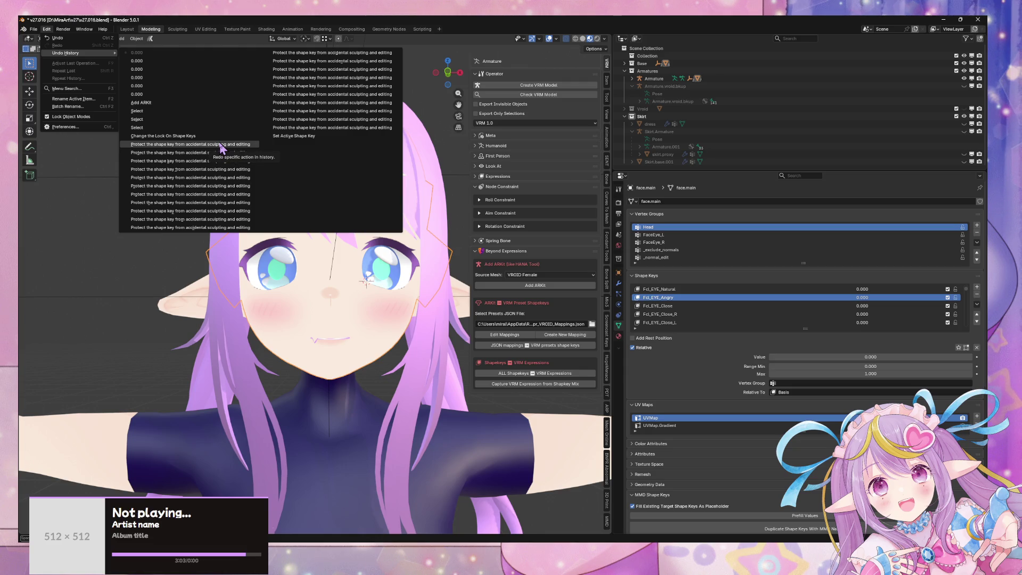
- Revert to an earlier Select undo step and preview Fcl_EYE_Close closing both eyes
left_click(197, 114)
mouse_move(860, 309)
left_mouse_down()
mouse_move(938, 308)
mouse_move(799, 305)
mouse_move(938, 306)
mouse_move(798, 306)
left_mouse_up()
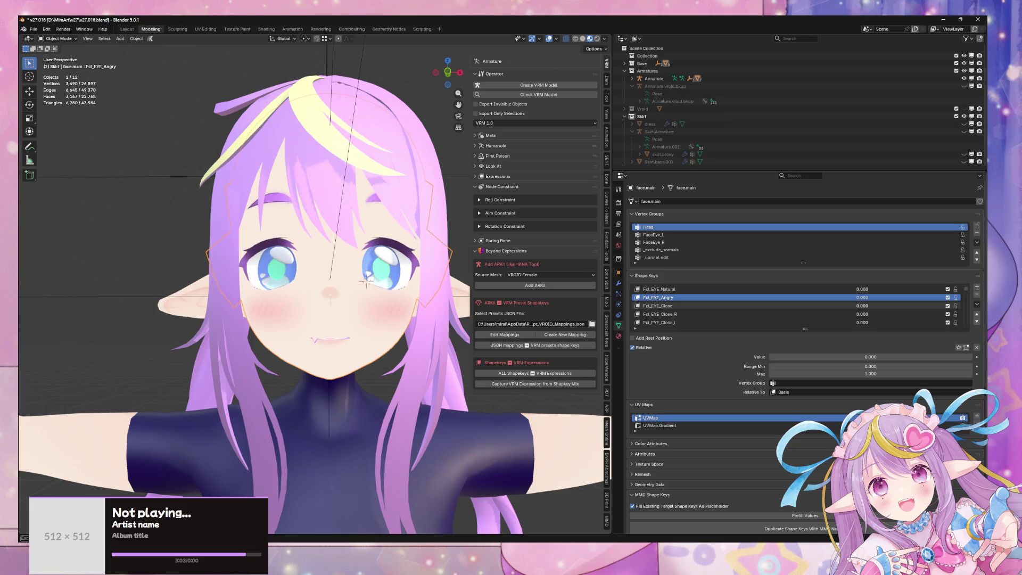
scroll(937, 309, "down", 10)
scroll(949, 308, "down", 10)
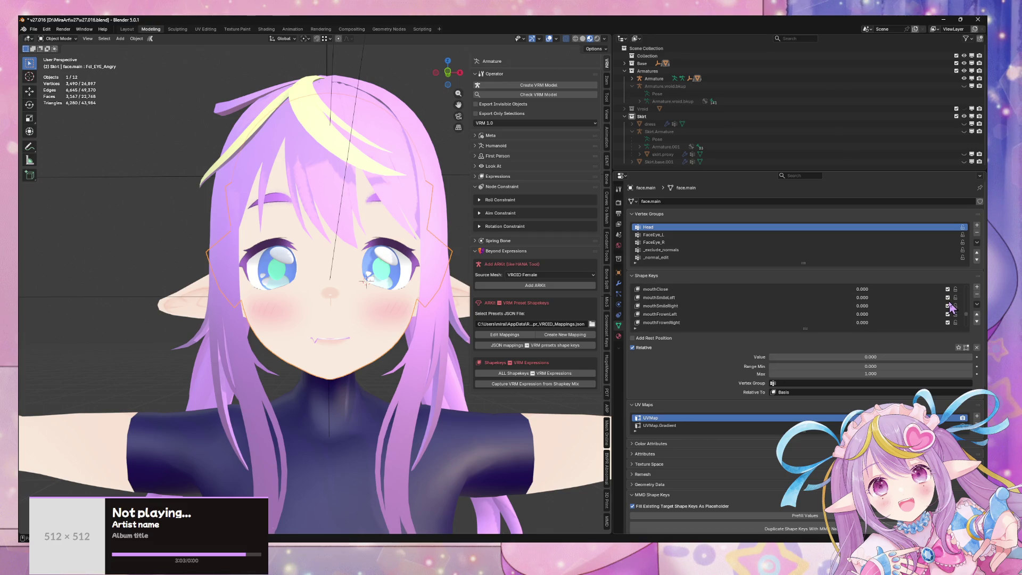
scroll(950, 308, "down", 5)
scroll(951, 308, "up", 3)
scroll(953, 308, "up", 3)
scroll(940, 319, "up", 3)
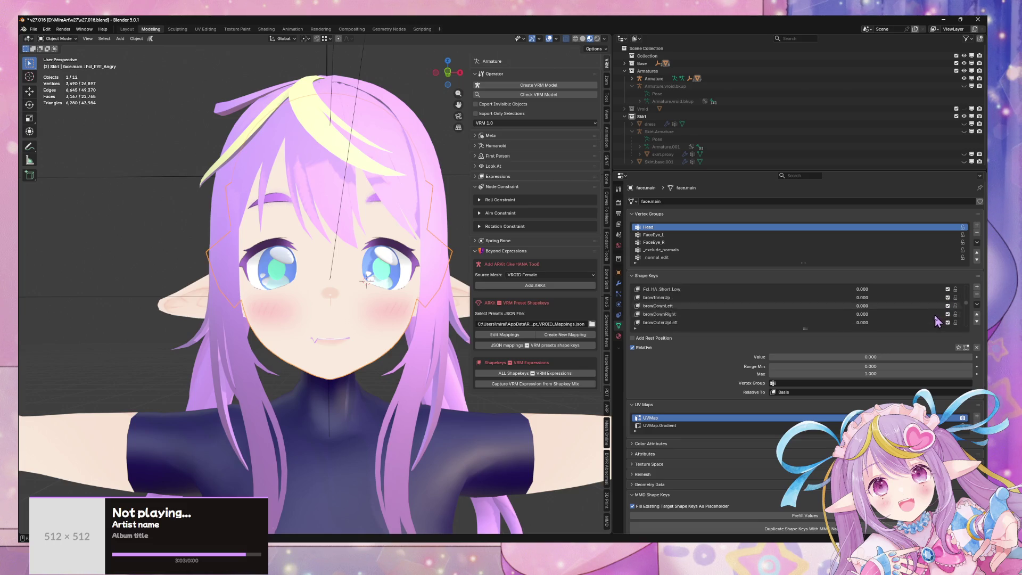
scroll(927, 322, "down", 4)
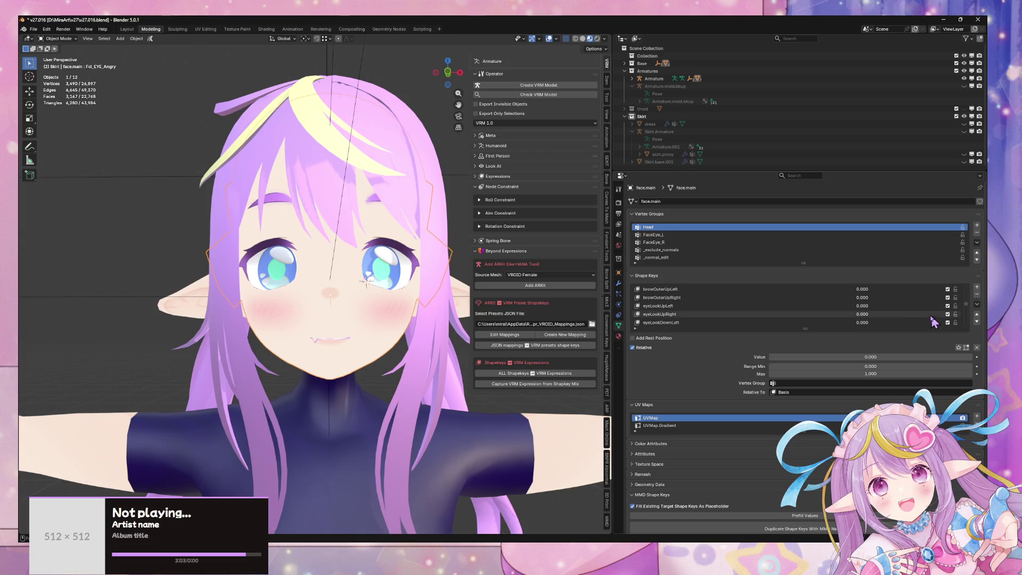
scroll(917, 322, "down", 5)
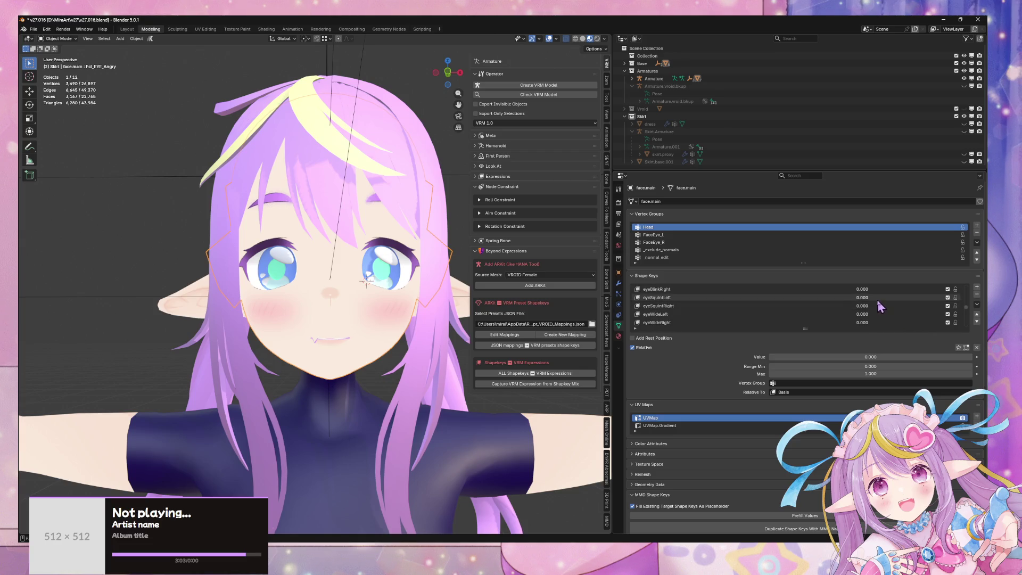
- Preview eyeSquintLeft, then rename the eyeBlinkLeft shape key to eyeBlinkLeft_
mouse_move(867, 300)
left_mouse_down()
mouse_move(906, 301)
mouse_move(867, 297)
left_mouse_up()
scroll(868, 314, "up", 2)
scroll(909, 308, "up", 8)
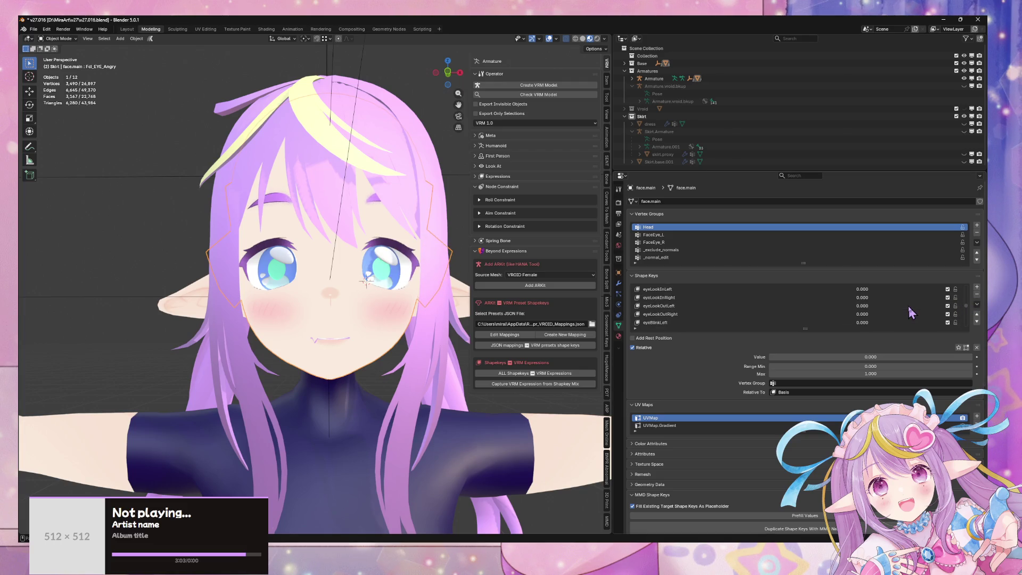
scroll(906, 296, "down", 7)
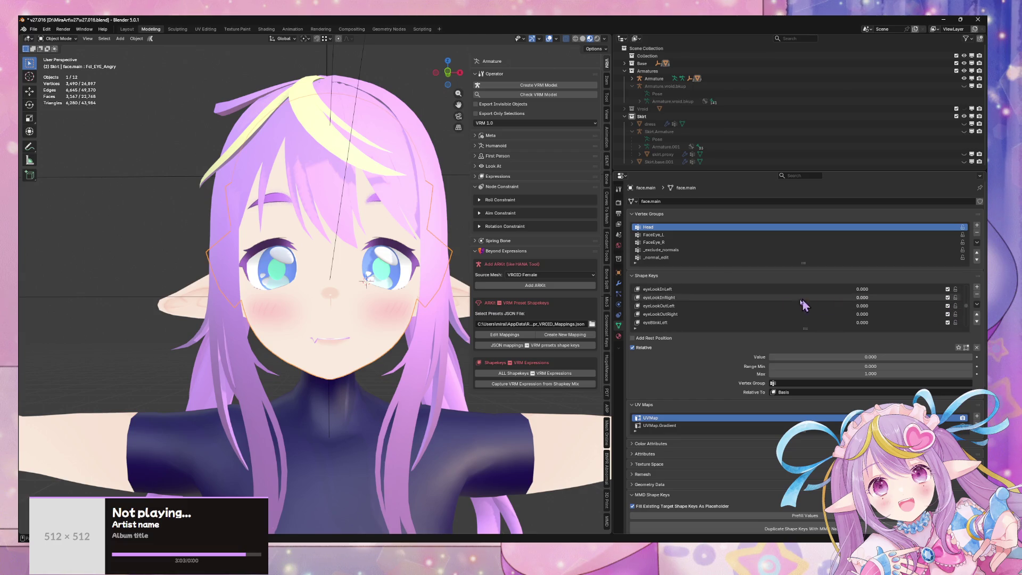
double_click(682, 306)
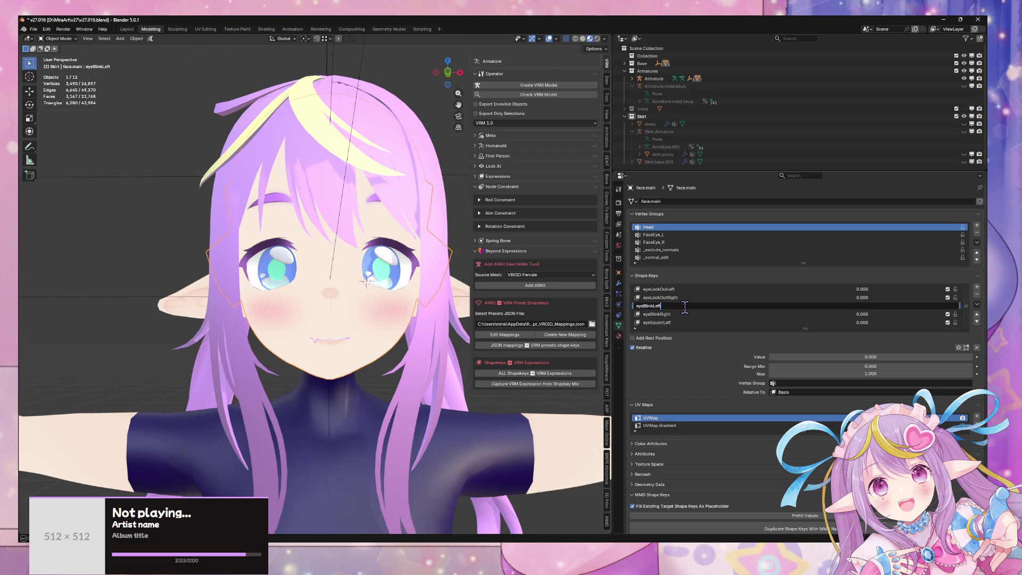
type("_")
key("Return")
- Rename eyeBlinkRight to eyeBlinkRight_ and lengthen the shape key list
scroll(692, 306, "down", 1)
left_click(685, 307)
double_click(685, 306)
key("Return")
scroll(844, 316, "up", 10)
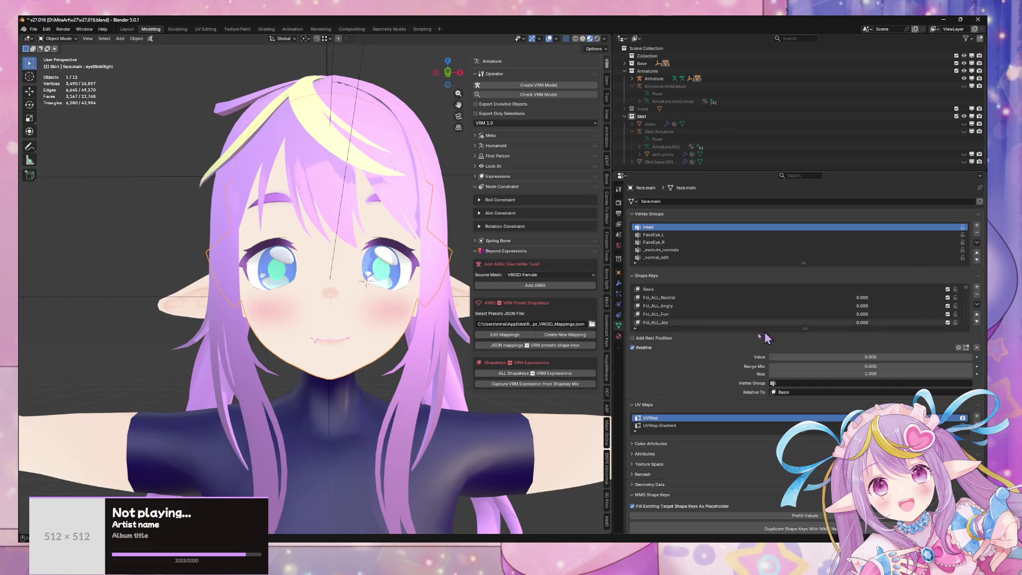
left_click_drag(807, 329, 809, 396)
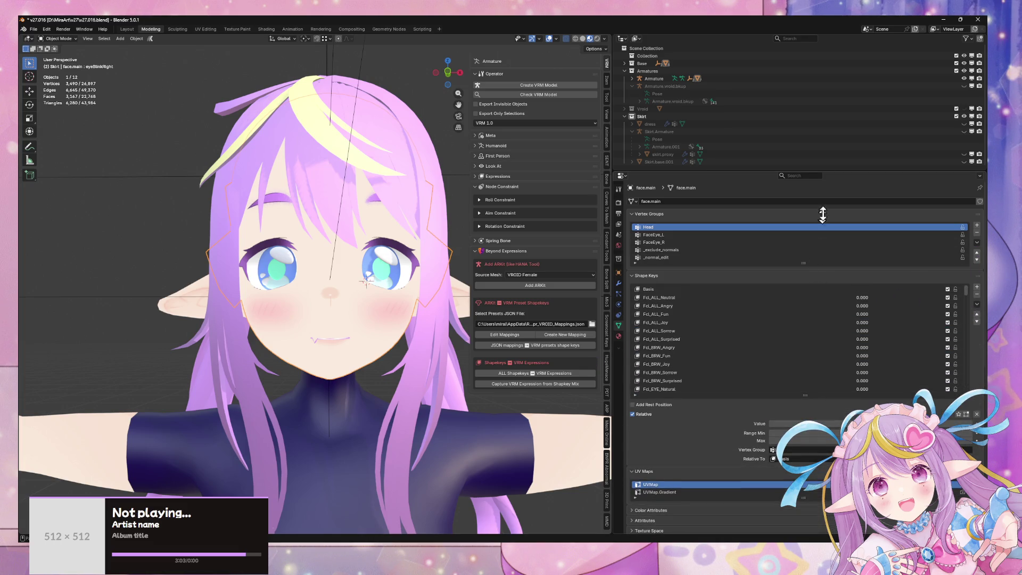
- Set Fcl_EYE_Close_L to 1 and create a New Combined shape key from the wink
left_click_drag(785, 171, 785, 51)
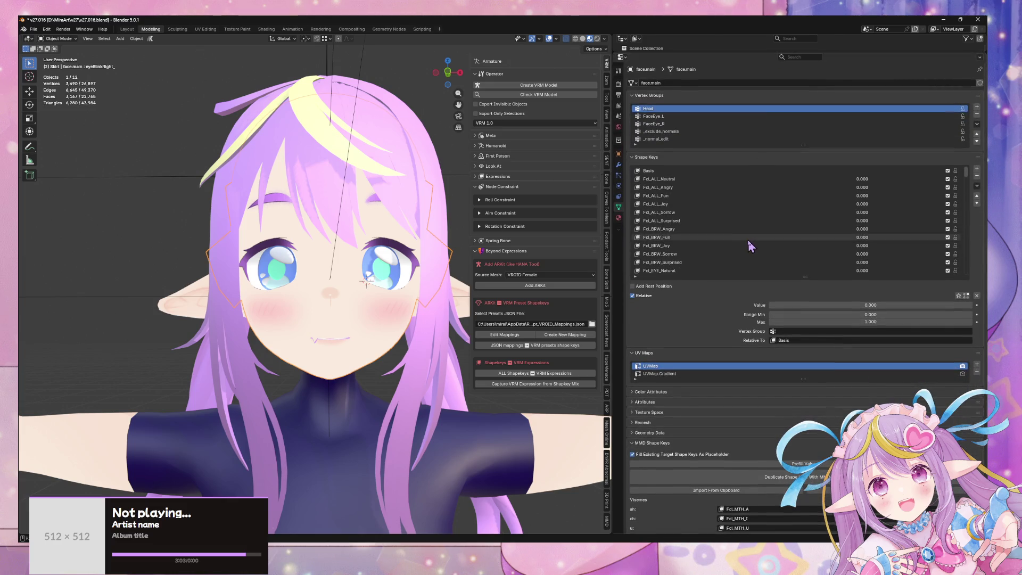
scroll(737, 248, "down", 8)
left_click(722, 228)
left_click(855, 238)
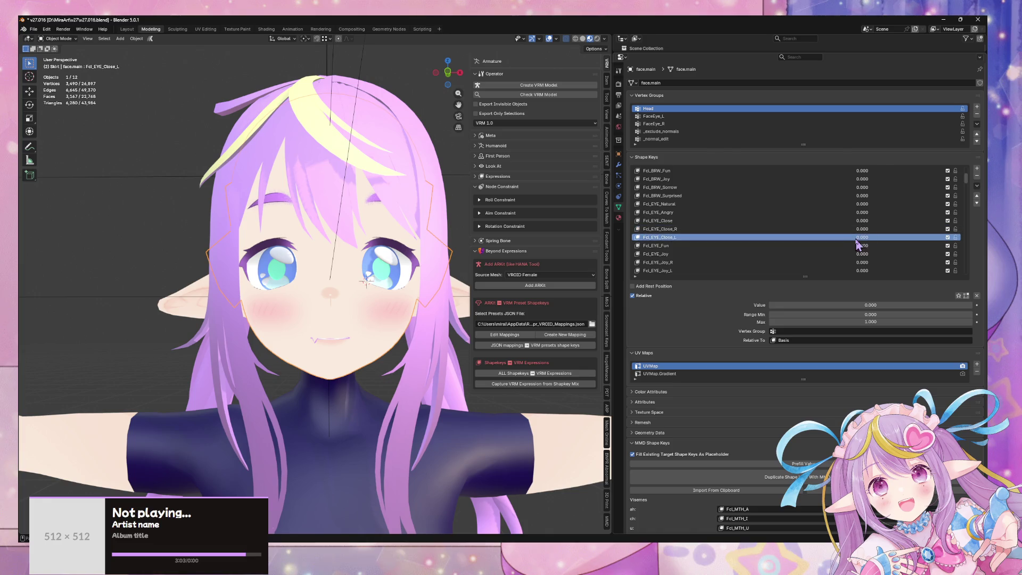
left_click_drag(858, 244, 895, 244)
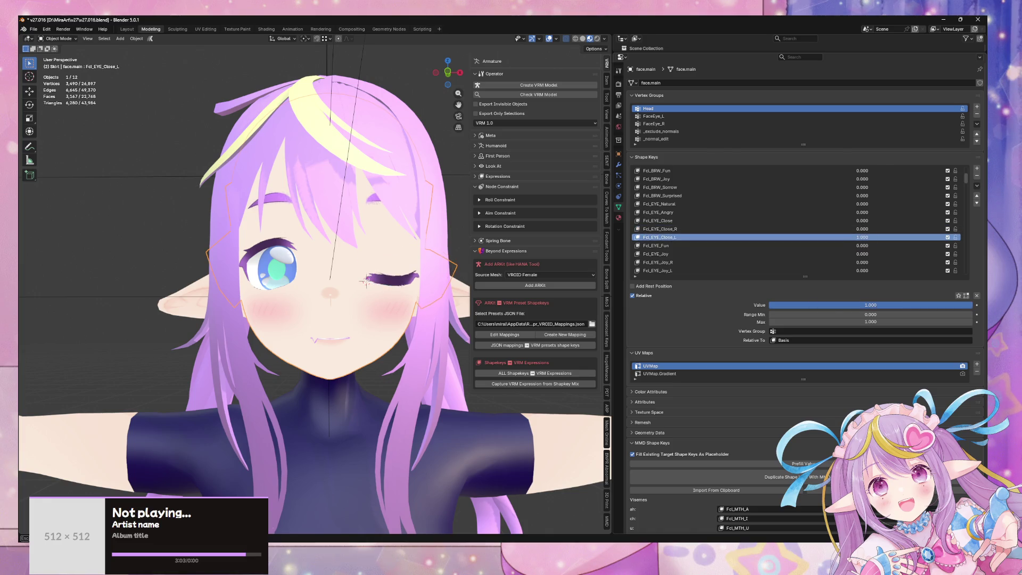
left_click(977, 186)
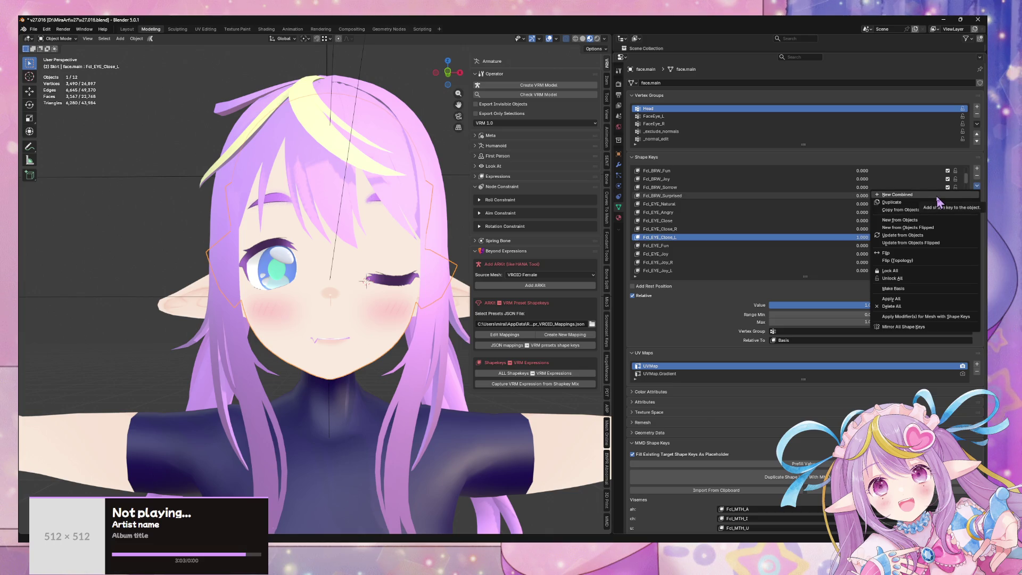
left_click(898, 195)
- Name the new combined shape key eyeblinkLeft
double_click(745, 271)
key("ctrl+v")
key("ctrl+a")
key("BackSpace")
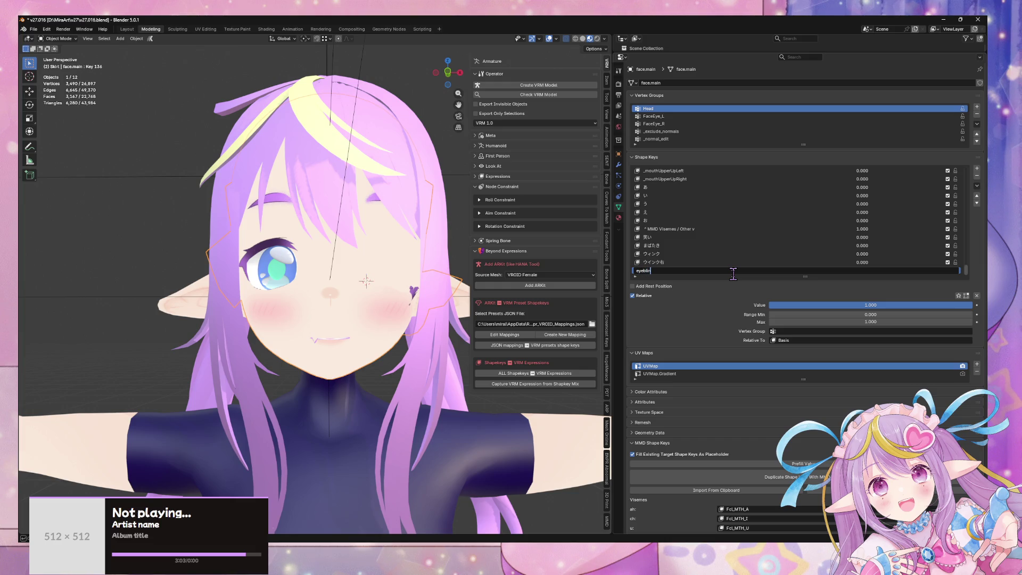
type("kLeft")
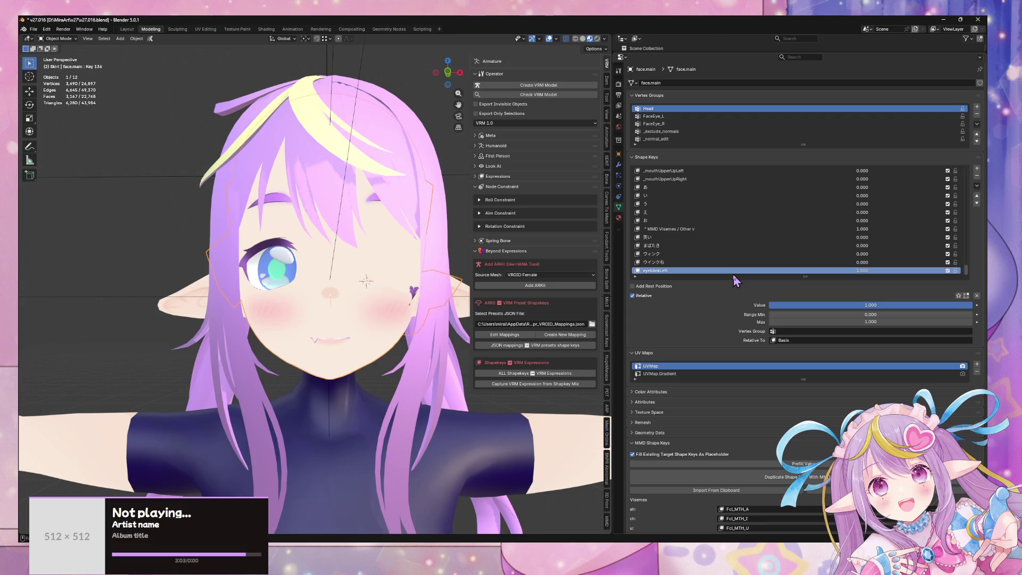
key("Return")
- Reset the new blink key's value to 0 and correct its name to eyeBlinkLeft
left_click_drag(870, 305, 772, 306)
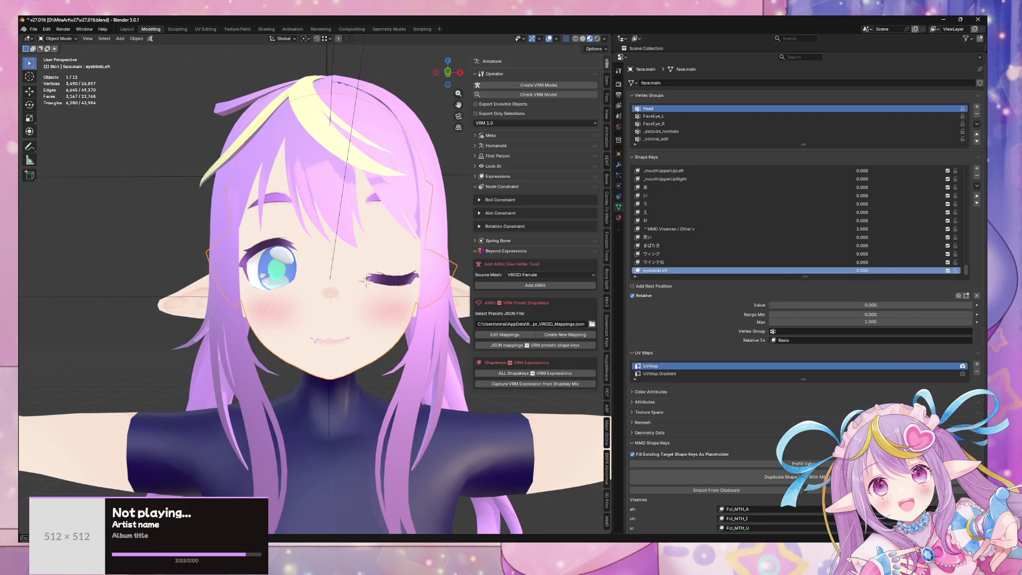
mouse_move(968, 272)
left_mouse_down()
mouse_move(968, 205)
mouse_move(968, 230)
left_mouse_up()
double_click(663, 195)
left_click_drag(968, 223, 968, 293)
double_click(670, 270)
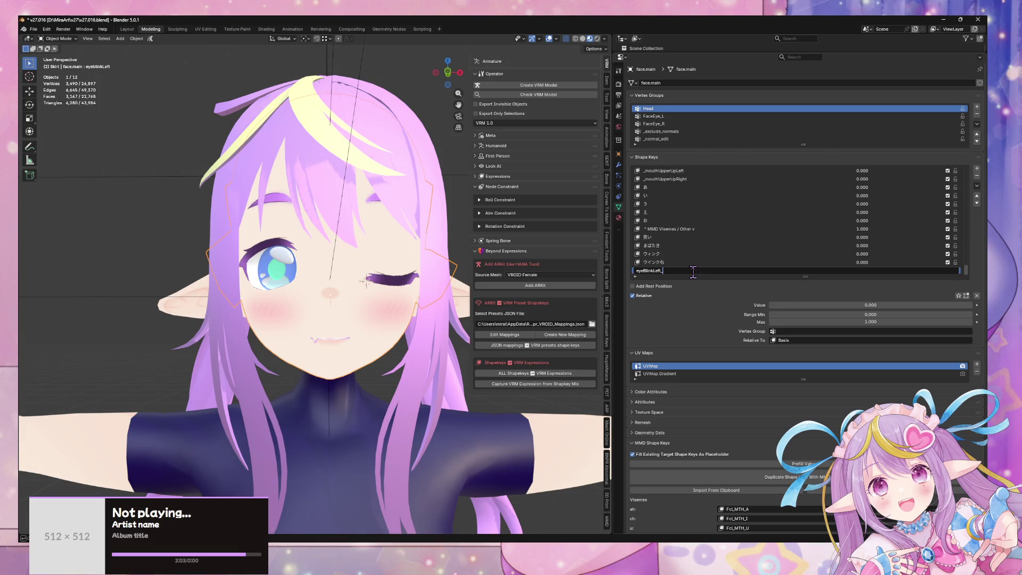
key("Return")
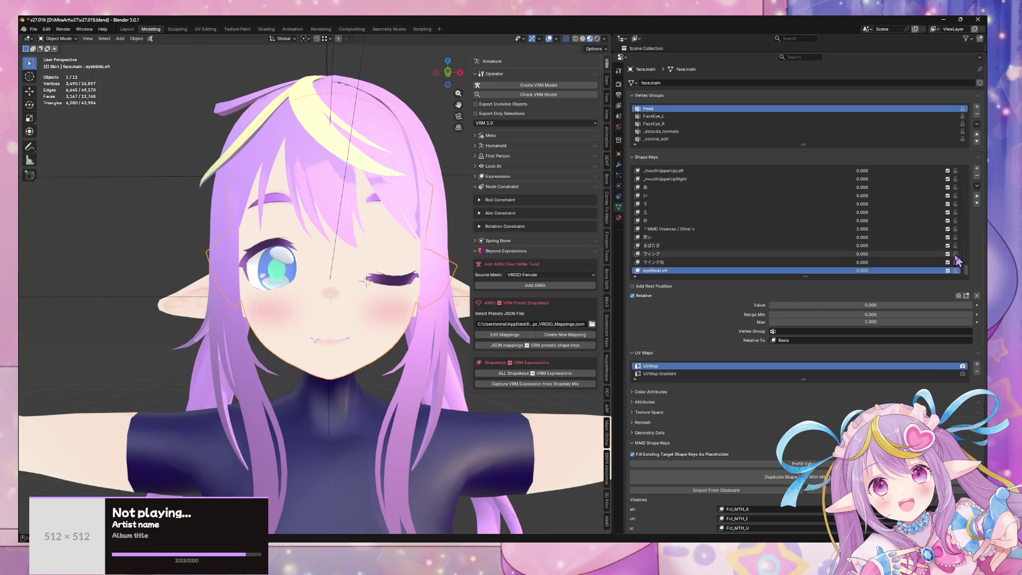
mouse_move(968, 276)
left_mouse_down()
mouse_move(980, 155)
mouse_move(976, 181)
left_mouse_up()
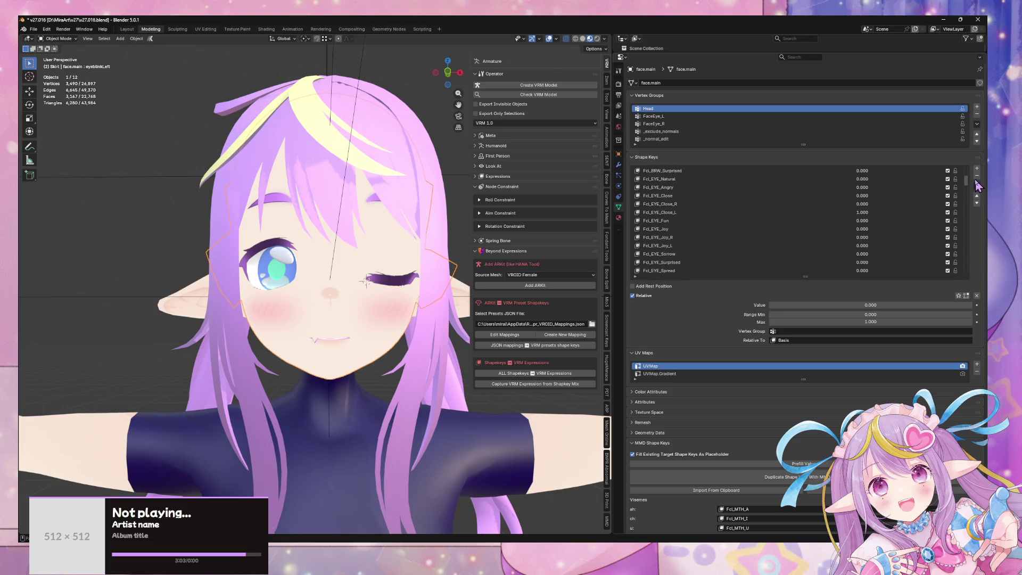
- Switch the wink to Fcl_EYE_Close_R and make a New Combined key named eyeBlinkRight
mouse_move(872, 213)
left_mouse_down()
mouse_move(820, 213)
mouse_move(905, 205)
left_mouse_up()
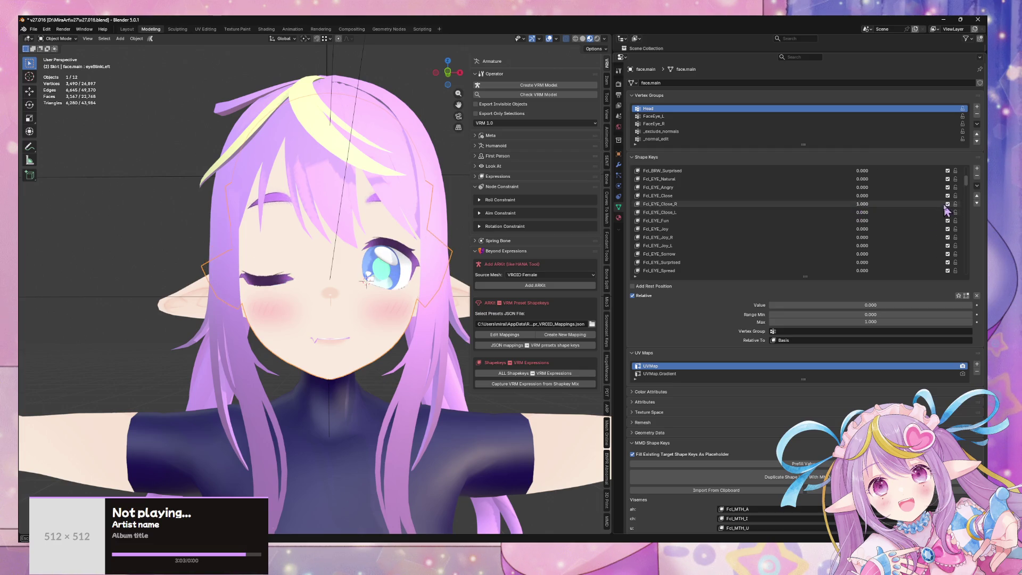
scroll(966, 205, "down", 5)
left_click(978, 186)
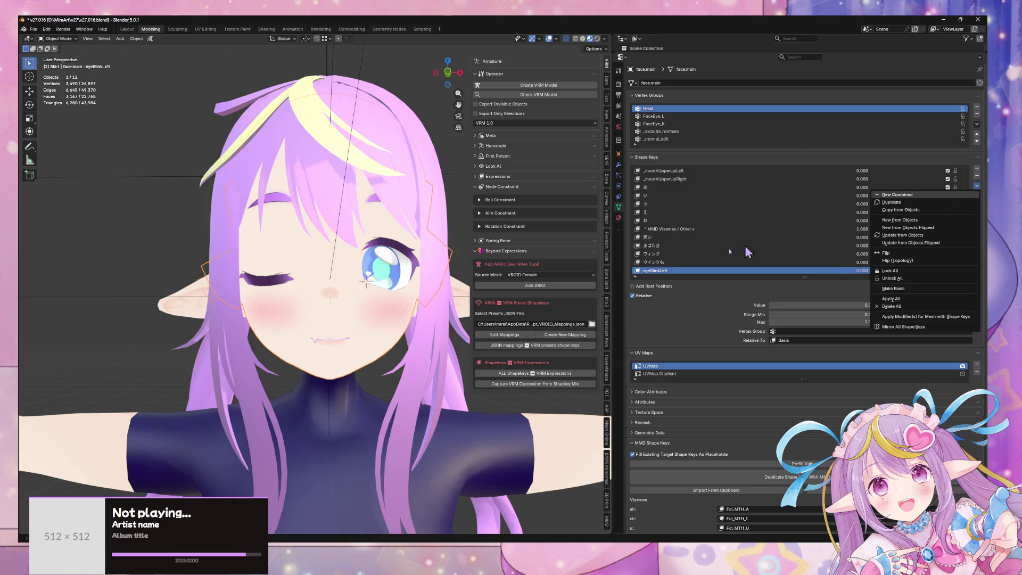
key("Return")
double_click(710, 271)
type("eyeBlinkLeft_")
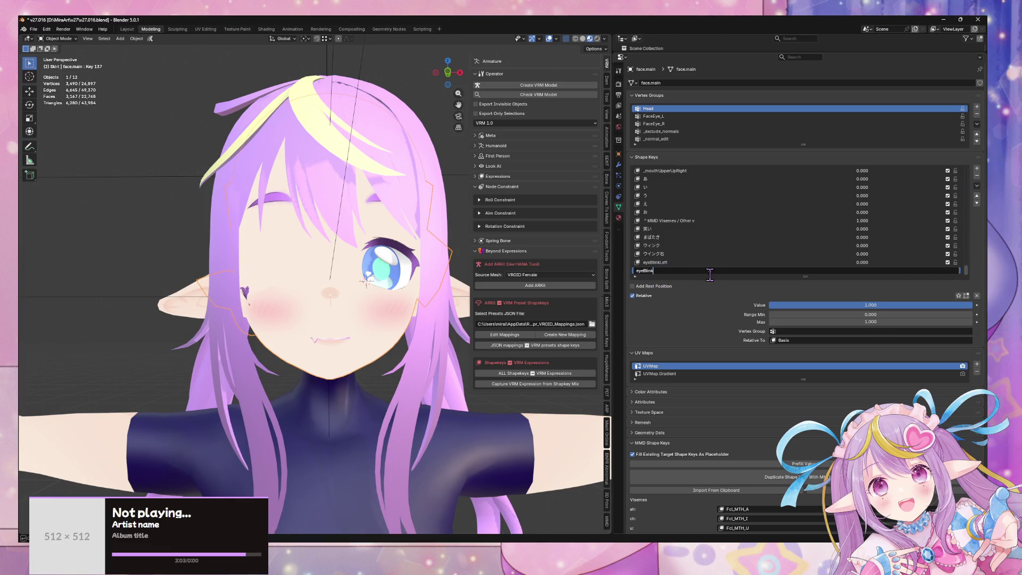
key("Return")
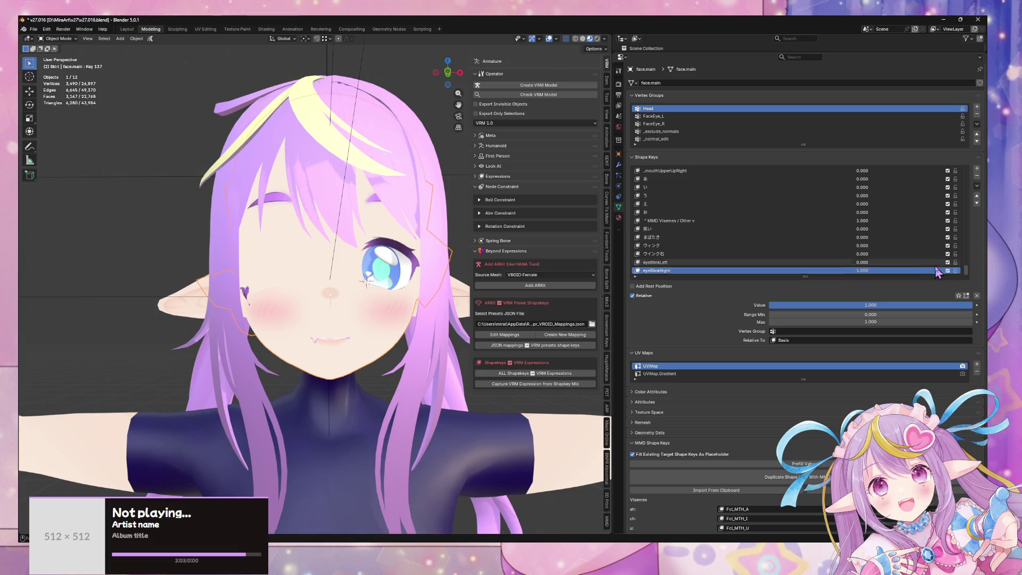
left_click_drag(863, 270, 781, 271)
mouse_move(967, 270)
left_mouse_down()
mouse_move(978, 217)
mouse_move(979, 236)
left_mouse_up()
- Delete the stray eyeBlinkLeft_ shape key from face.main
left_click(731, 239)
left_click(730, 229)
scroll(900, 240, "up", 3)
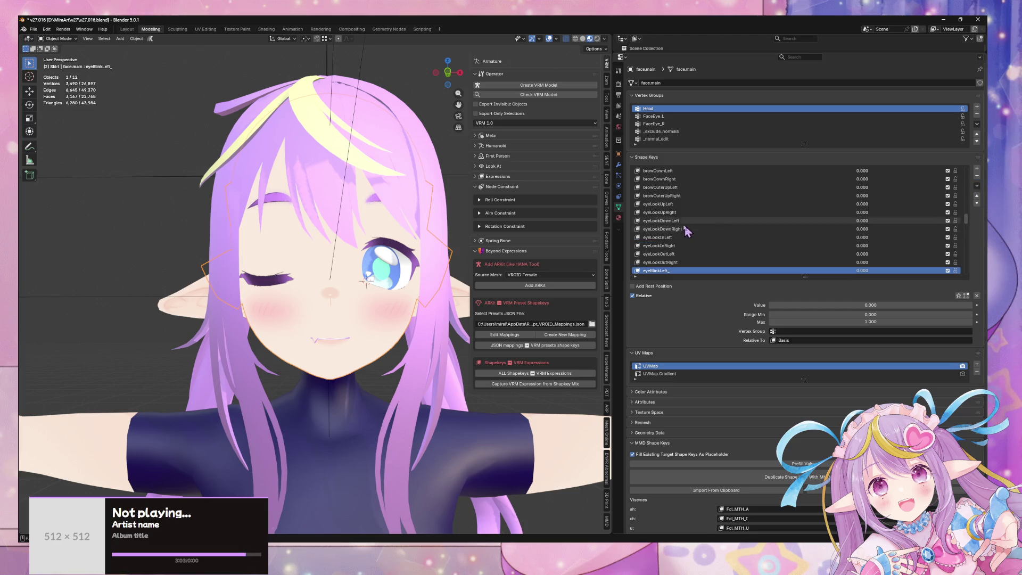
scroll(778, 239, "down", 3)
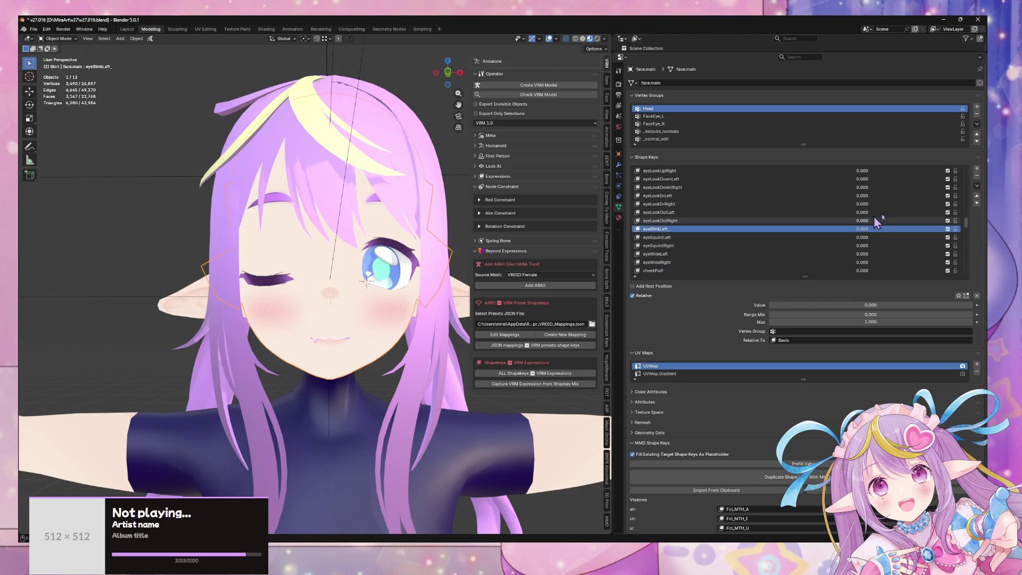
left_click(977, 175)
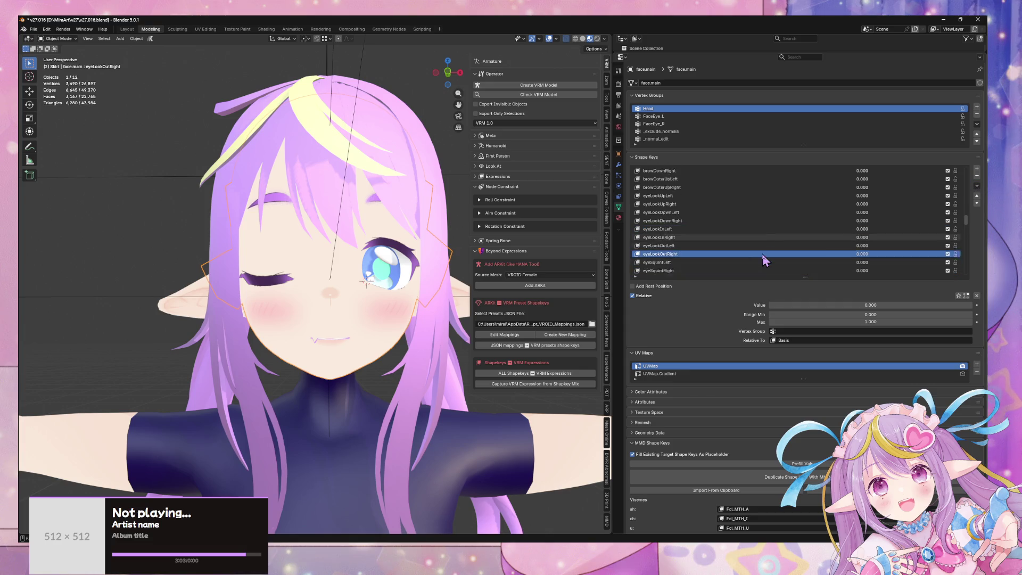
scroll(765, 261, "down", 10)
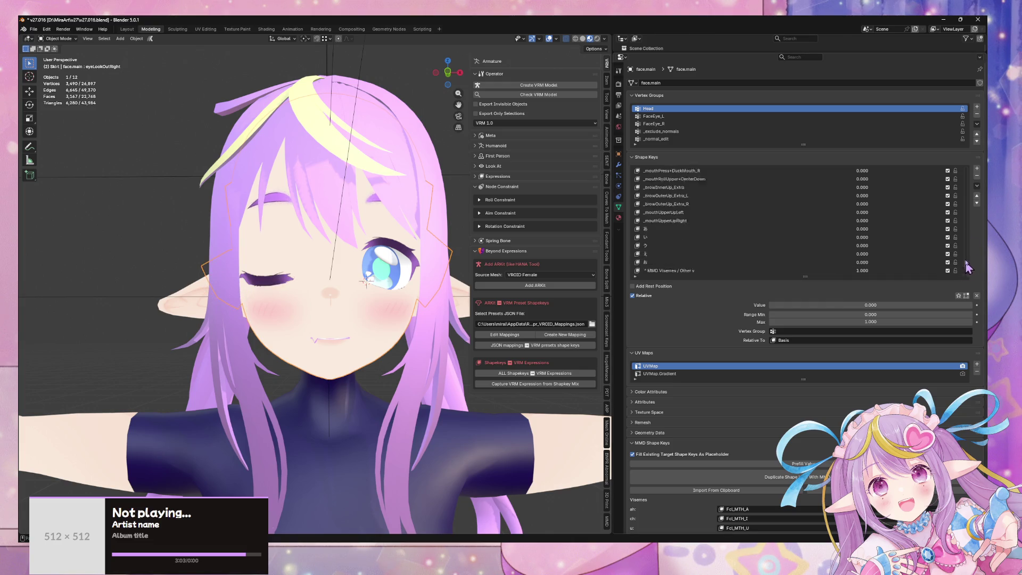
mouse_move(967, 172)
left_mouse_down()
mouse_move(970, 216)
mouse_move(972, 201)
mouse_move(953, 280)
mouse_move(983, 180)
left_mouse_up()
scroll(881, 201, "down", 7)
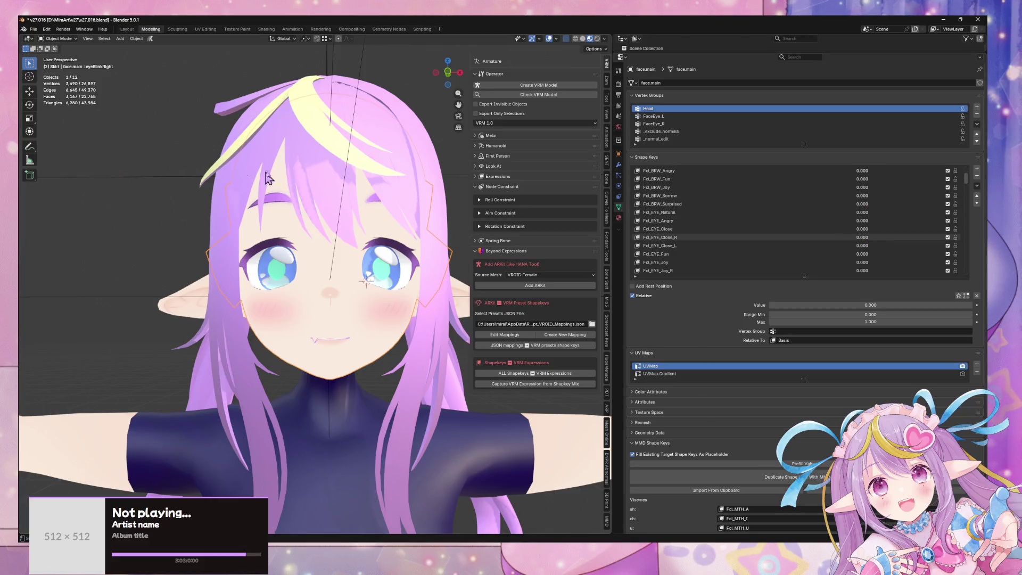
- Save the blend file and scroll down to the MMD Shape Keys panel
key("ctrl+s")
scroll(835, 205, "down", 14)
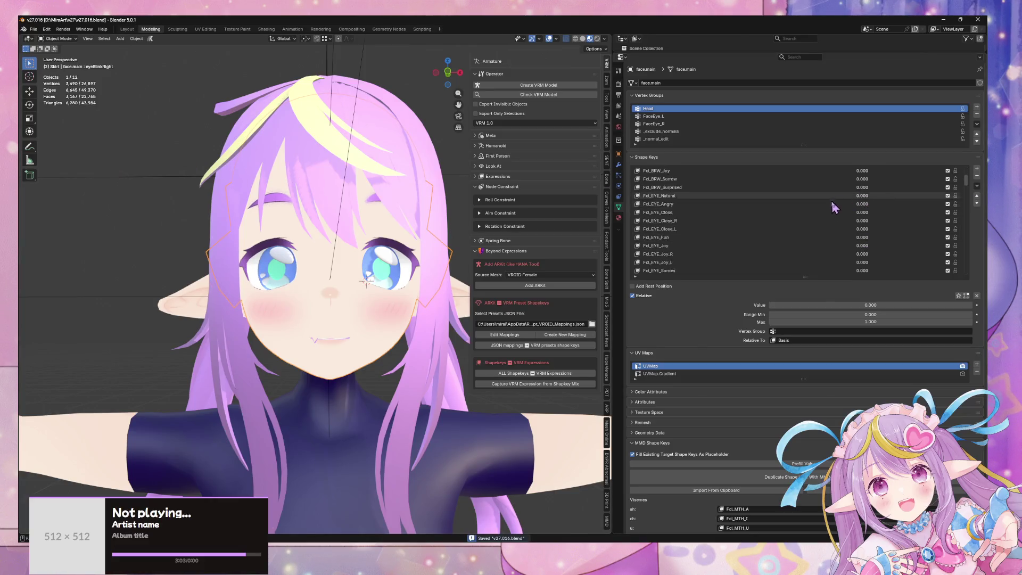
left_click(976, 195)
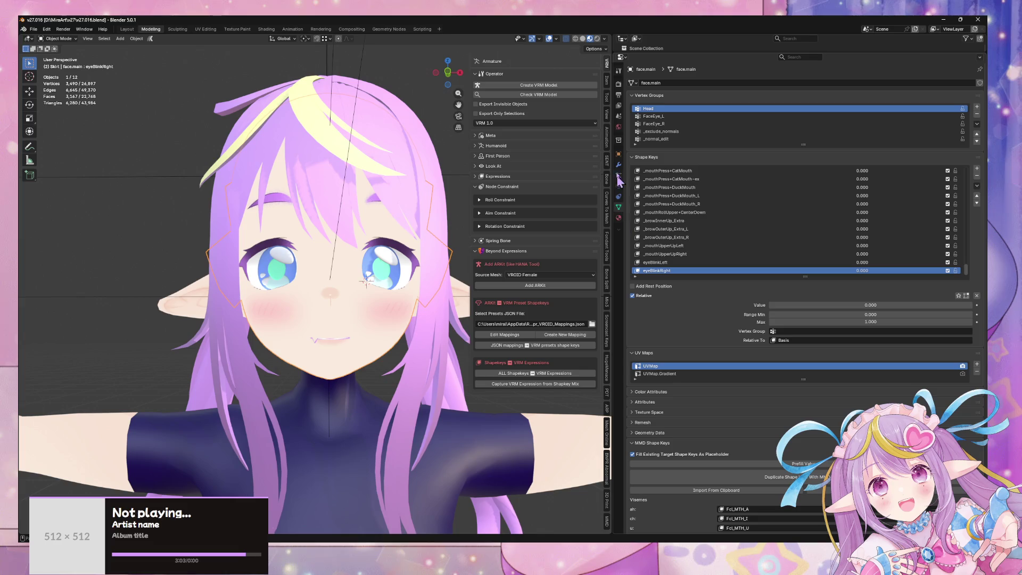
scroll(772, 371, "down", 8)
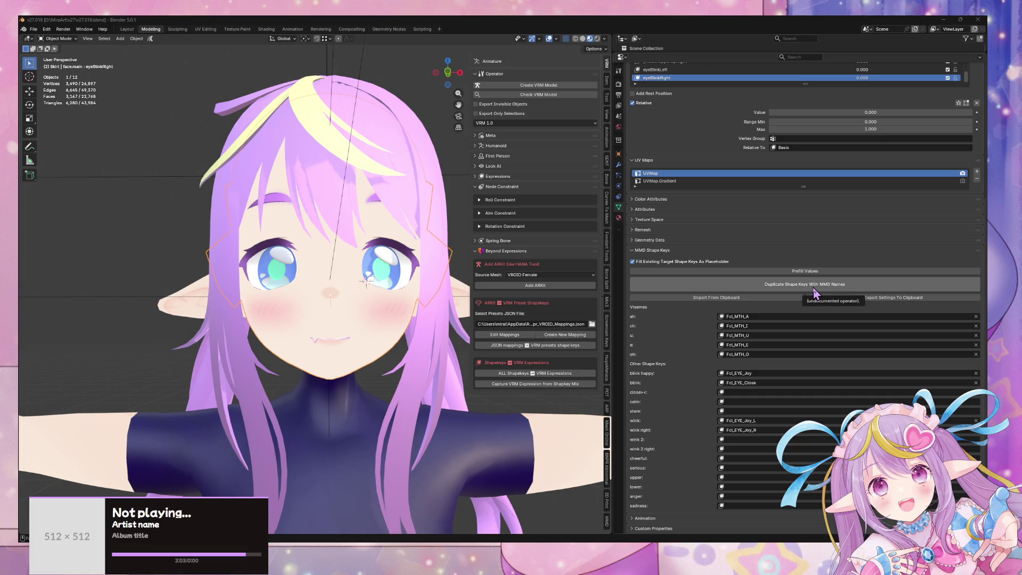
- Duplicate the face shape keys under MMD names such as ウィンク and ウィンク右
left_click(815, 292)
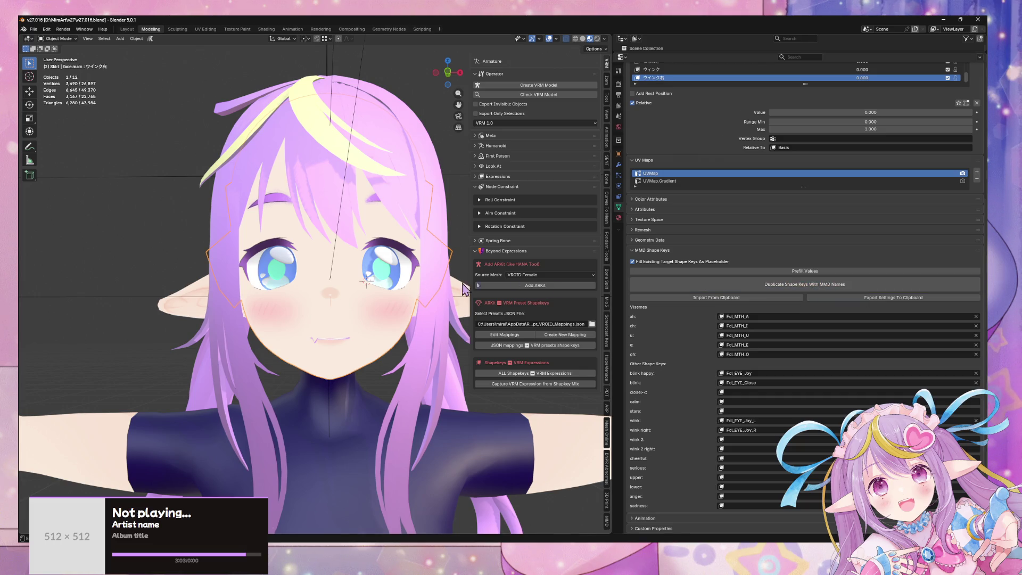
middle_click_drag(411, 206, 381, 212)
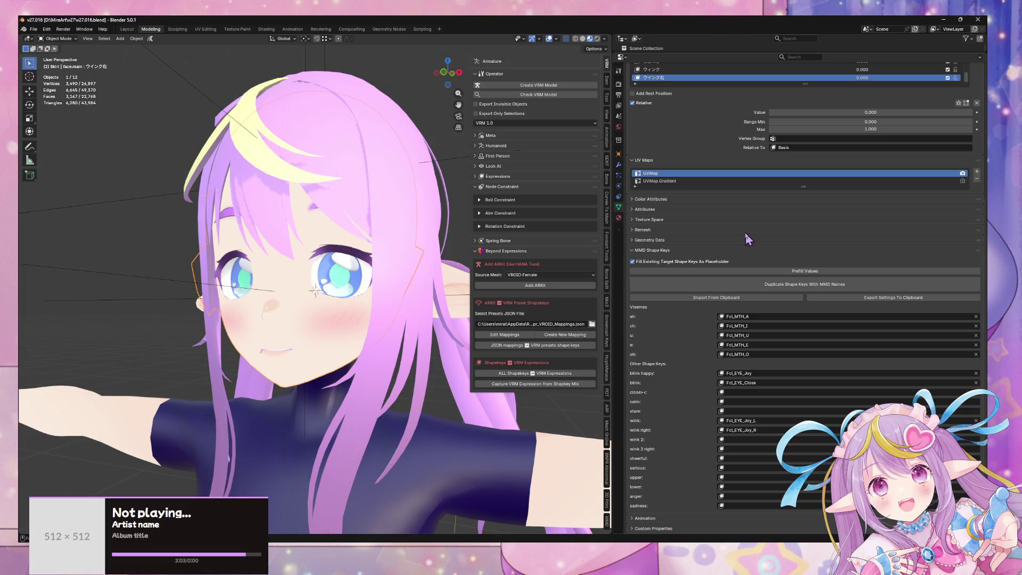
scroll(745, 238, "up", 5)
- Test ウィンク右 at full strength, return it to 0, and save the file
mouse_move(872, 264)
left_mouse_down()
mouse_move(972, 264)
mouse_move(770, 264)
mouse_move(972, 263)
left_mouse_up()
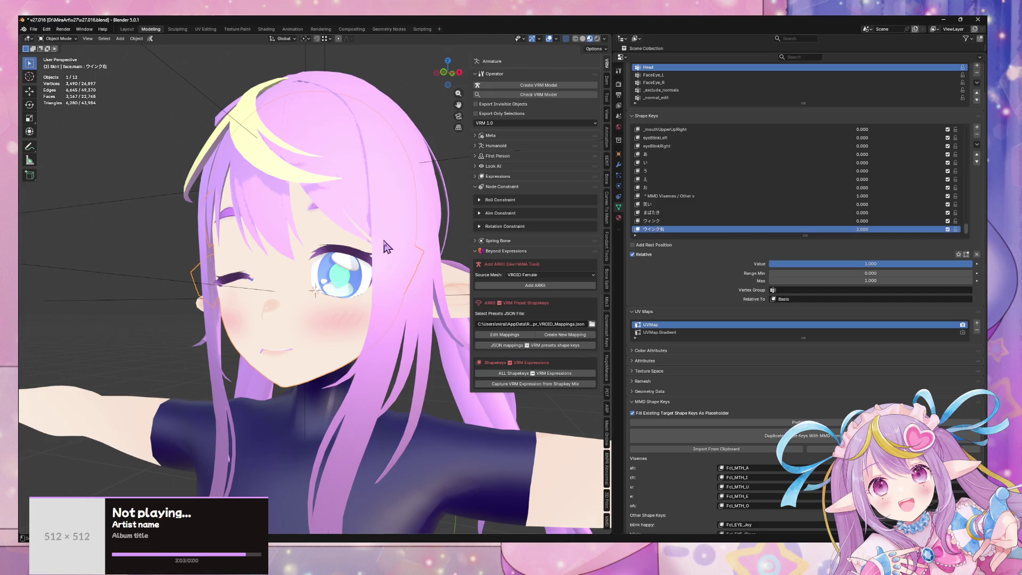
middle_click_drag(387, 246, 415, 244)
key("Escape")
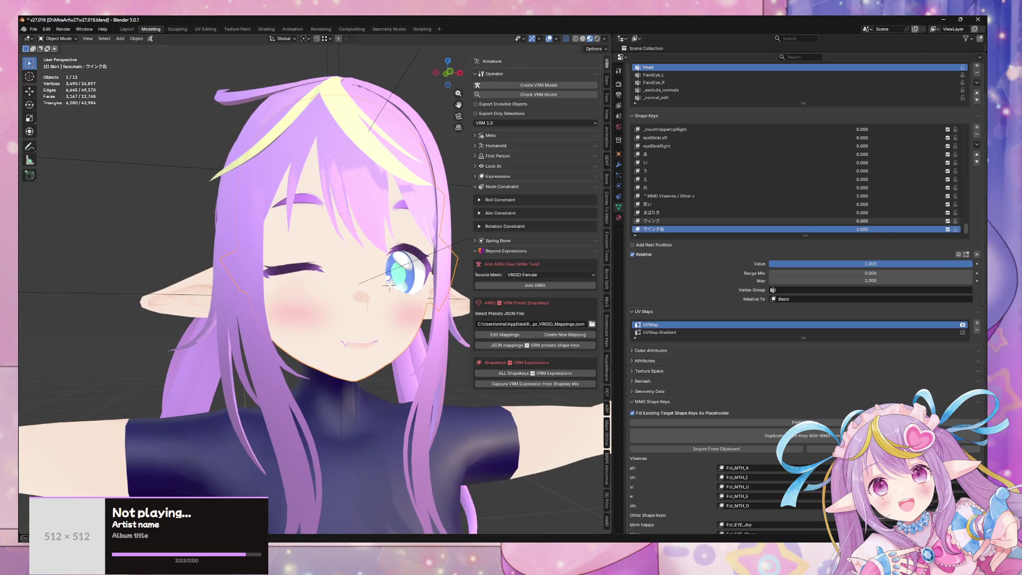
left_click_drag(874, 230, 821, 230)
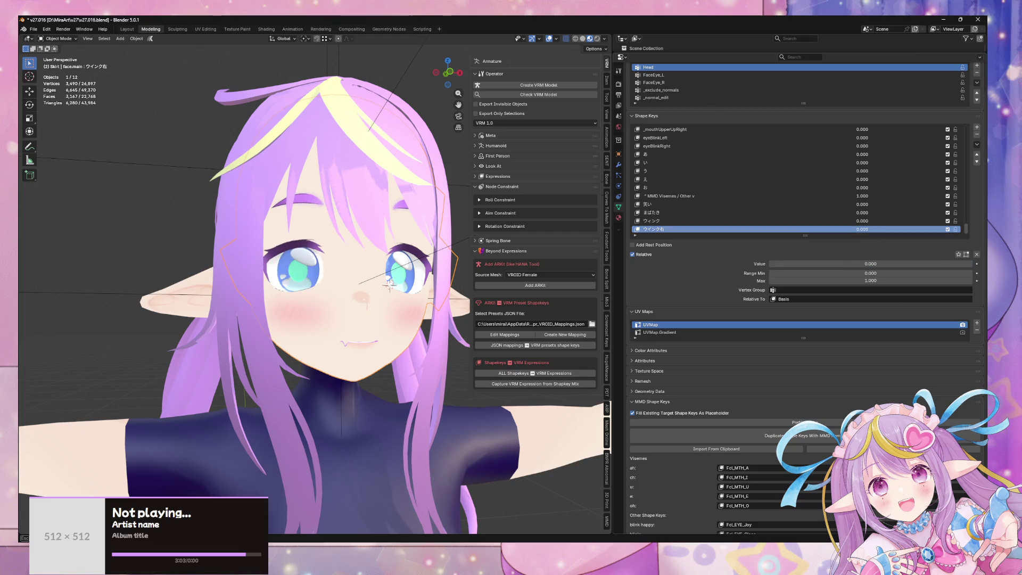
mouse_move(906, 222)
left_mouse_down()
mouse_move(958, 222)
mouse_move(863, 222)
left_mouse_up()
scroll(258, 194, "down", 5)
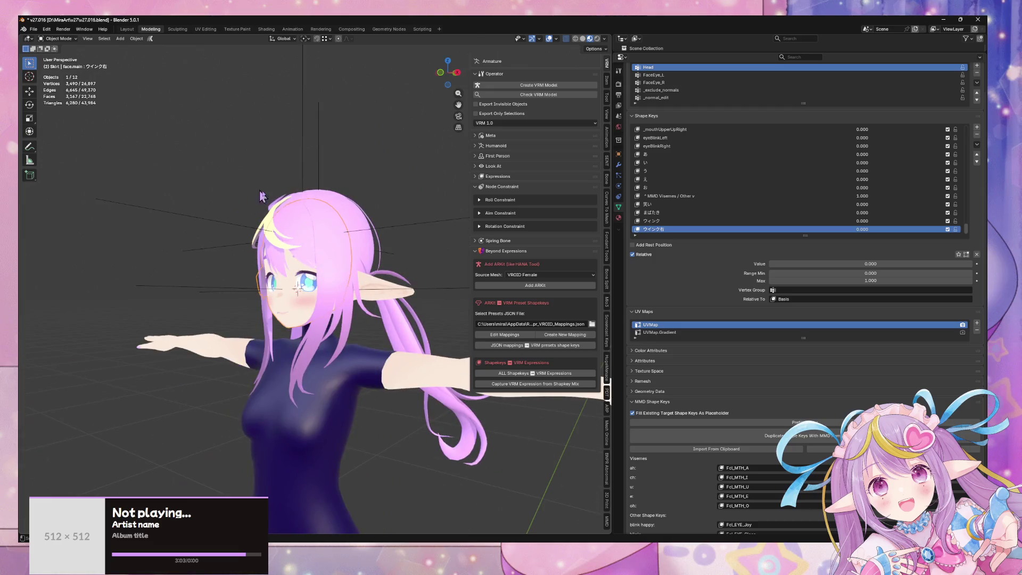
key("ctrl+s")
- Export the avatar as FBX over mirav27.fbx, then switch to Unity
left_click(33, 29)
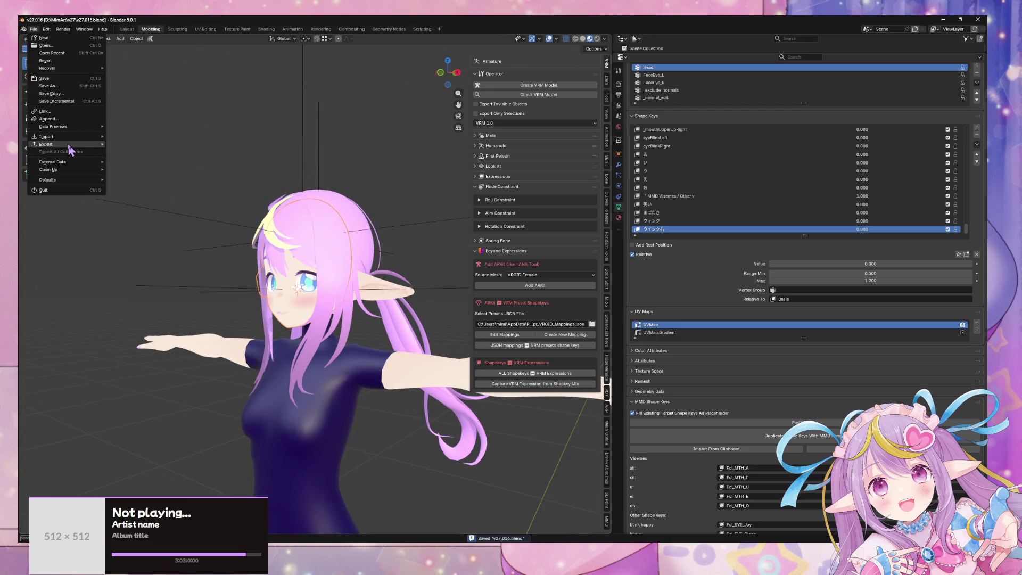
mouse_move(70, 144)
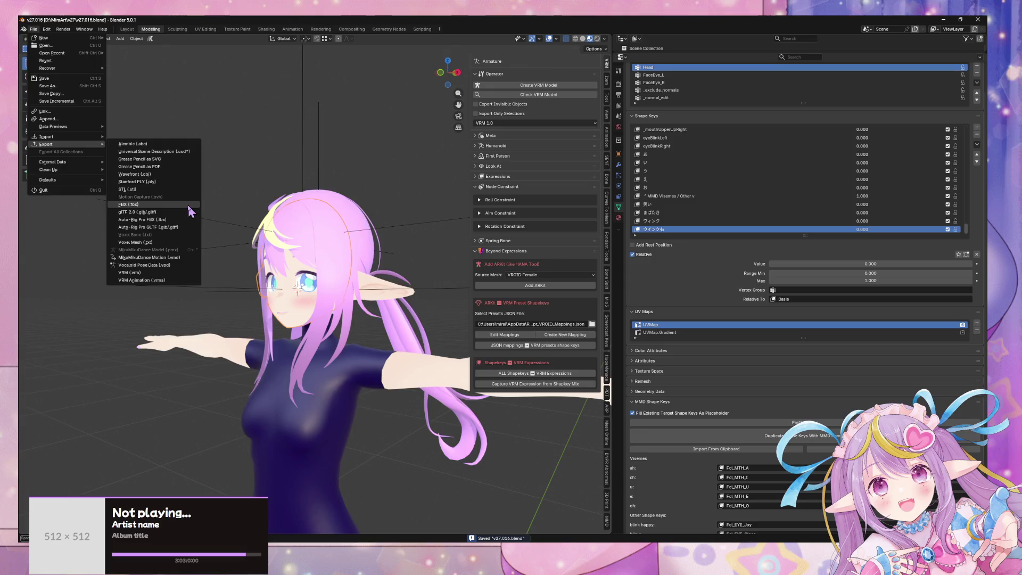
left_click(190, 205)
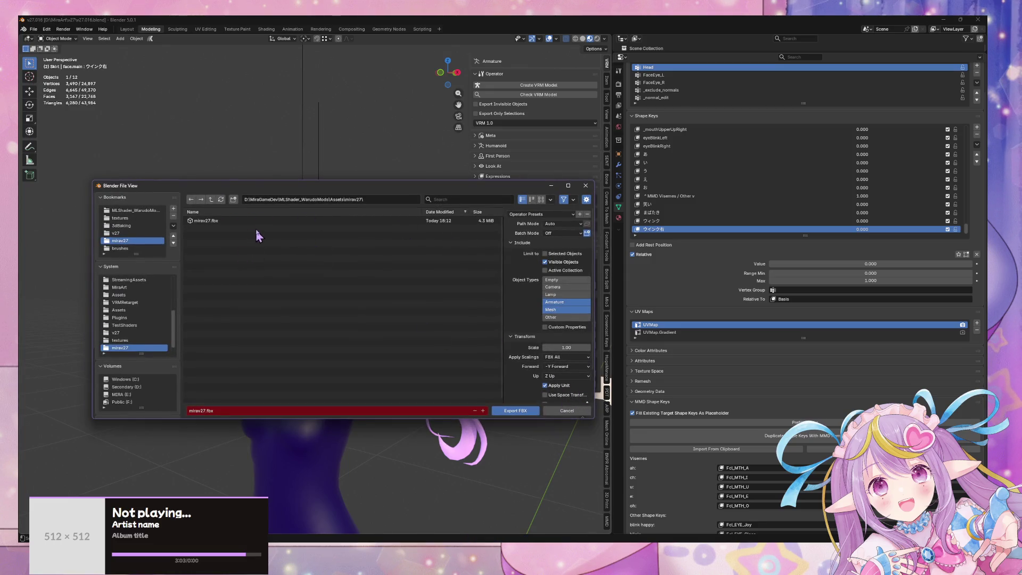
double_click(256, 221)
key("alt+Tab")
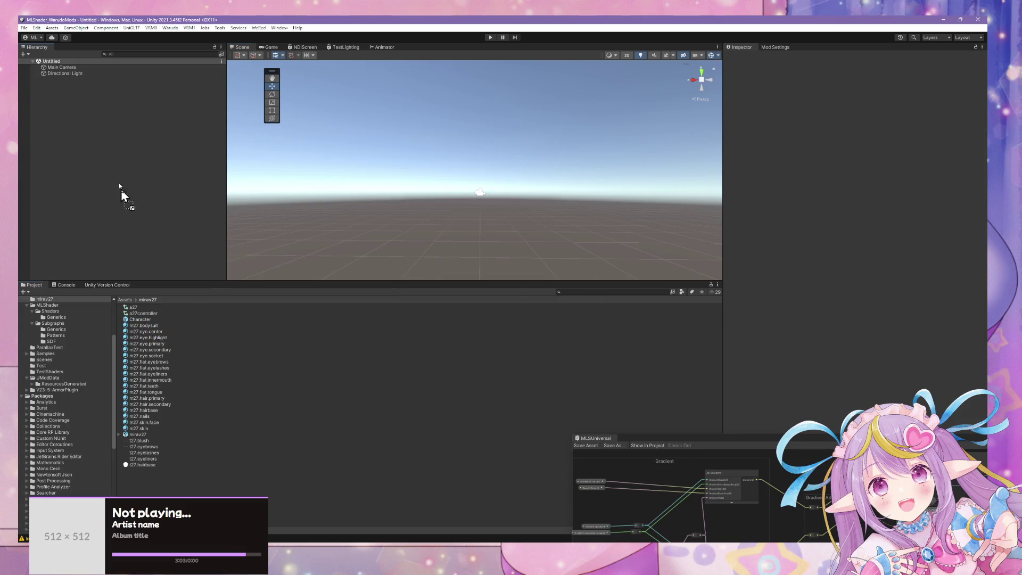
- Place the Character prefab in the scene, run Warudo > Build Mod, and dismiss the restructure errors
left_click_drag(127, 213, 122, 184)
left_click(170, 28)
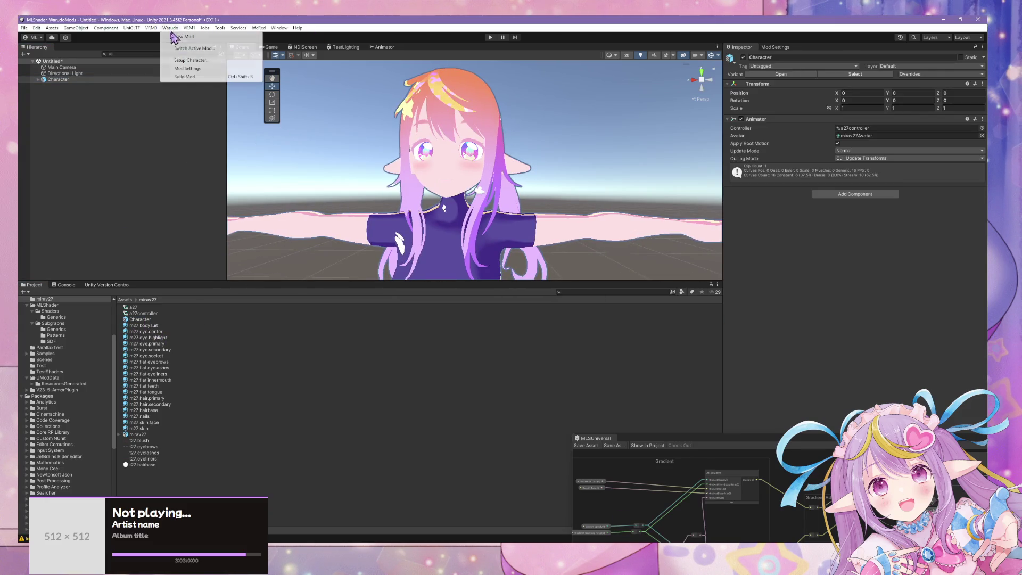
left_click(192, 60)
left_click(560, 299)
left_click(561, 298)
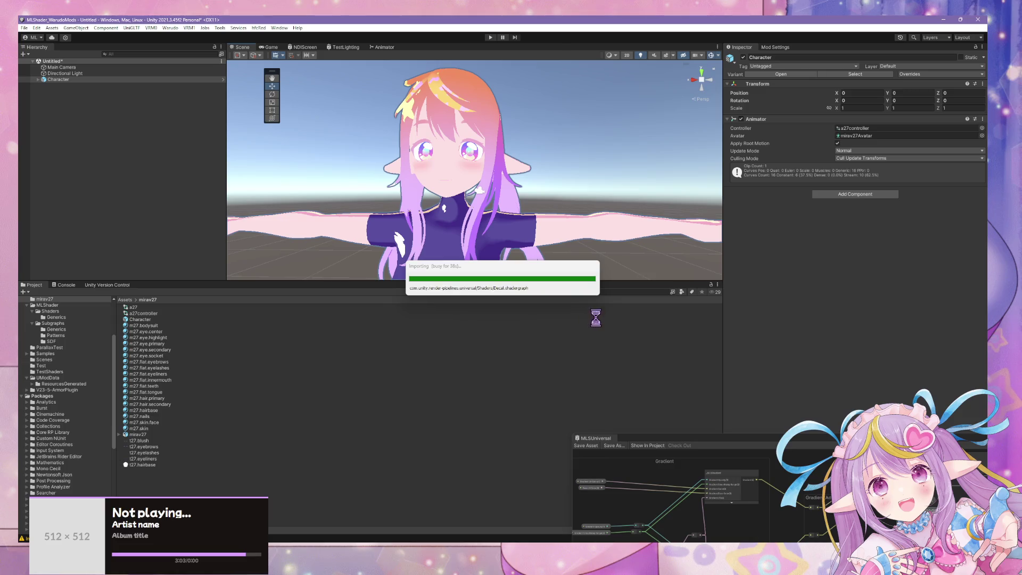
- Zoom in and out on the dancing avatar in Warudo and minimize the Spotify window
key("alt+Tab")
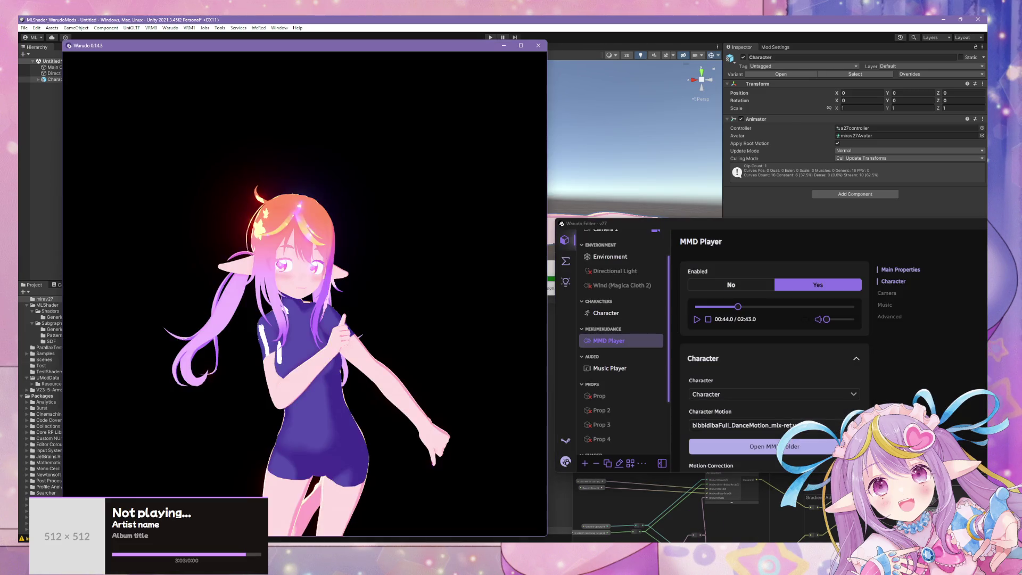
scroll(412, 434, "up", 10)
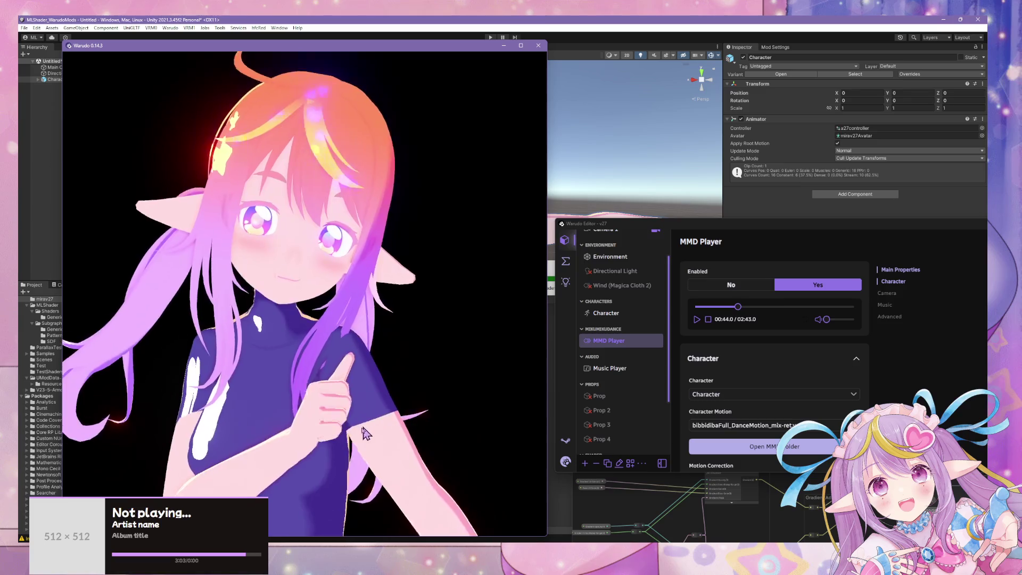
scroll(356, 440, "down", 10)
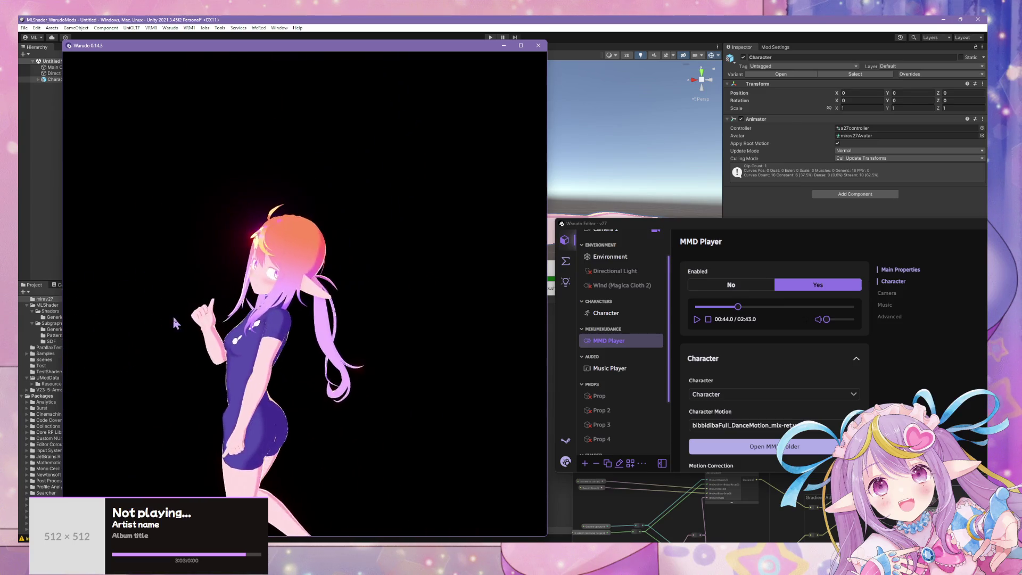
scroll(413, 308, "up", 5)
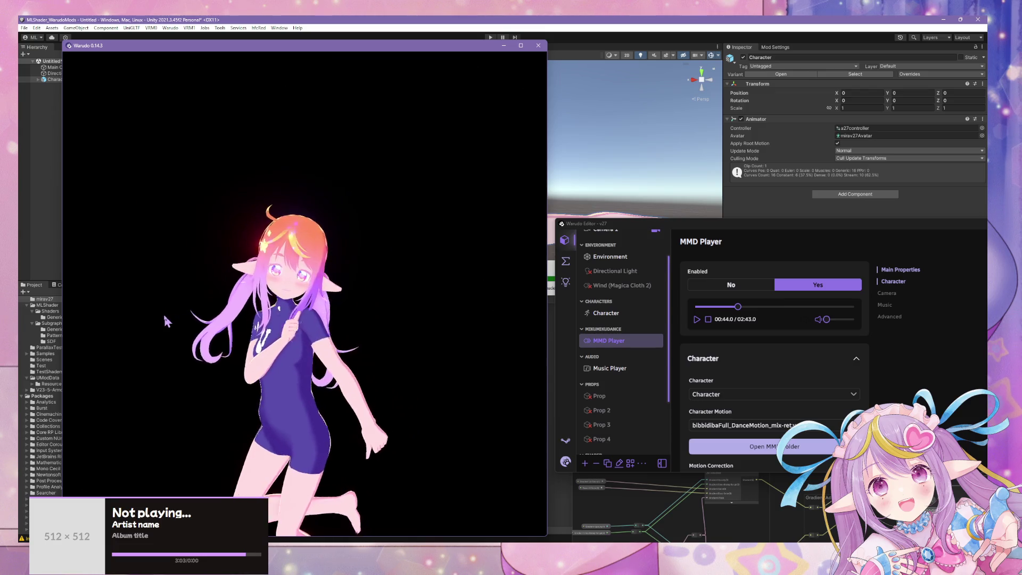
scroll(463, 257, "down", 3)
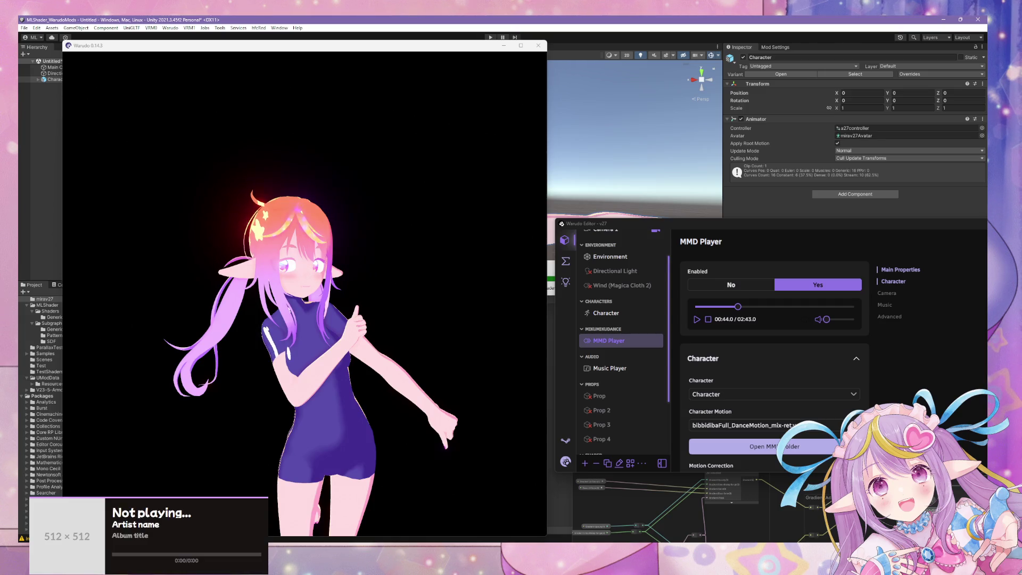
key("alt+Tab")
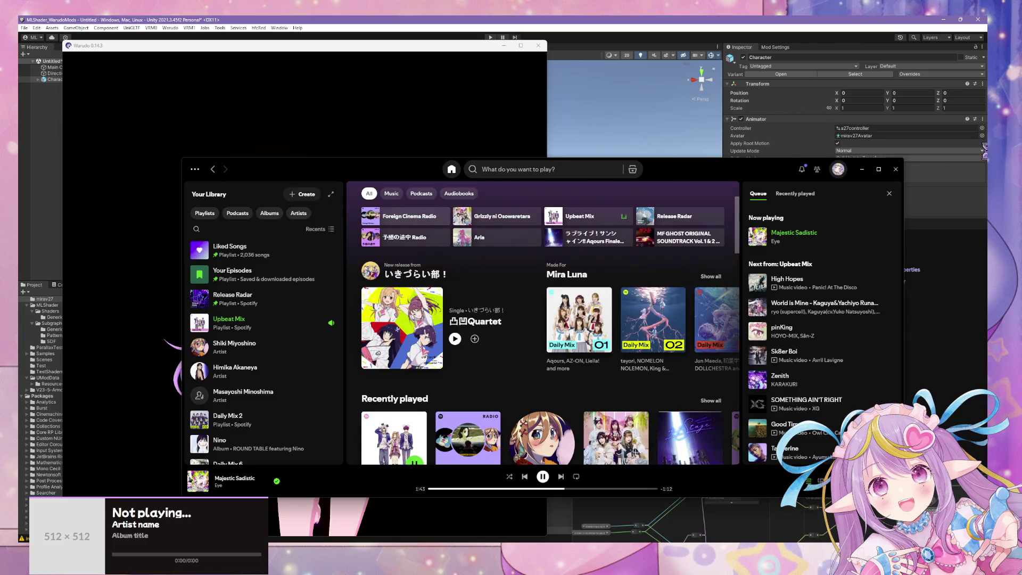
scroll(702, 303, "down", 3)
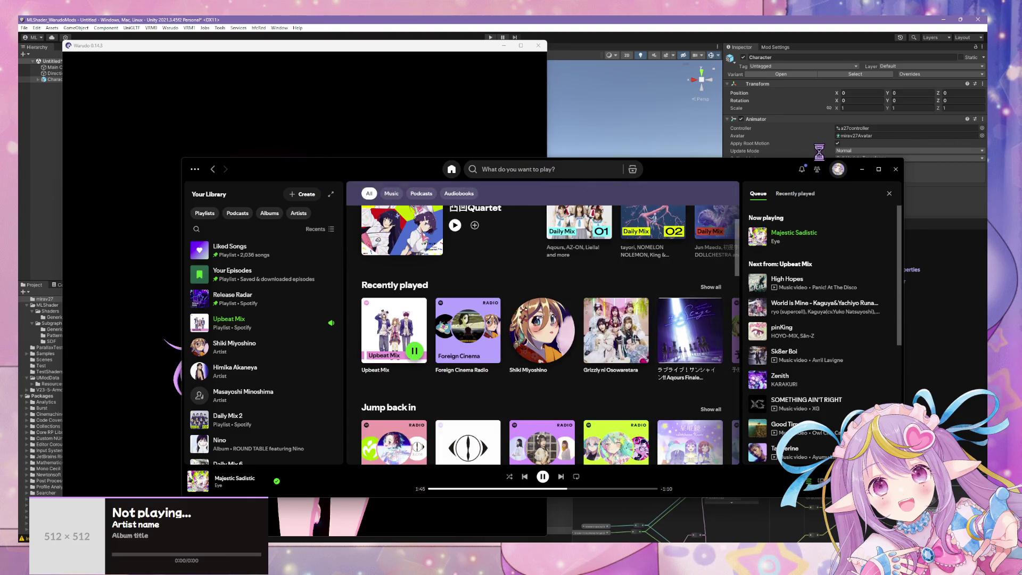
left_click(862, 170)
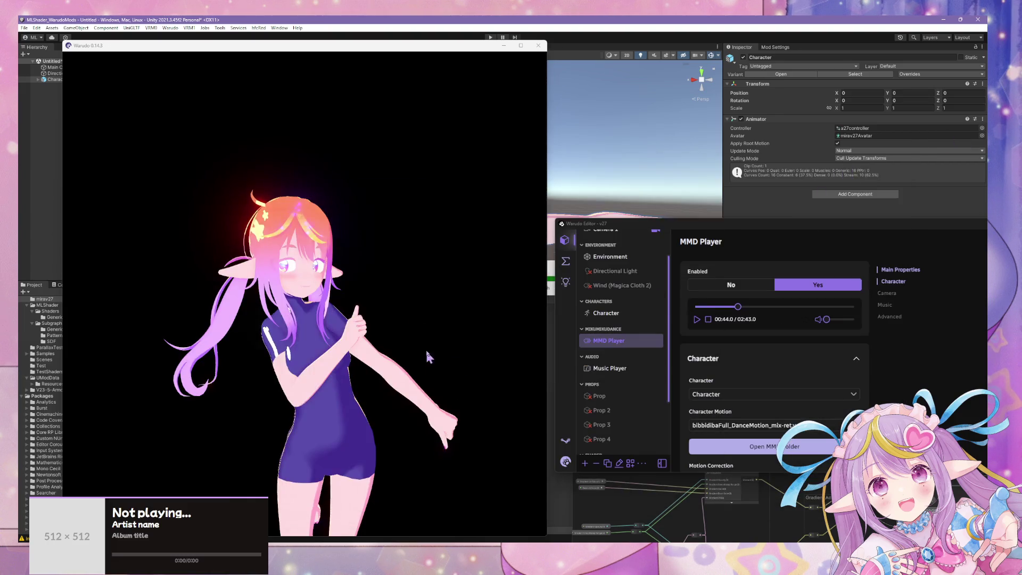
left_click(419, 321)
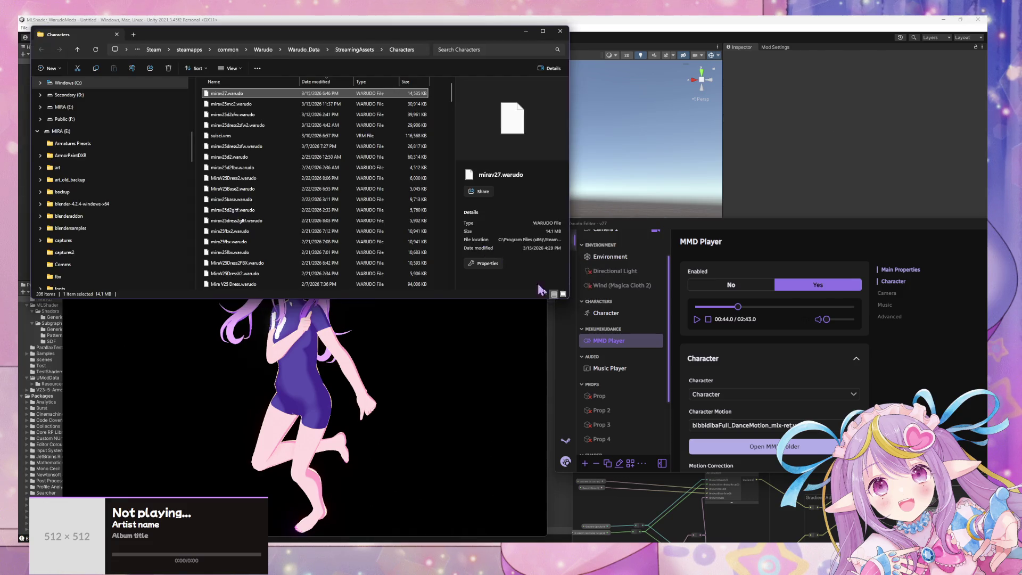
- Minimize File Explorer after confirming mirav27.warudo is in Warudo's Characters folder
left_click(527, 32)
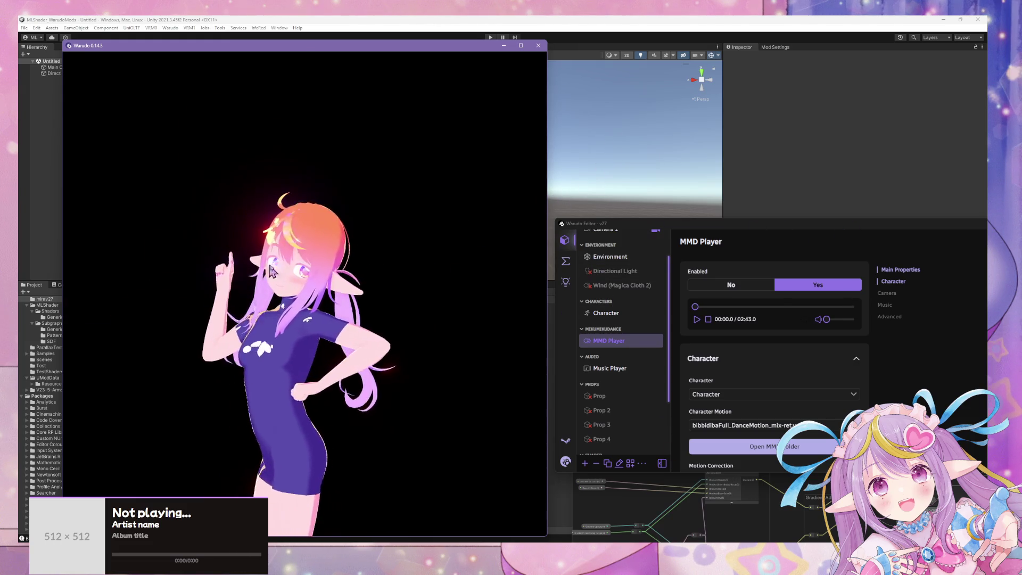
- Pause the bibbidiba dance in MMD Player and scrub the timeline back to 00:07.4
left_click(697, 319)
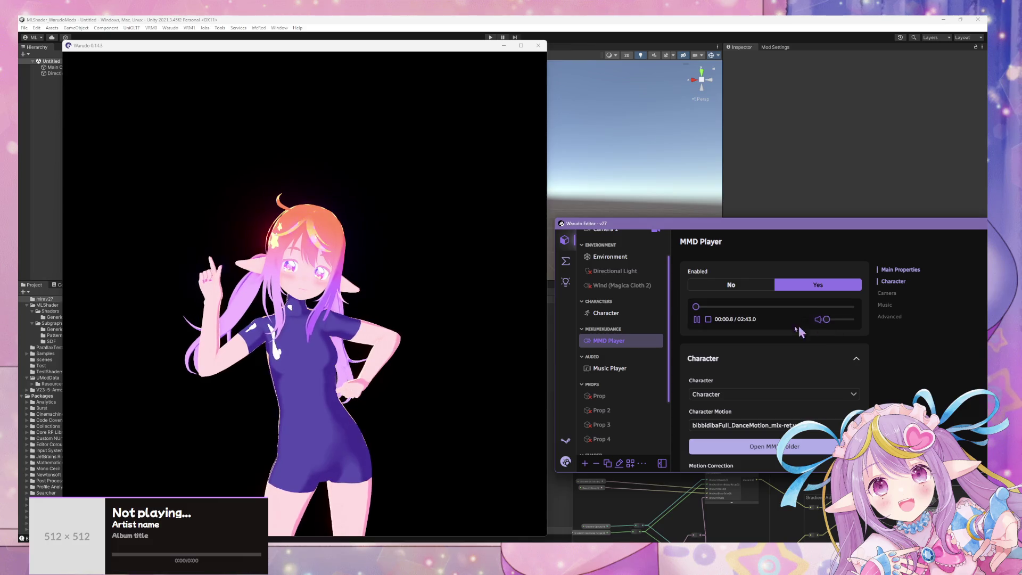
left_click(453, 335)
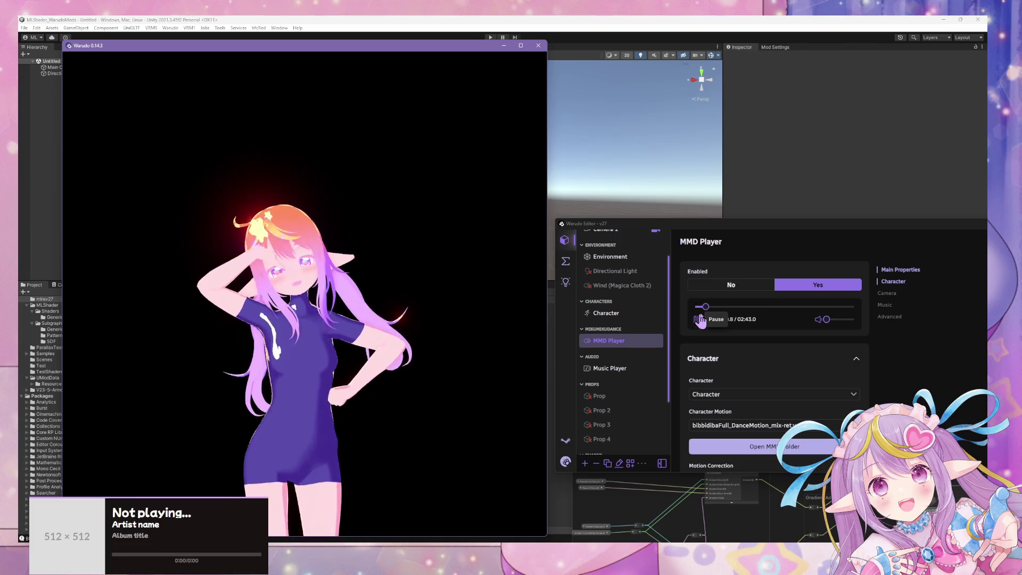
left_click(699, 319)
left_click(703, 304)
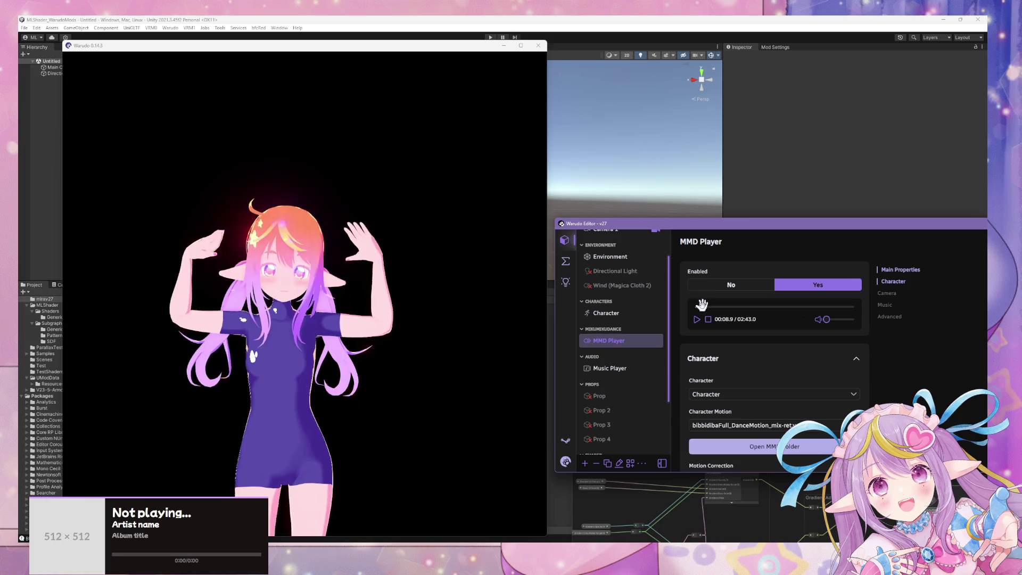
left_click_drag(703, 305, 695, 306)
left_click(697, 319)
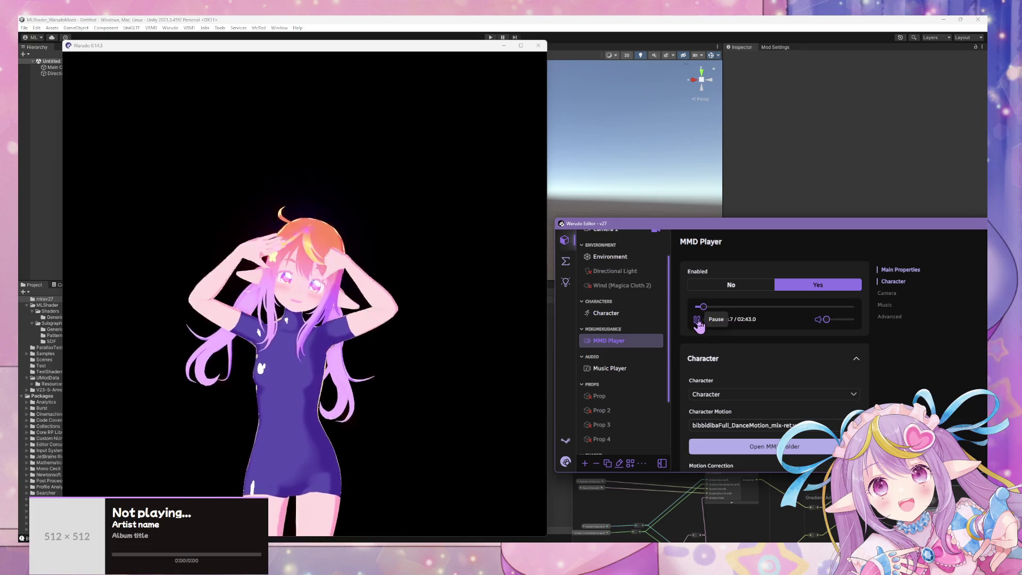
left_click(697, 319)
left_click_drag(704, 307, 702, 307)
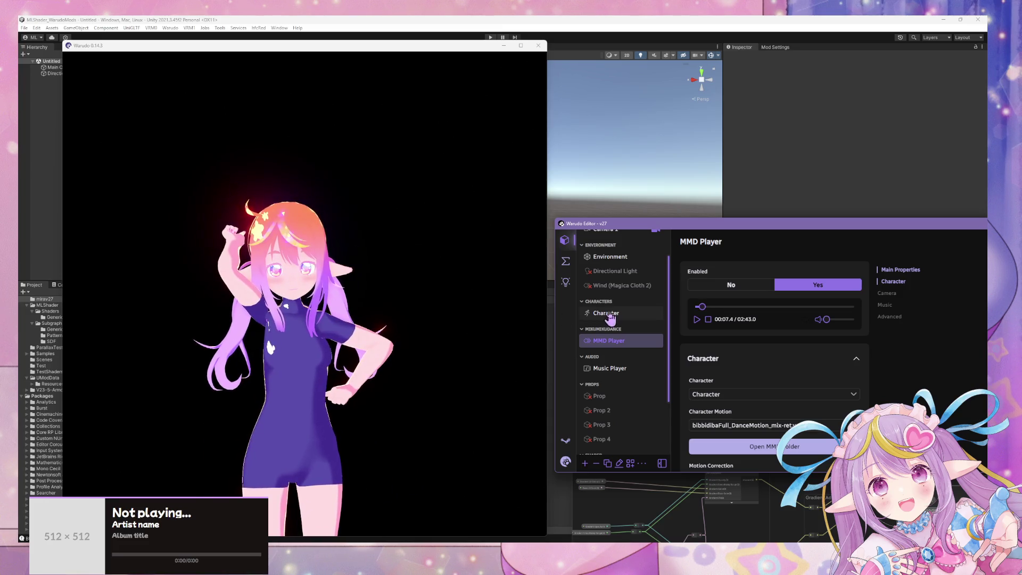
- Add a new expression in the Character's Expressions settings and expand it
left_click(610, 318)
scroll(803, 308, "up", 10)
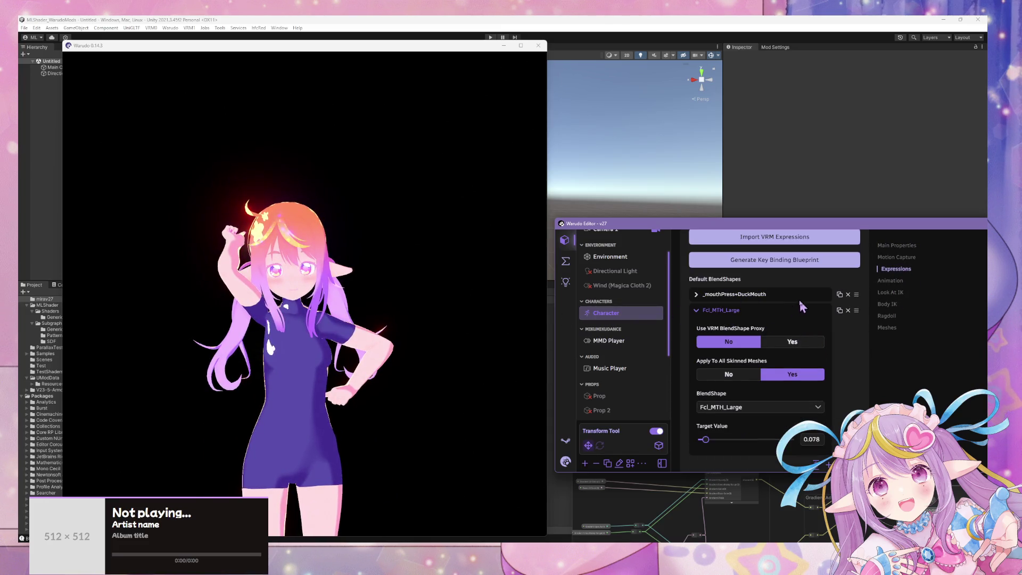
scroll(804, 310, "down", 3)
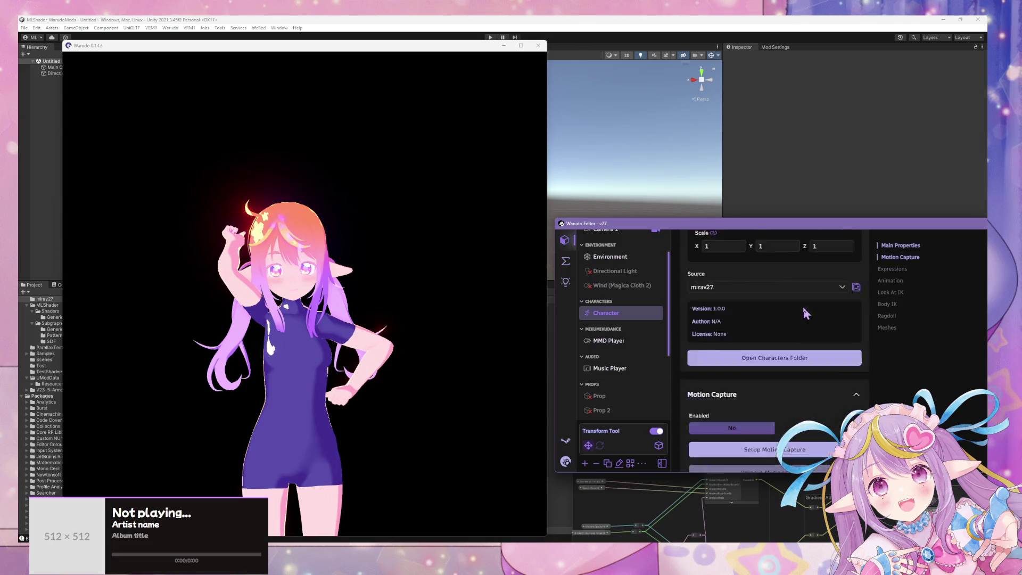
left_click(896, 269)
left_click(829, 390)
left_click(788, 383)
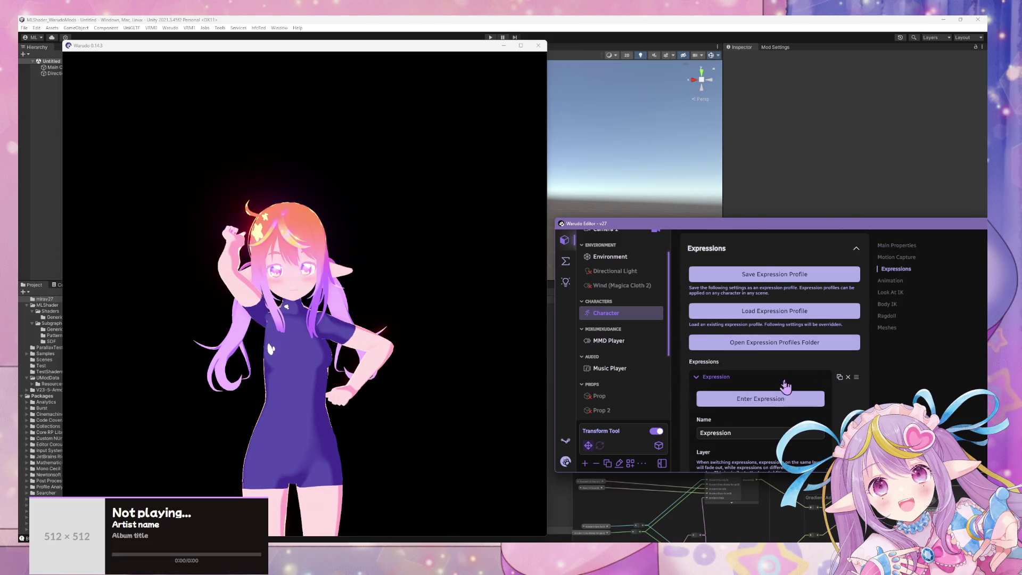
scroll(767, 344, "down", 3)
scroll(766, 341, "down", 3)
- Add a Target BlendShape using face.main's Fcl_EYE_Close blendshape
left_click(793, 304)
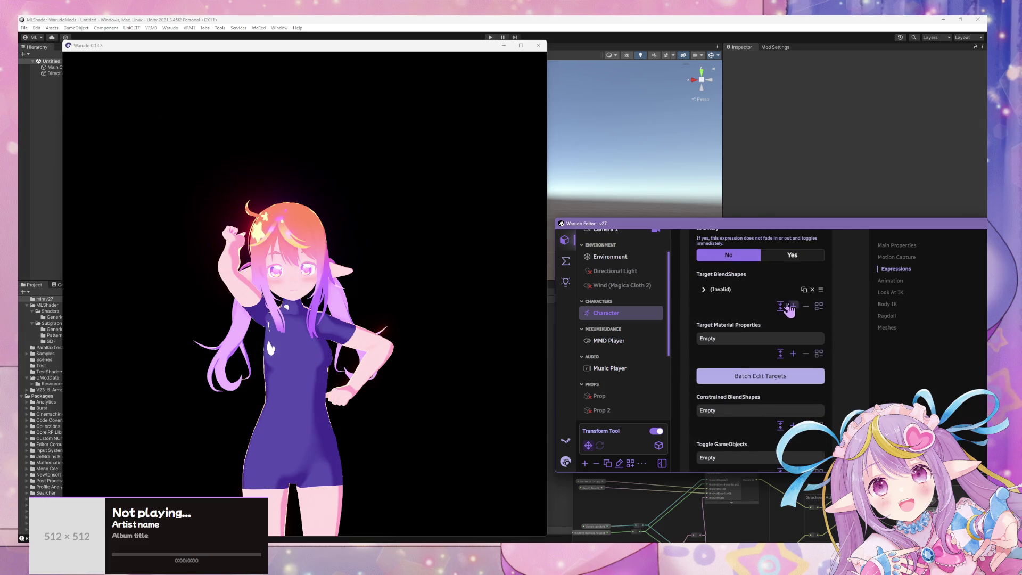
left_click(748, 298)
left_click(745, 320)
left_click(743, 357)
left_click(775, 354)
scroll(772, 428, "down", 5)
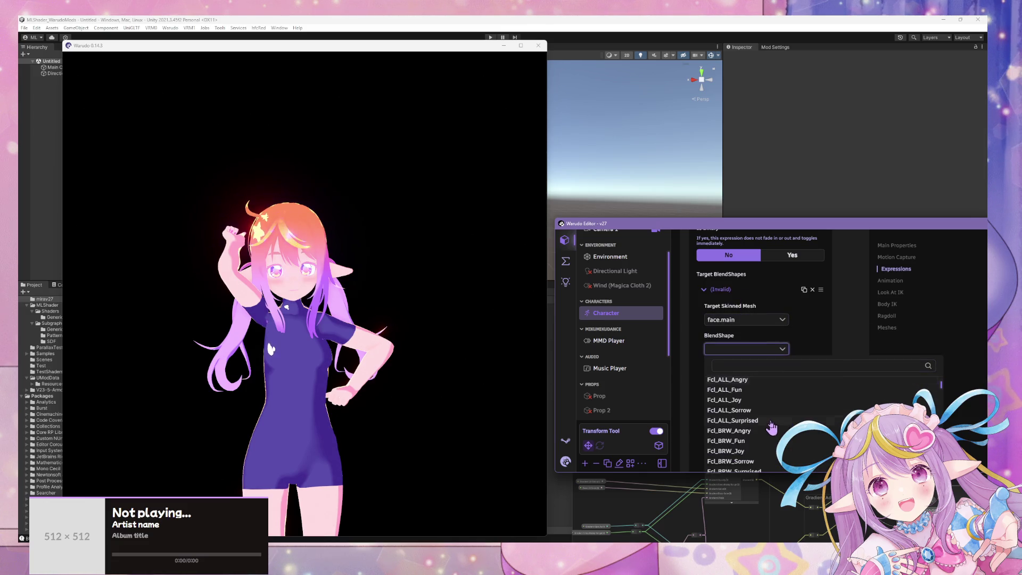
left_click(760, 381)
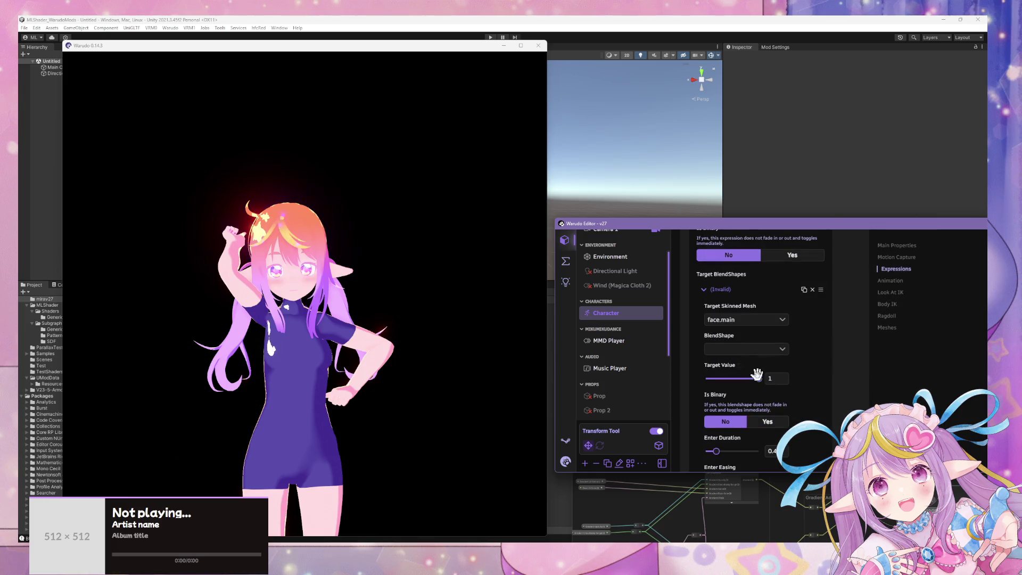
left_click(762, 349)
scroll(768, 345, "down", 1)
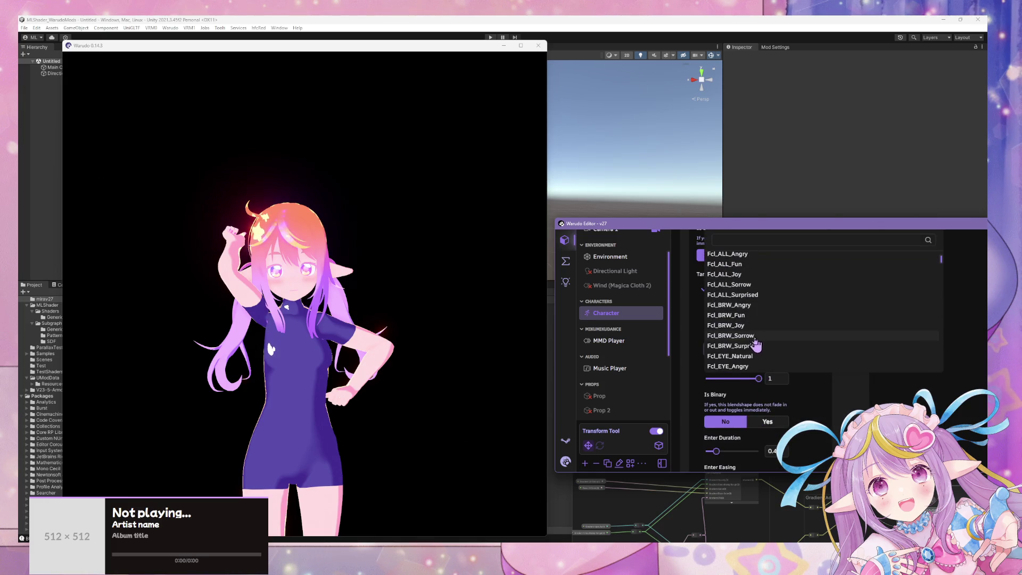
left_click(745, 366)
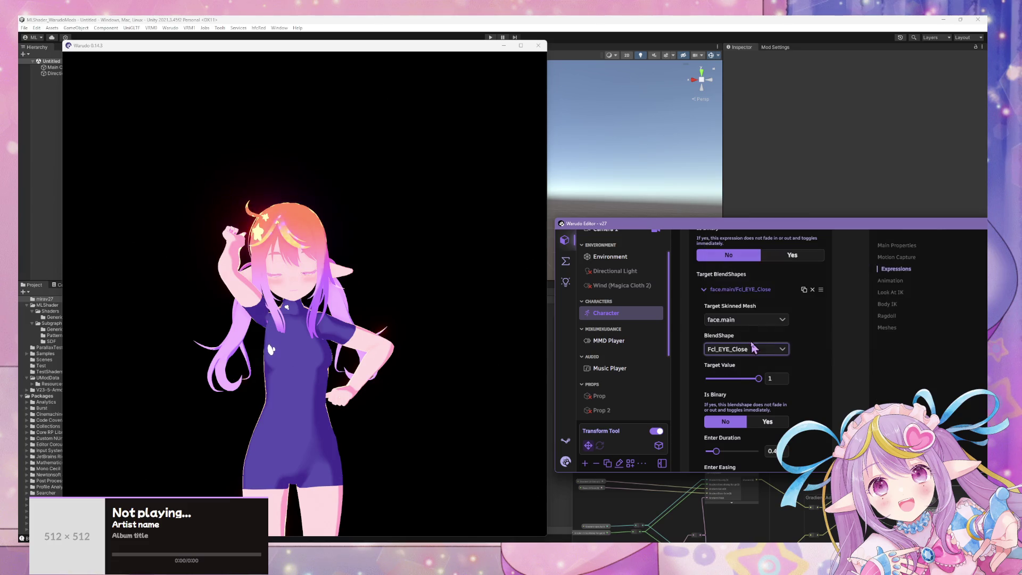
scroll(315, 259, "up", 5)
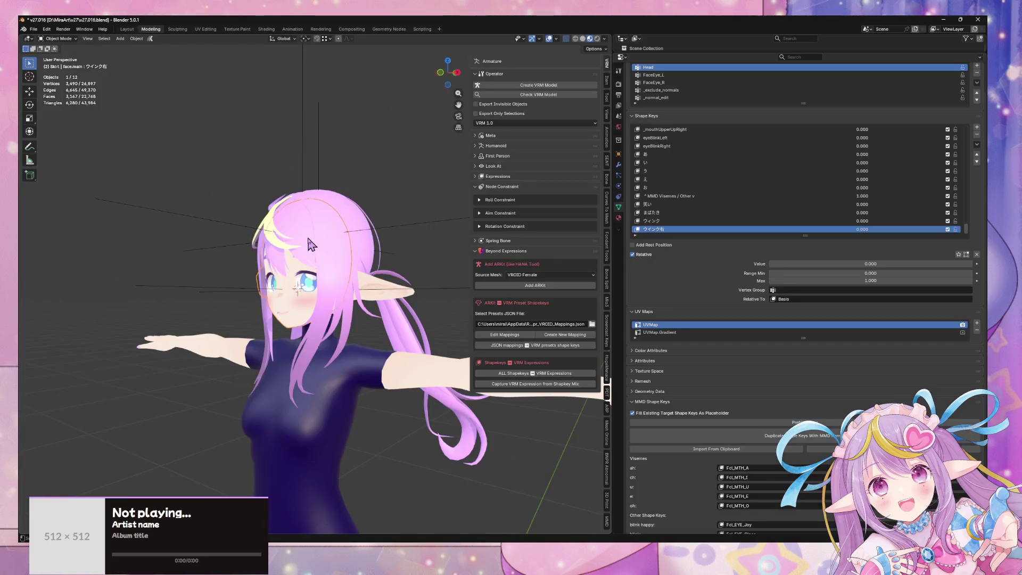
scroll(312, 245, "up", 5)
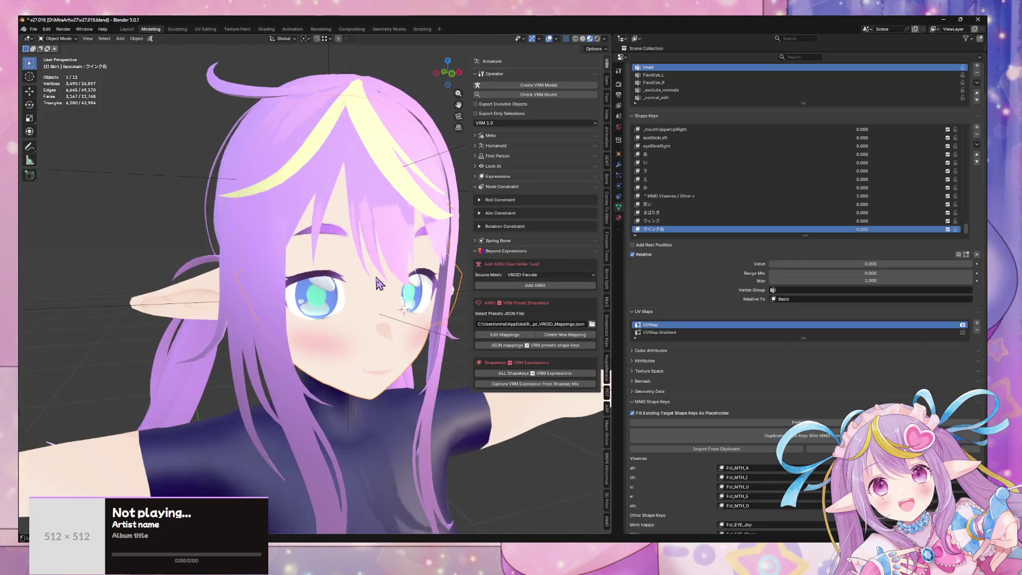
- Add a NormalEdit modifier to the face and move it above the Armature modifier
left_click(620, 165)
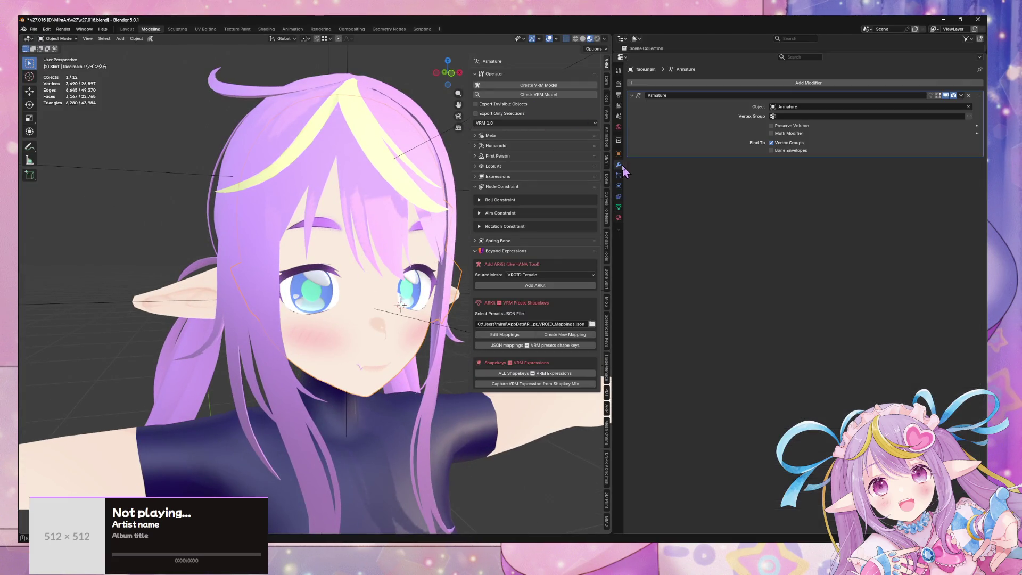
left_click(706, 82)
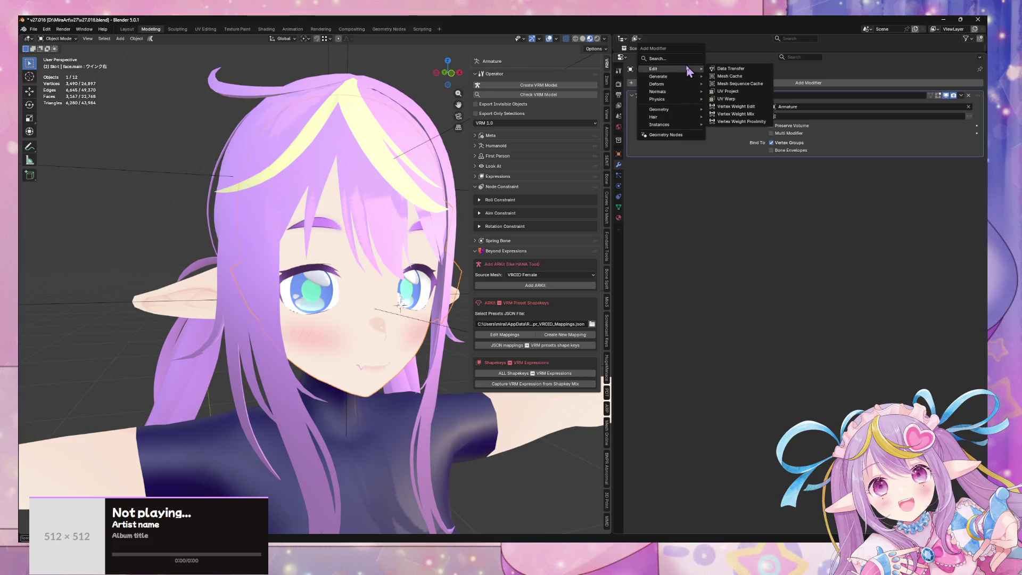
mouse_move(679, 93)
left_click(748, 93)
left_click_drag(978, 166, 978, 99)
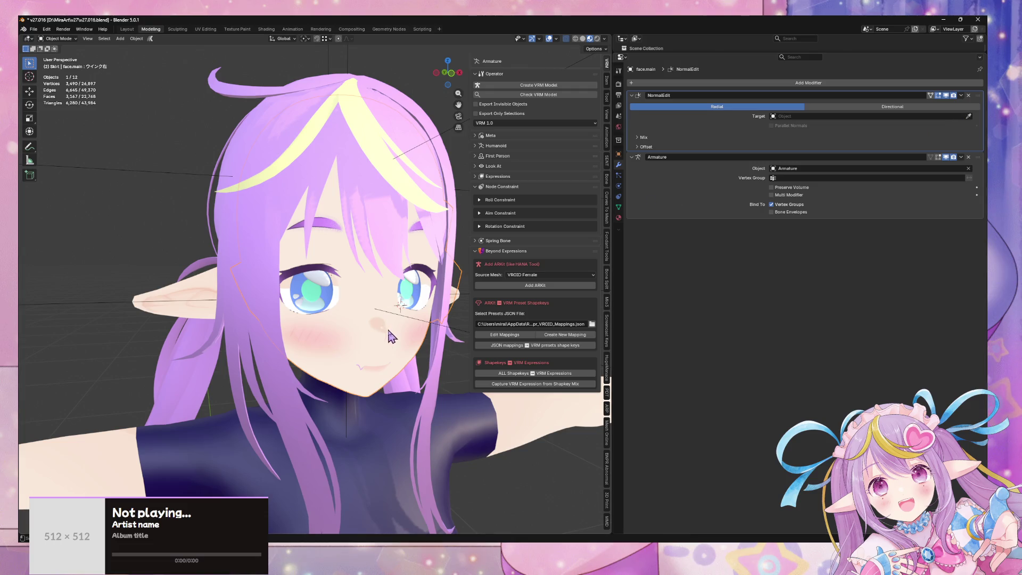
scroll(391, 336, "up", 3)
mouse_move(388, 336)
middle_mouse_down()
mouse_move(384, 349)
mouse_move(337, 354)
middle_mouse_up()
- In Edit Mode, make _normal_edit the active vertex group, then toggle see-through shading off
key("Tab")
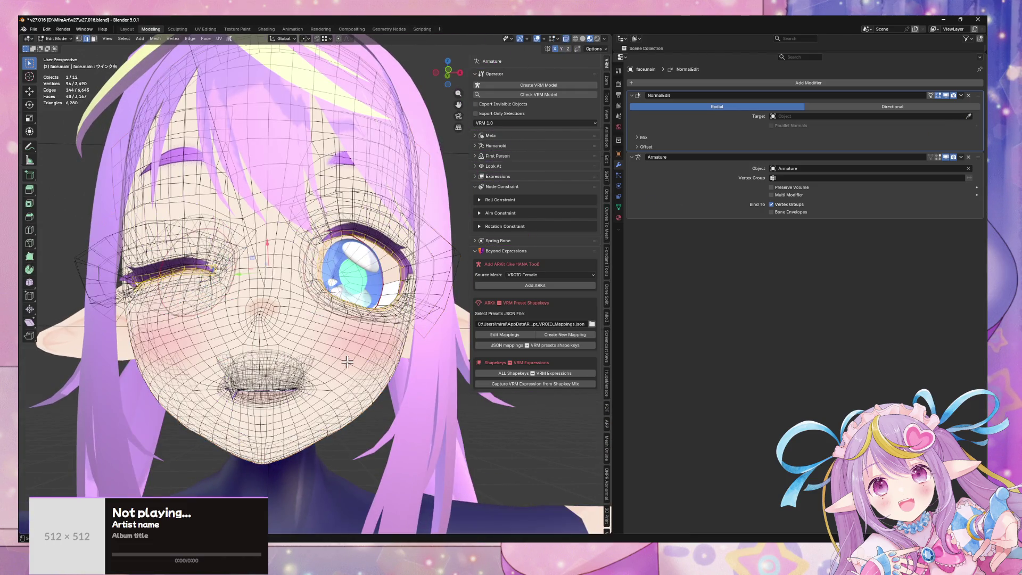
left_click(353, 367)
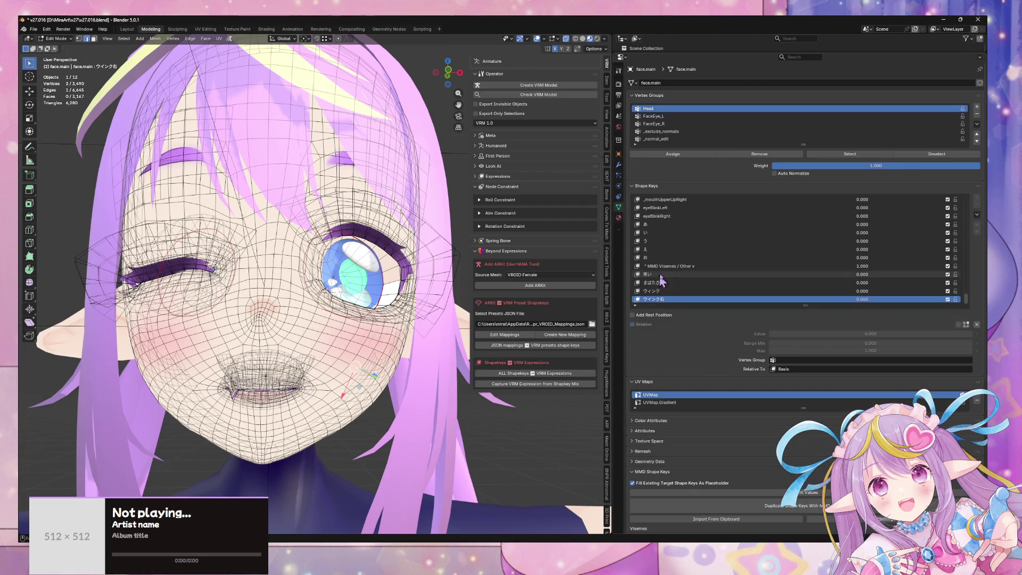
scroll(691, 267, "up", 10)
left_click(786, 139)
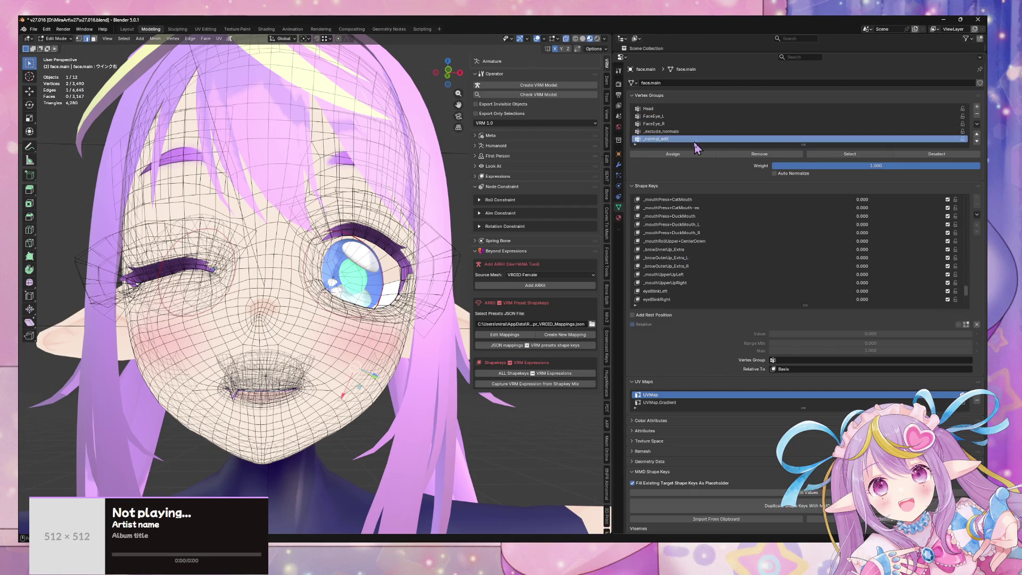
left_click(583, 39)
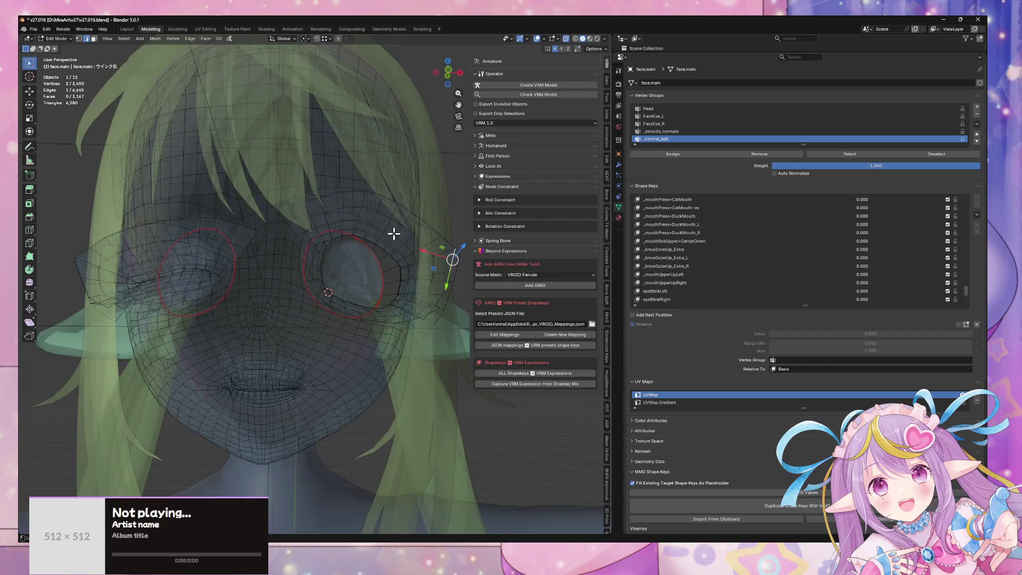
key("alt+z")
key("Tab")
- Make eyeBlinkRight the active shape key and enlarge the vertex group list with its filter options shown
left_click(683, 272)
scroll(764, 251, "down", 7)
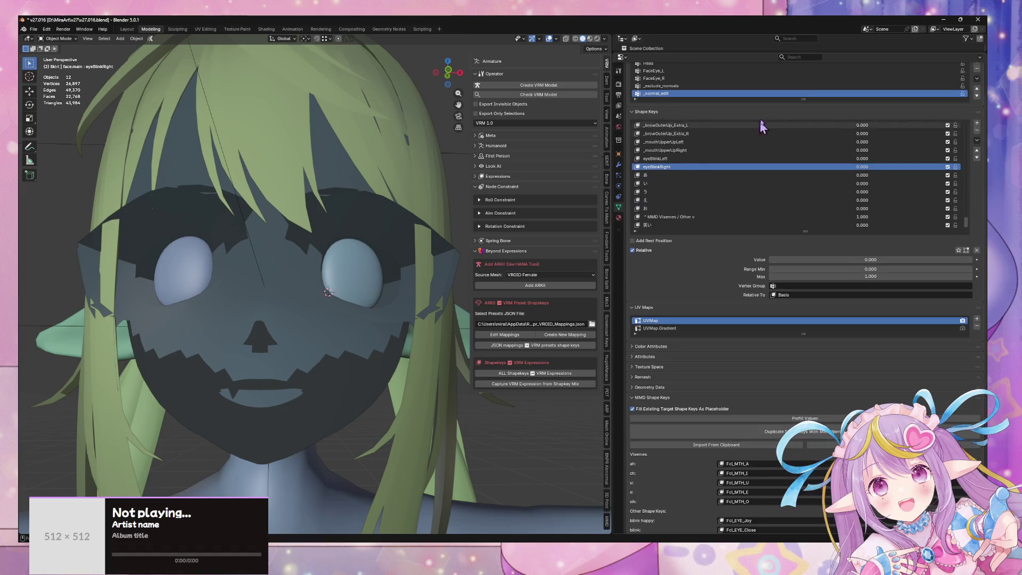
scroll(765, 250, "up", 5)
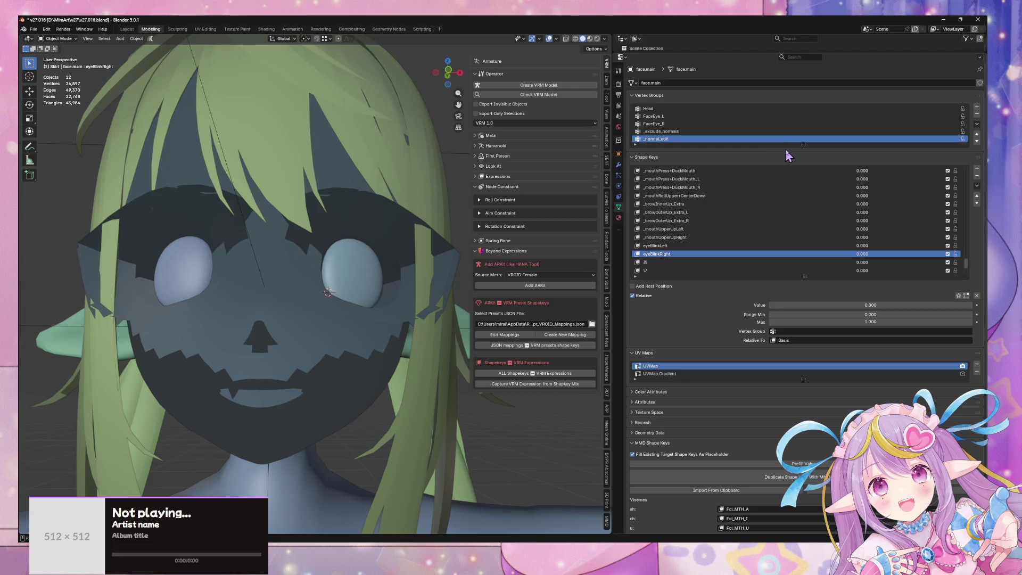
left_click_drag(789, 145, 789, 151)
left_click(635, 153)
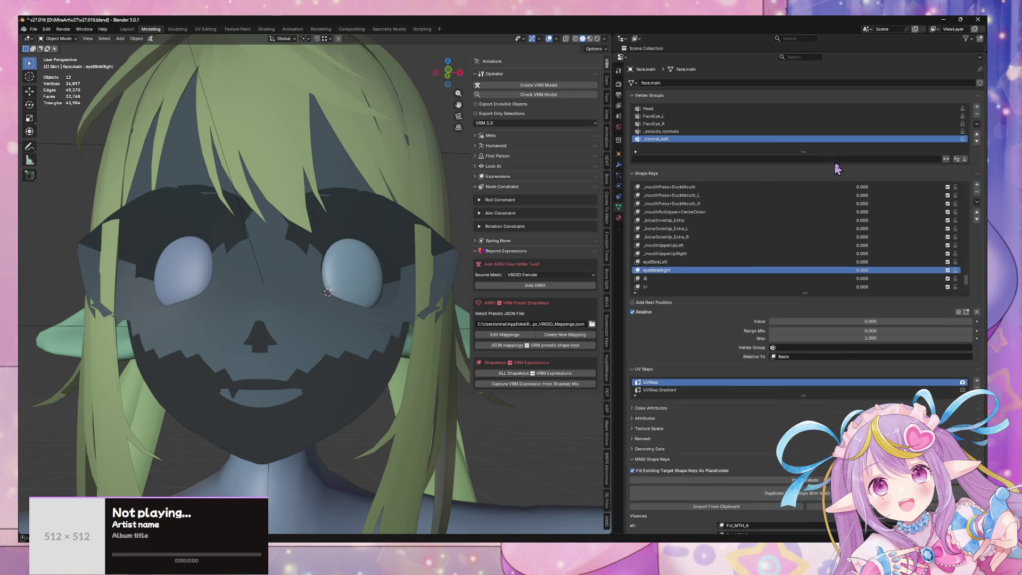
- Select the _normal_edit group's vertices with Basis as the active shape key and inspect the face
key("Tab")
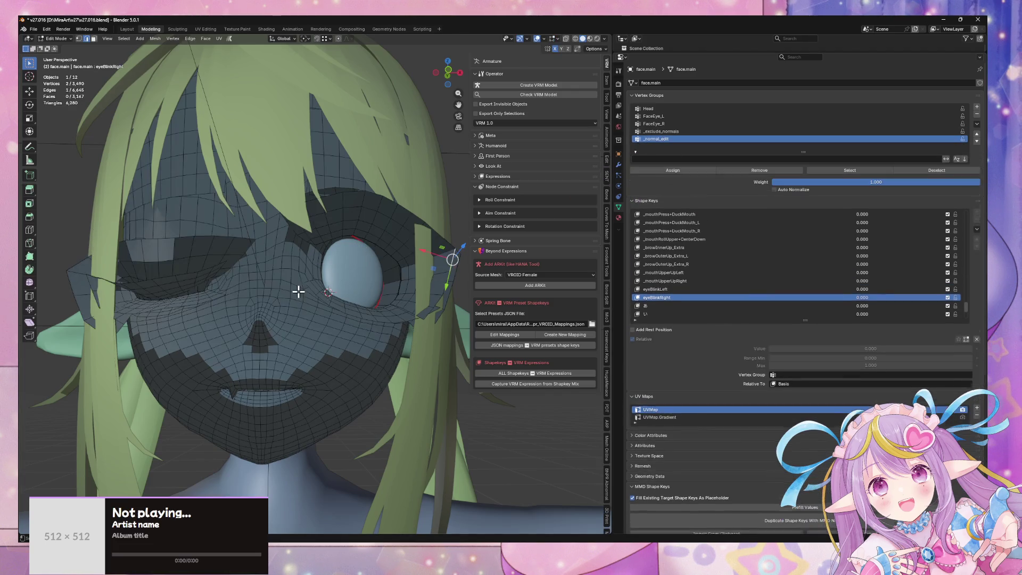
left_click(863, 172)
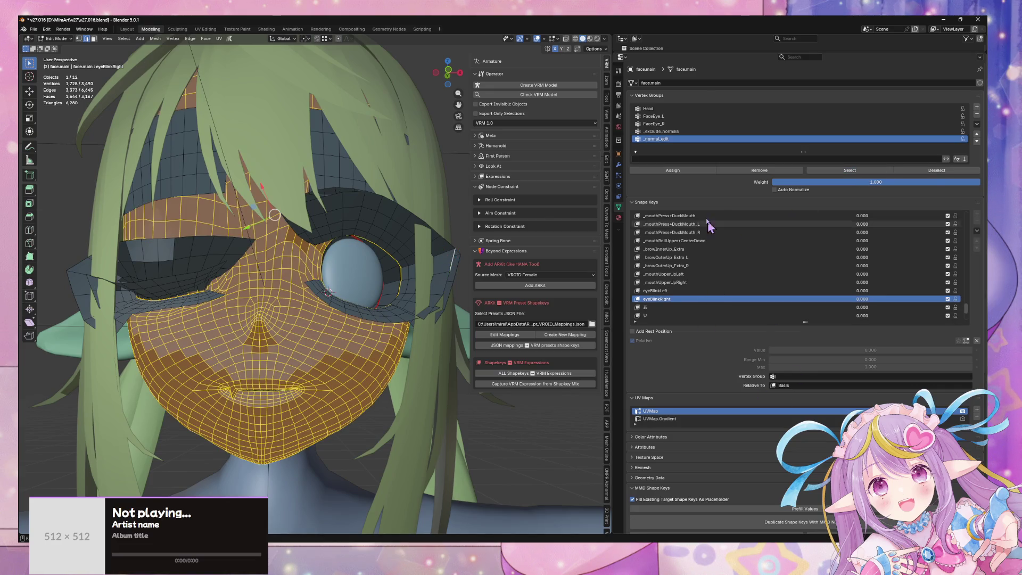
scroll(721, 247, "up", 5)
left_click_drag(967, 301, 966, 213)
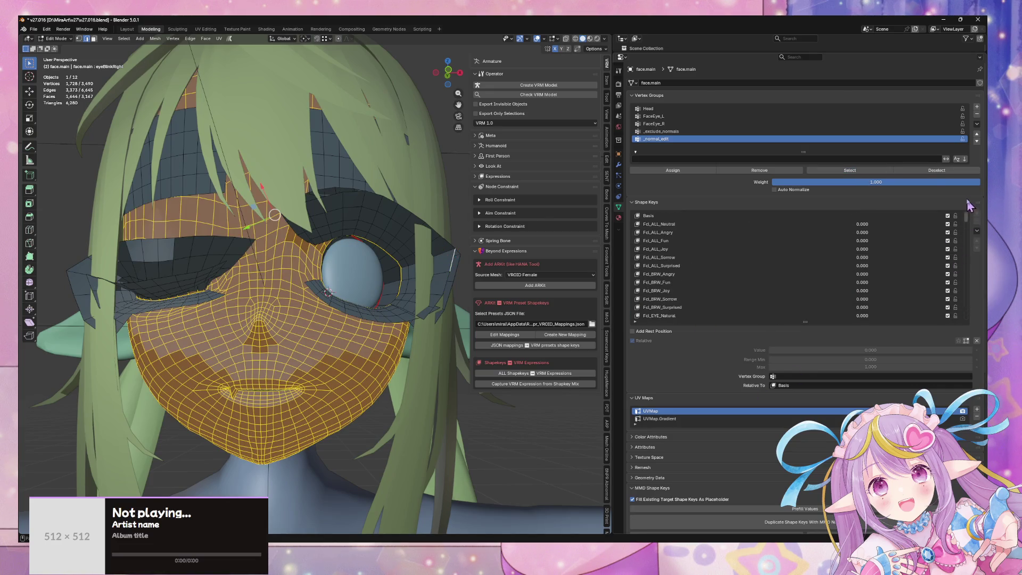
left_click(817, 216)
mouse_move(369, 291)
middle_mouse_down()
mouse_move(372, 272)
mouse_move(381, 298)
mouse_move(405, 288)
middle_mouse_up()
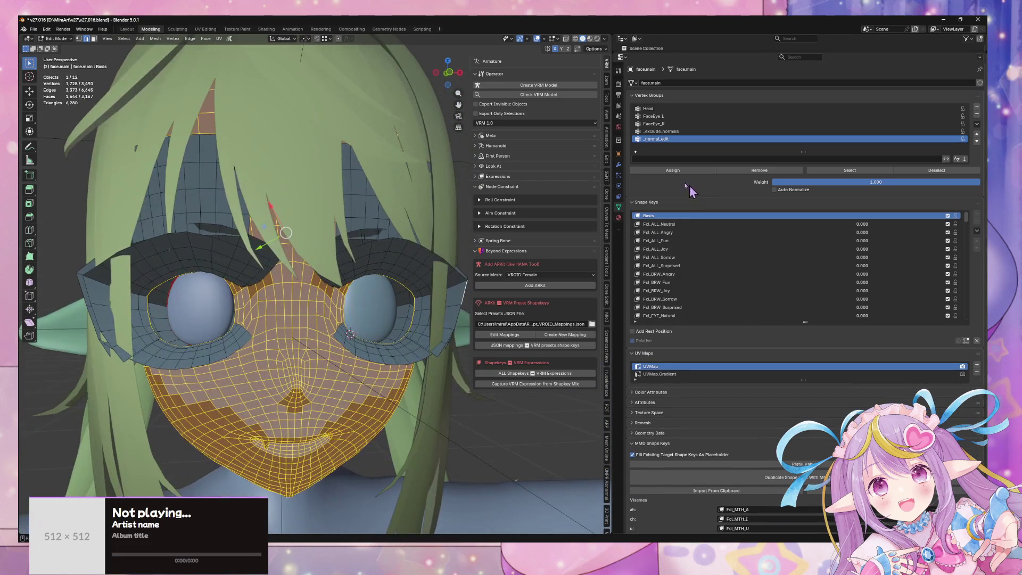
left_click(618, 217)
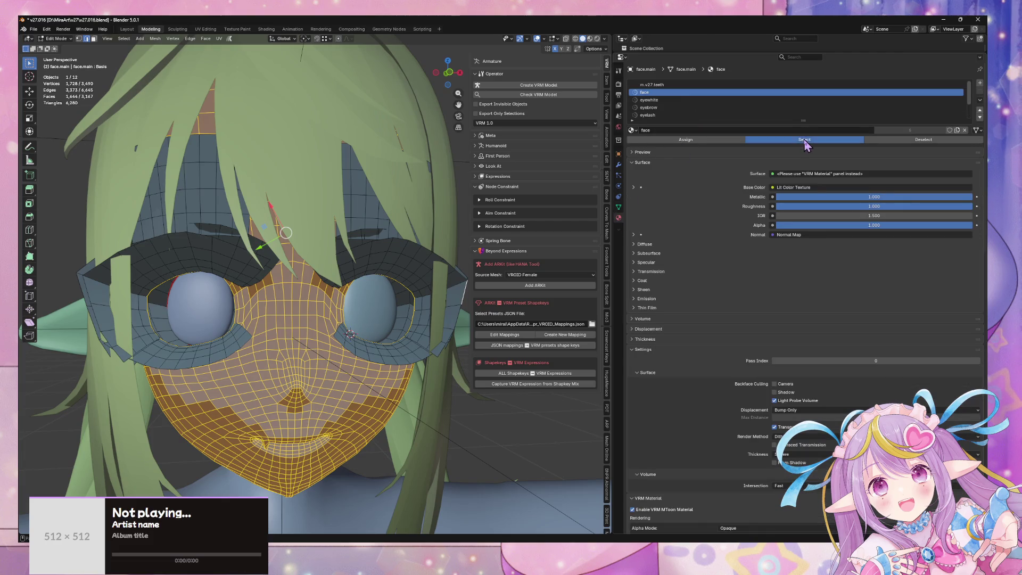
left_click(619, 207)
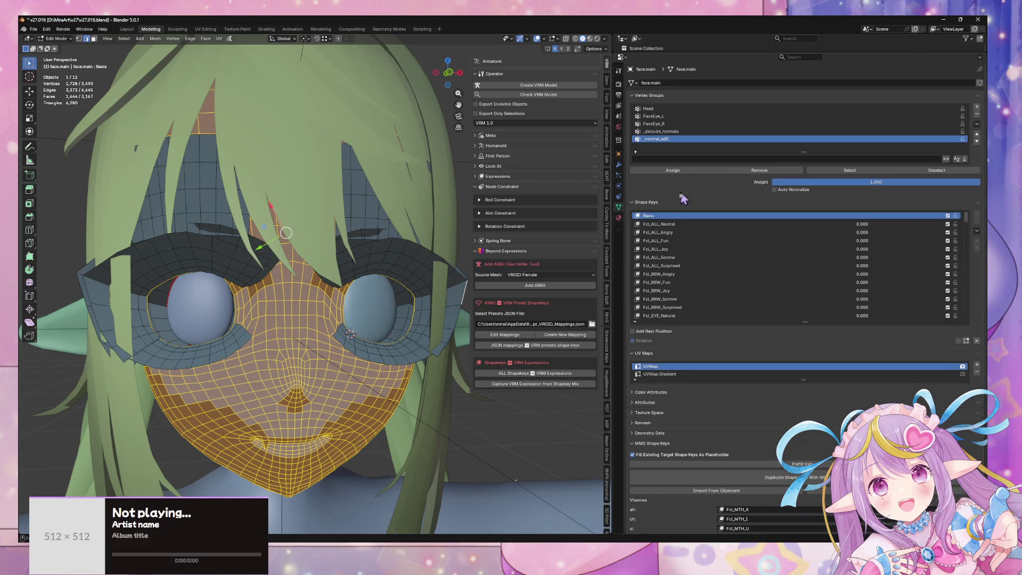
middle_click_drag(465, 212, 467, 181)
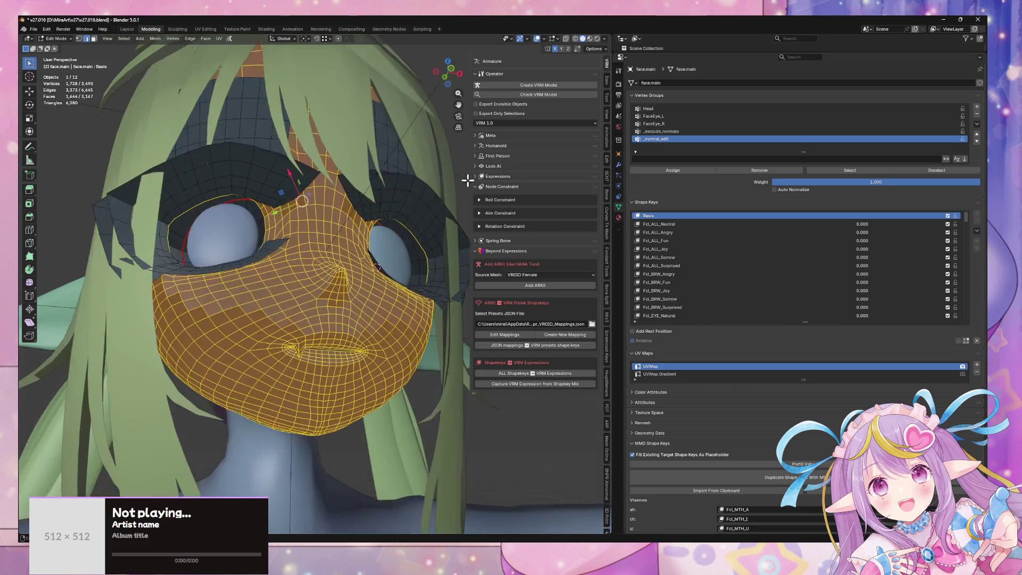
scroll(442, 189, "up", 3)
scroll(432, 182, "up", 3)
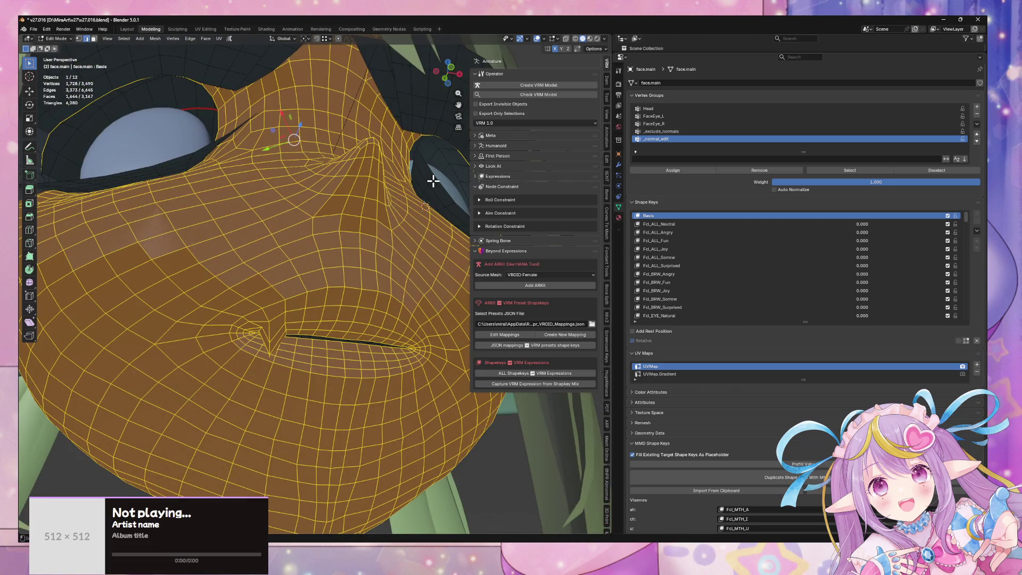
- Reselect the _normal_edit vertices, then return to Object Mode and select the hair object
left_click(507, 461)
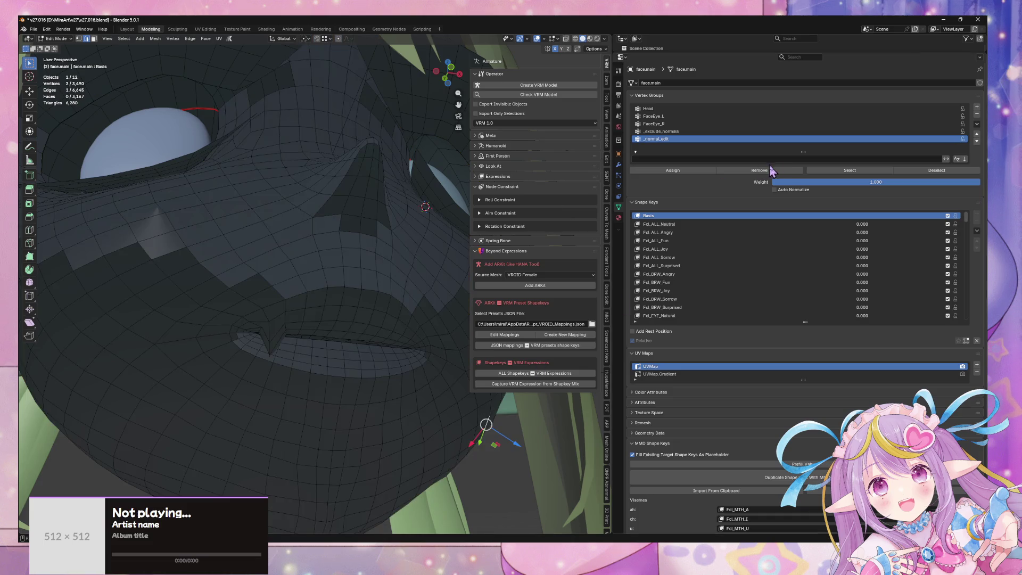
left_click(823, 172)
scroll(368, 215, "down", 5)
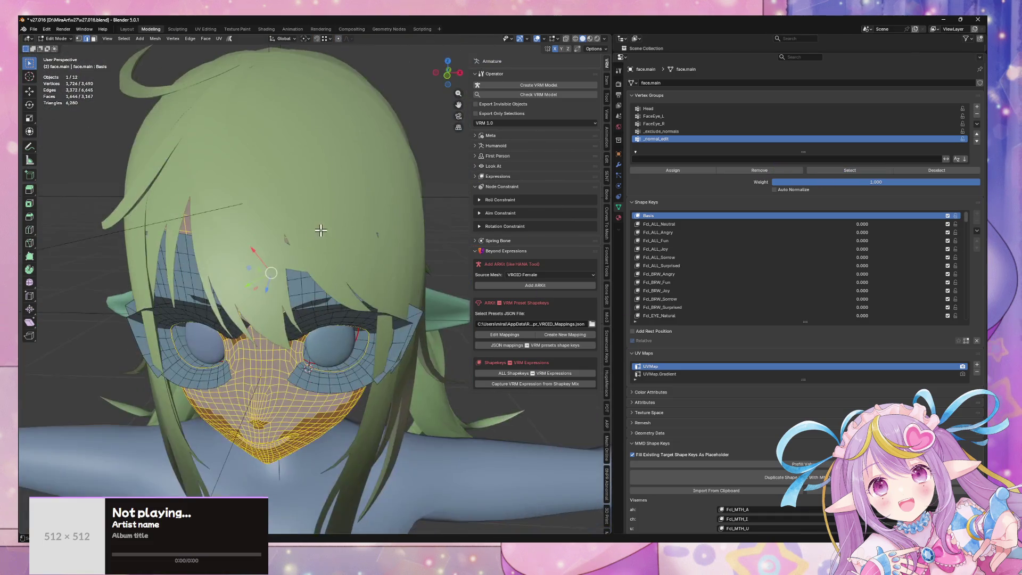
middle_click_drag(319, 231, 457, 373)
key("Tab")
left_click(457, 375)
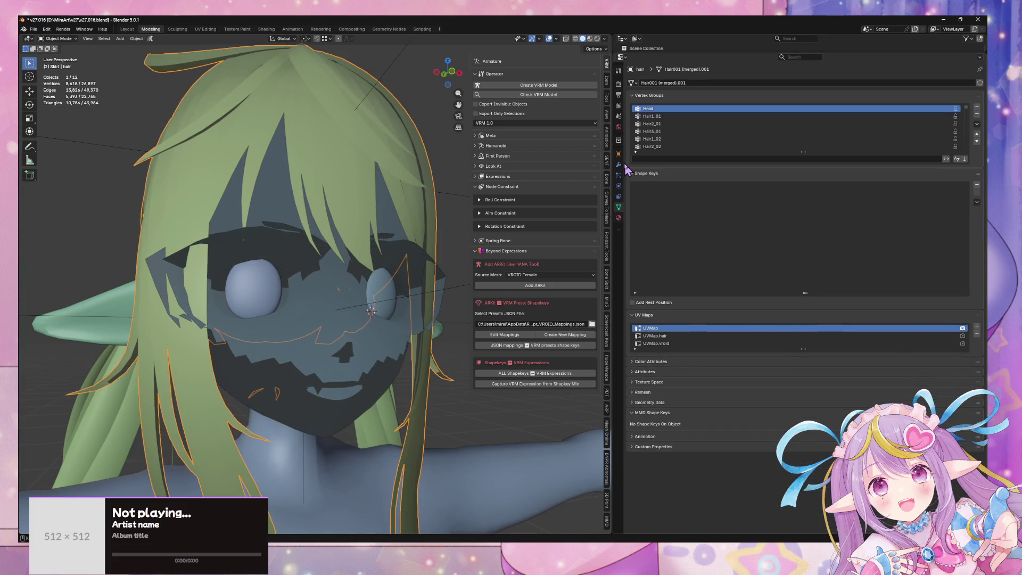
- Review the hair's NormalEdit Mix and Offset settings as a reference
left_click(620, 165)
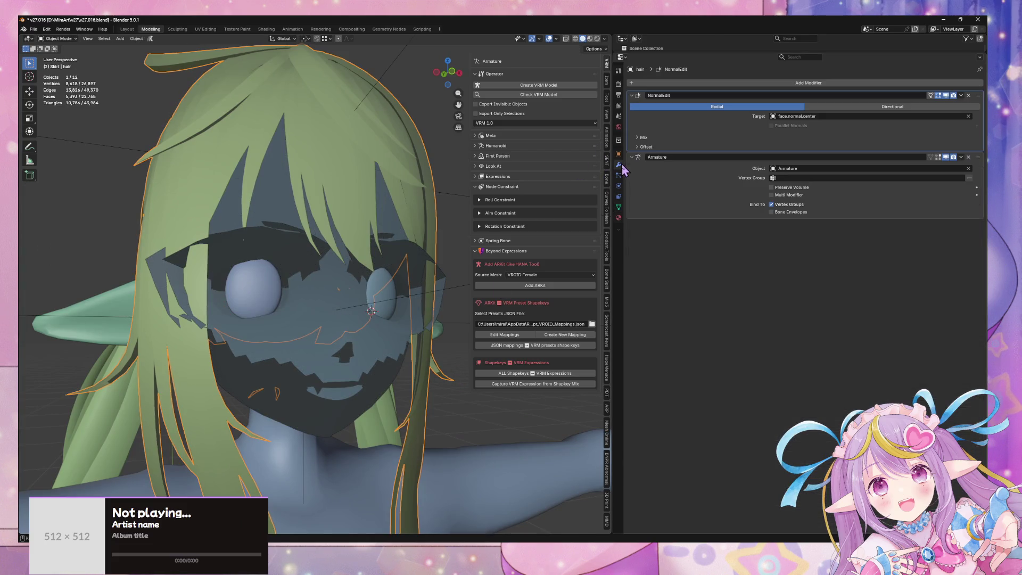
left_click(641, 137)
left_click(665, 191)
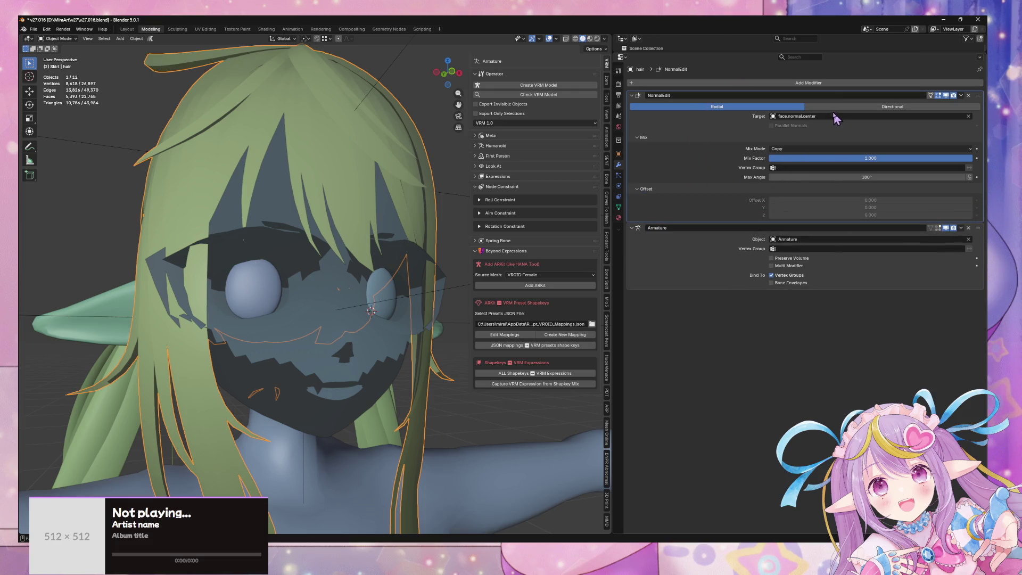
mouse_move(330, 240)
middle_mouse_down()
mouse_move(270, 274)
mouse_move(347, 214)
middle_mouse_up()
key("alt+z")
key("alt+z")
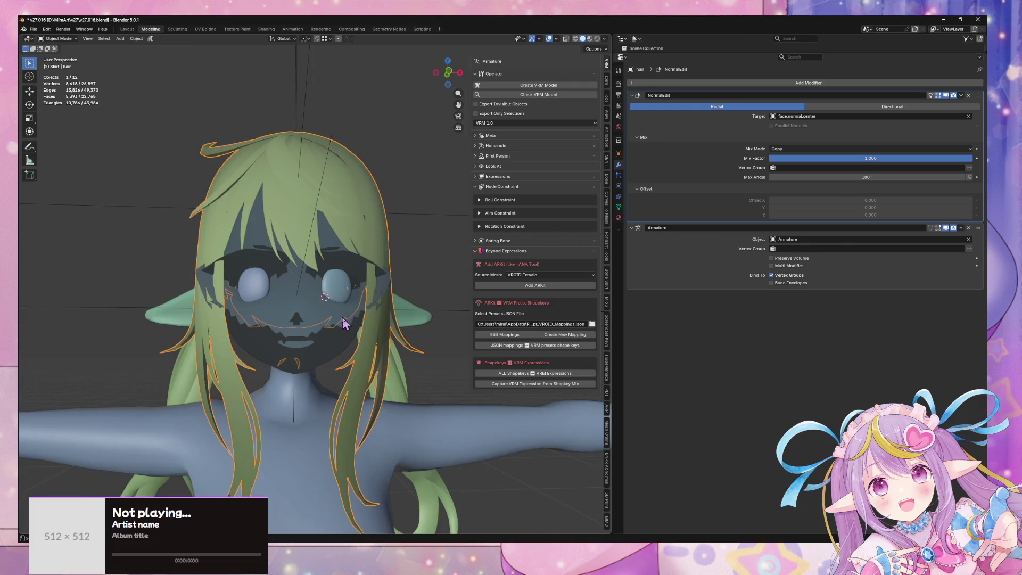
- Select face.main and briefly select its whole mesh in Edit Mode before returning to Object Mode
left_click(344, 323)
key("Tab")
key("a")
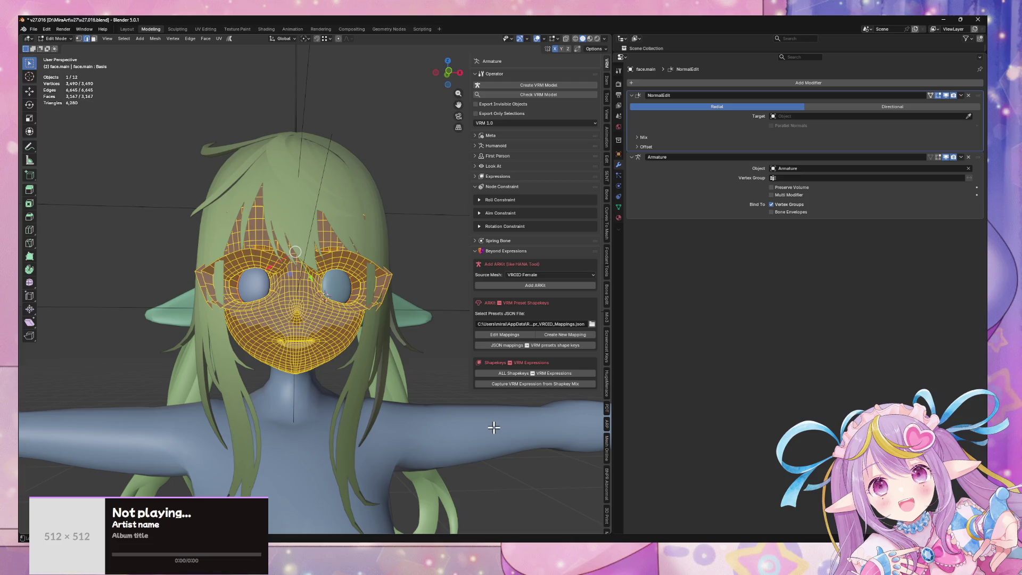
right_click(494, 427)
key("Tab")
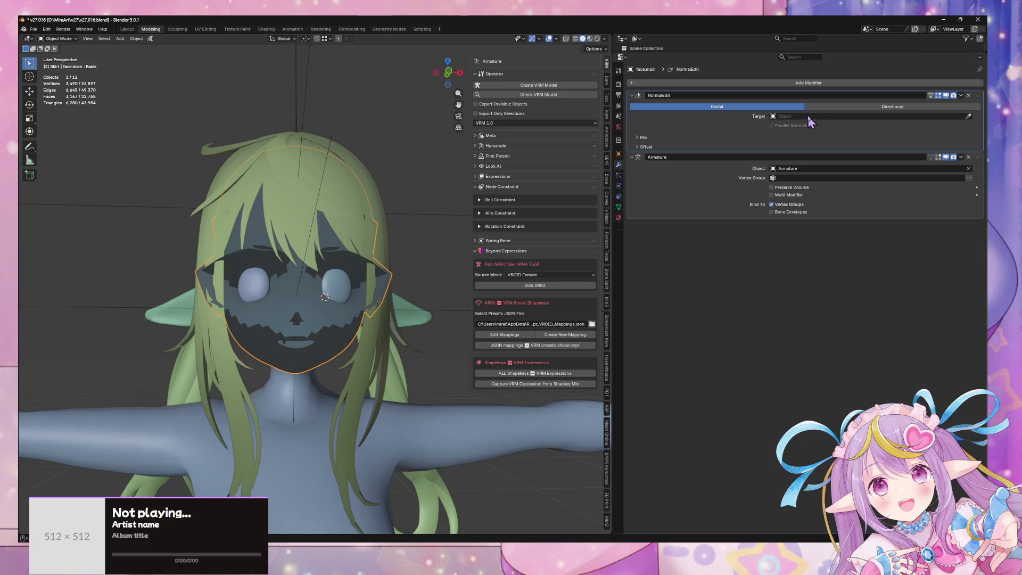
- Set the face's NormalEdit Target to face.normal.center and check the resulting shading
left_click(638, 137)
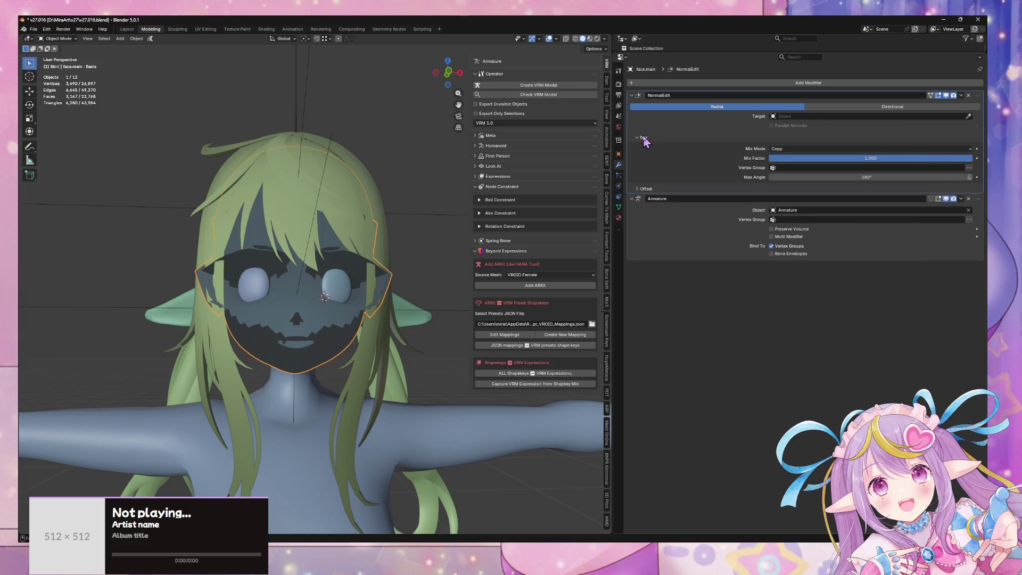
left_click(806, 115)
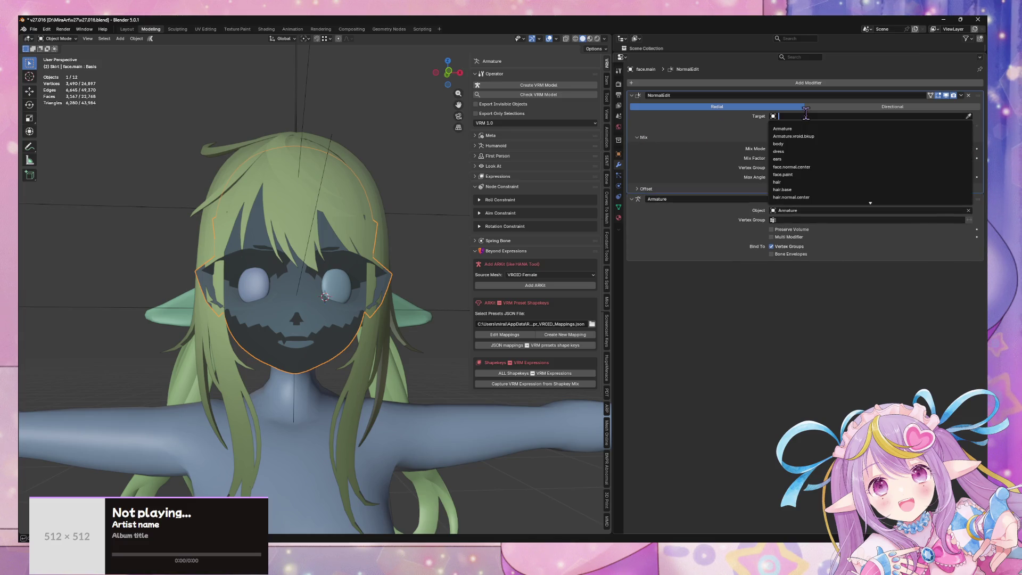
left_click(825, 166)
mouse_move(313, 219)
middle_mouse_down()
mouse_move(405, 219)
mouse_move(319, 224)
mouse_move(308, 203)
mouse_move(358, 212)
mouse_move(326, 196)
middle_mouse_up()
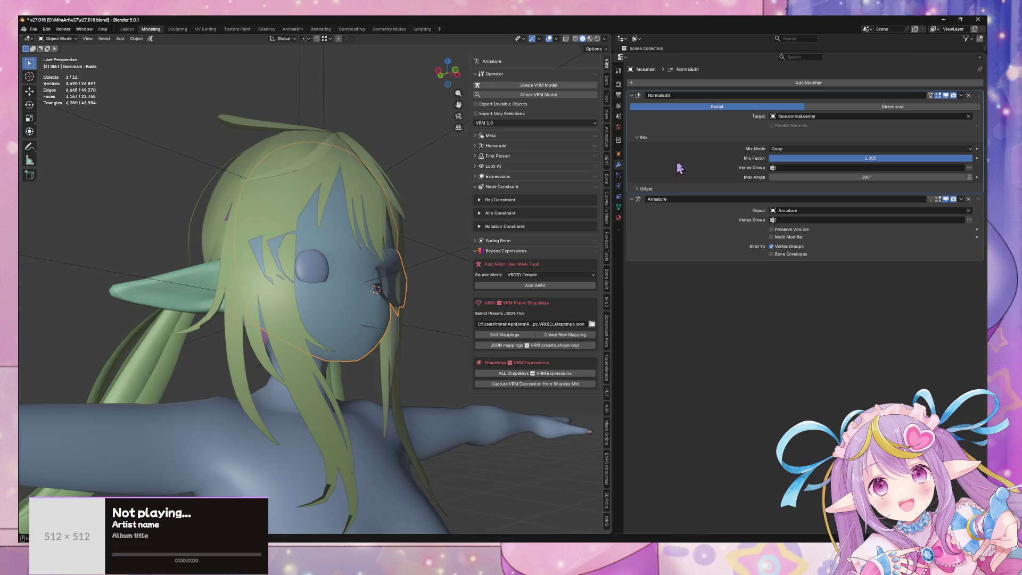
left_click(793, 165)
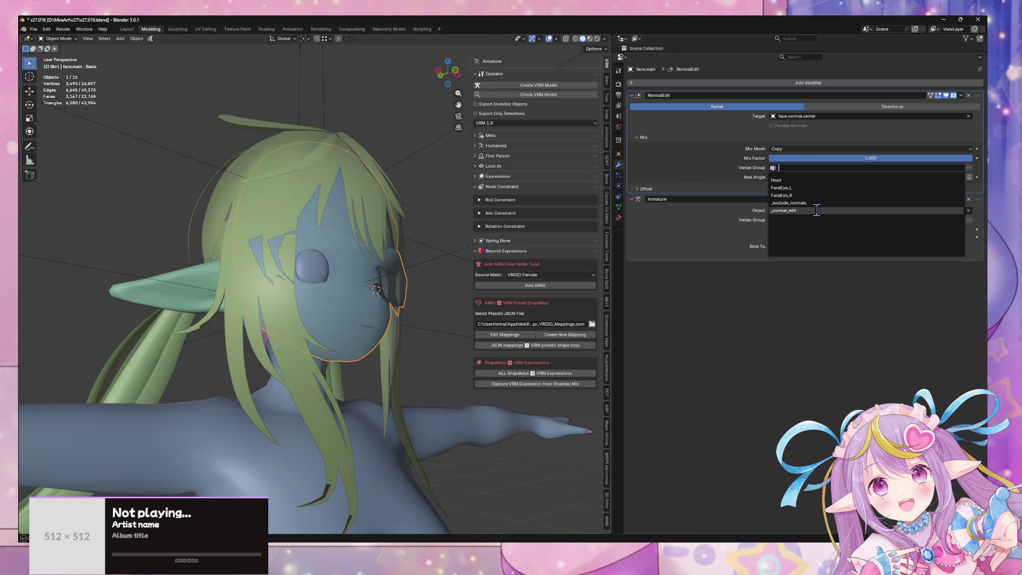
mouse_move(425, 174)
middle_mouse_down()
mouse_move(319, 225)
mouse_move(377, 201)
mouse_move(425, 204)
mouse_move(358, 207)
mouse_move(368, 158)
mouse_move(342, 194)
mouse_move(360, 173)
middle_mouse_up()
scroll(368, 170, "up", 5)
scroll(361, 174, "down", 3)
left_click(618, 208)
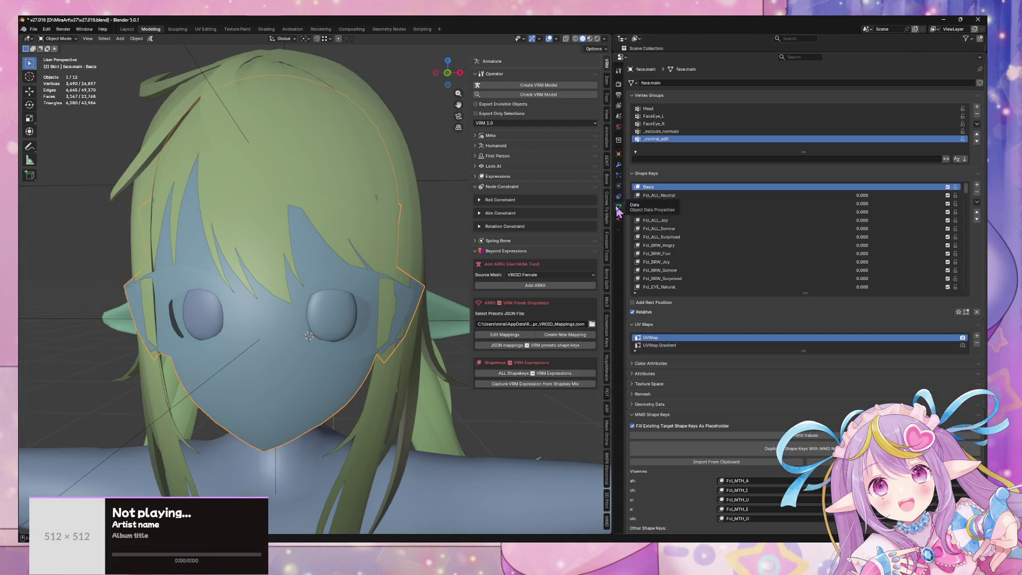
- Apply the face's NormalEdit modifier while keeping its shape keys
left_click(977, 202)
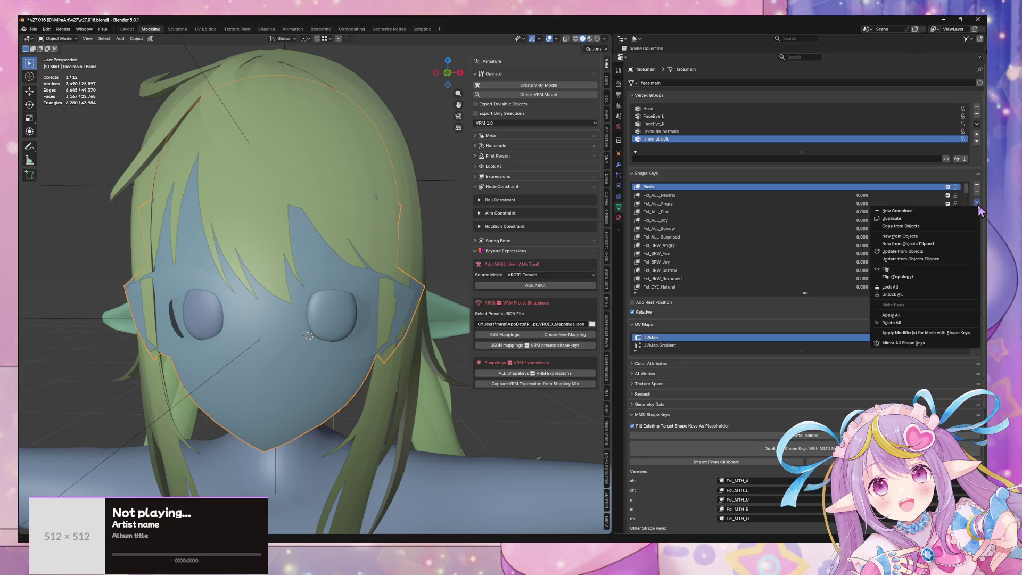
left_click(943, 334)
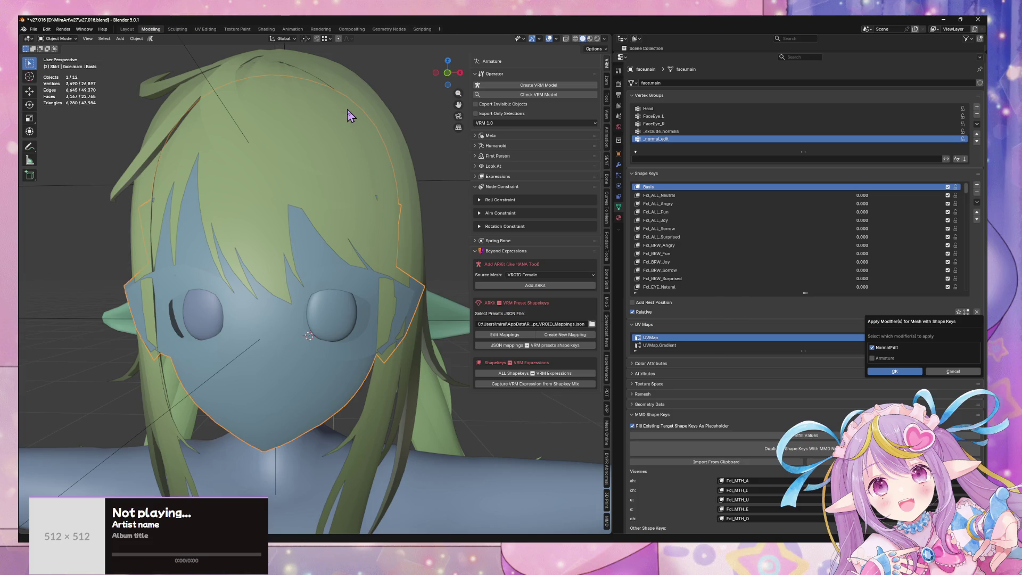
left_click(904, 376)
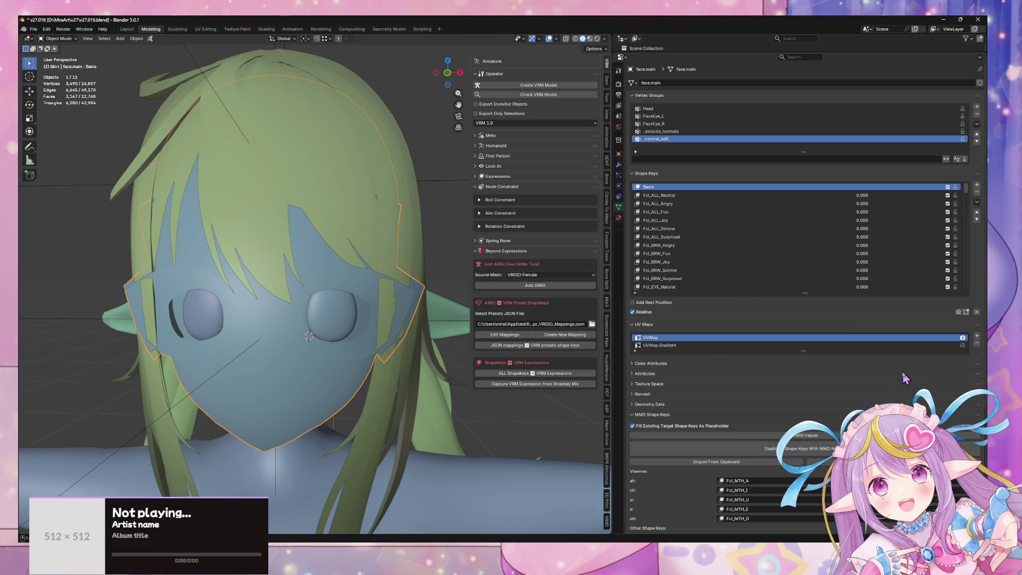
- Save incrementally as v27.017 and export the model as FBX
left_click(33, 30)
left_click(56, 100)
left_click(33, 29)
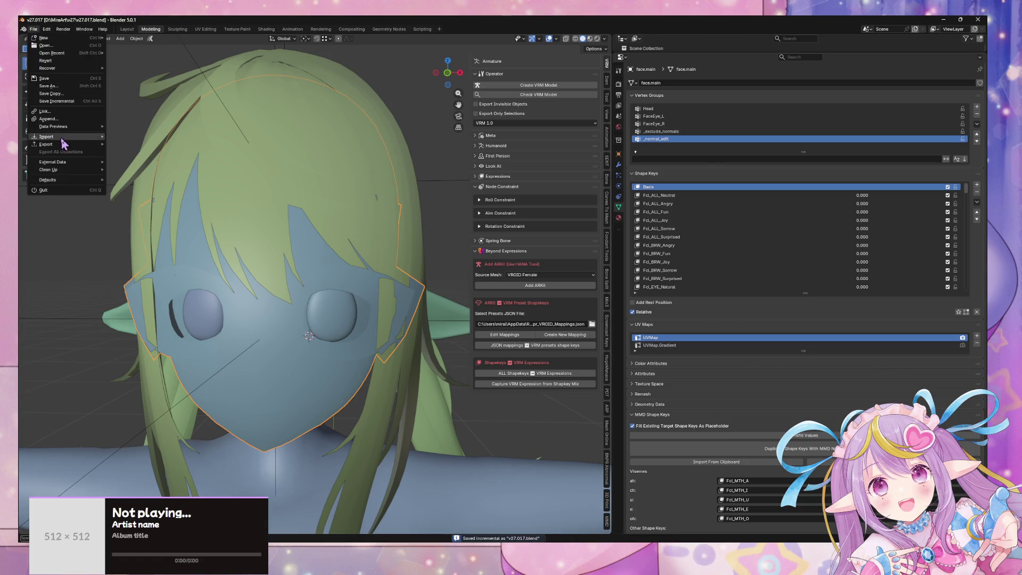
mouse_move(67, 144)
left_click(173, 206)
key("Escape")
key("alt+Tab")
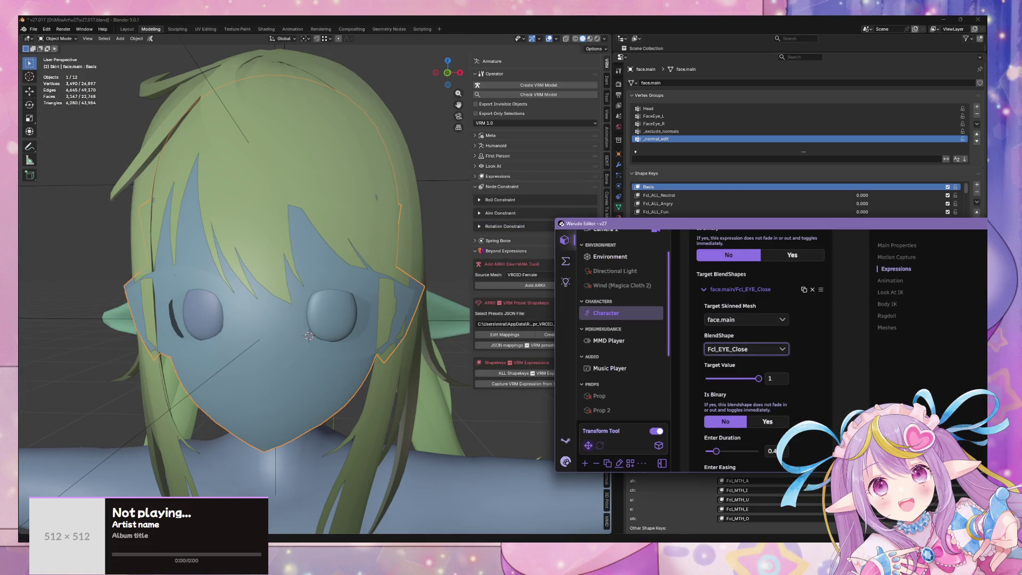
key("alt+Tab")
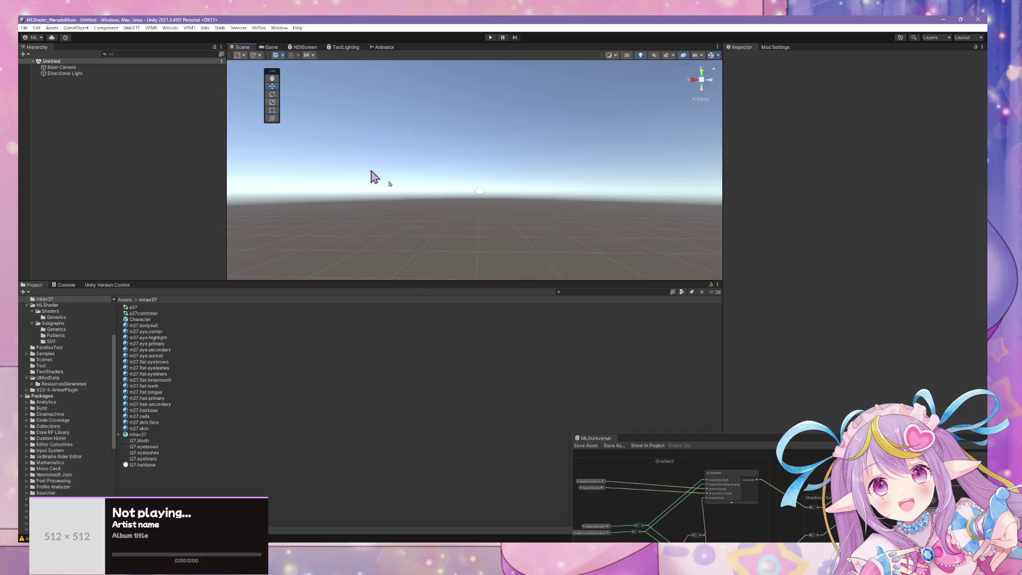
- Place the Character prefab in the Hierarchy and start the Warudo mod build, dismissing the prefab warning
mouse_move(126, 318)
left_mouse_down()
mouse_move(133, 322)
mouse_move(122, 192)
left_mouse_up()
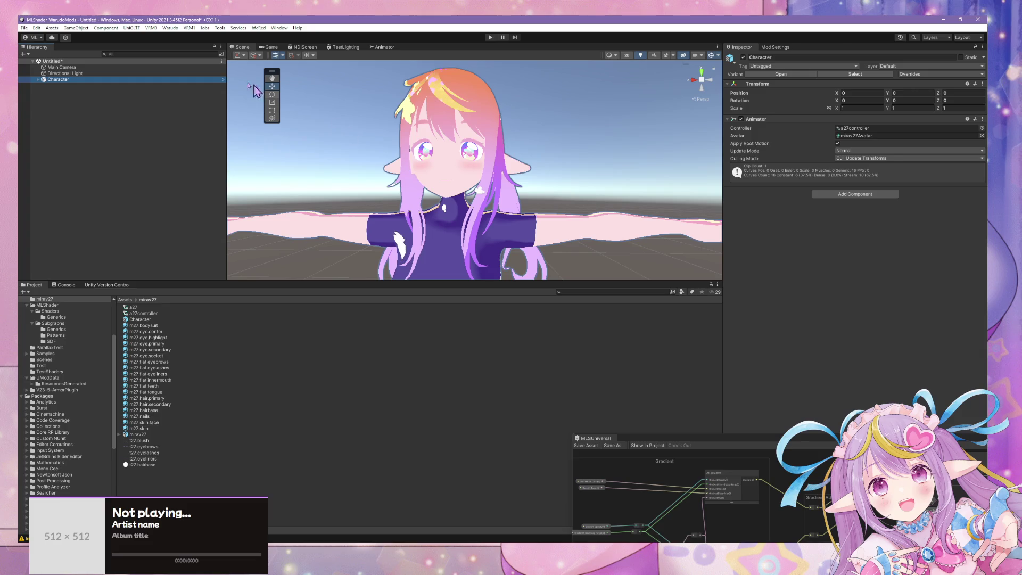
left_click(170, 28)
left_click(205, 77)
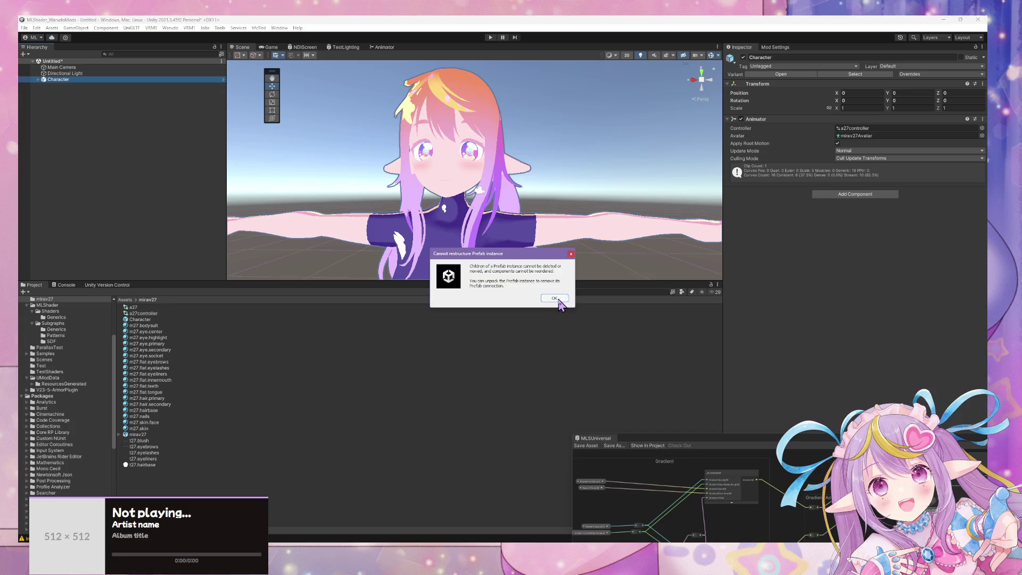
left_click(554, 299)
left_click(554, 298)
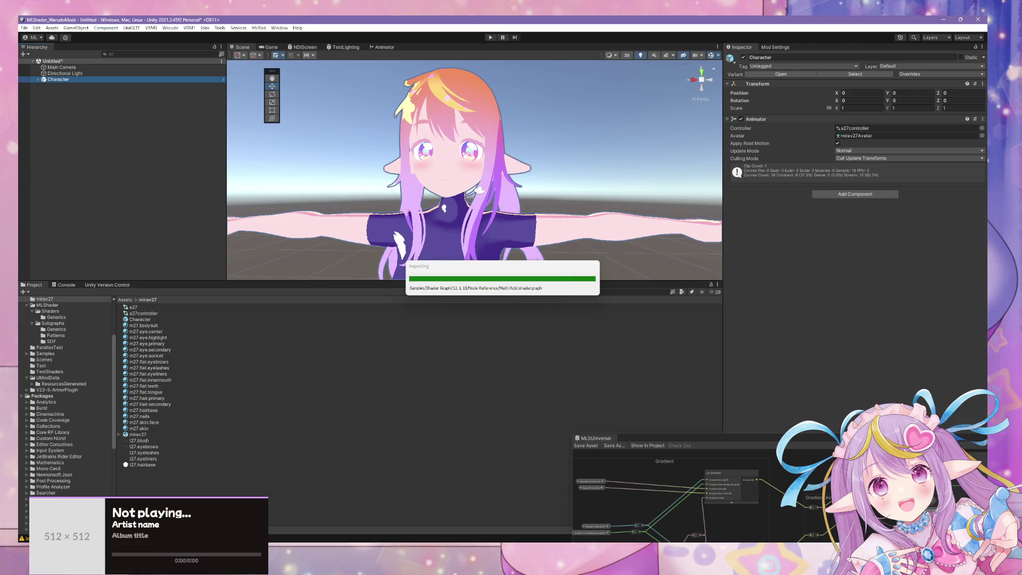
key("alt+Tab")
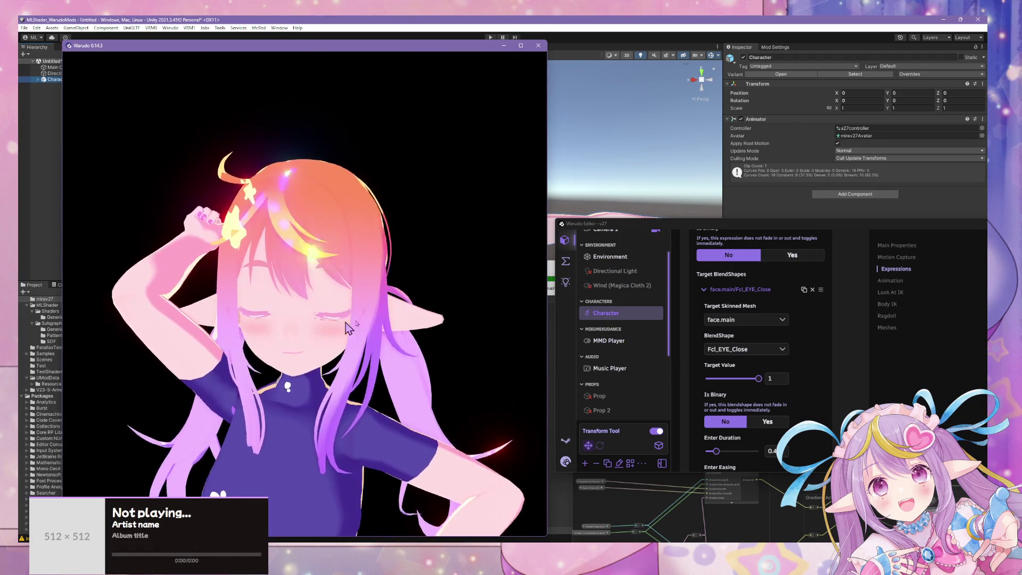
- Exit the eye-closing test expression in Warudo and move the build progress dialog aside
scroll(794, 275, "up", 5)
scroll(794, 275, "up", 2)
left_click(772, 324)
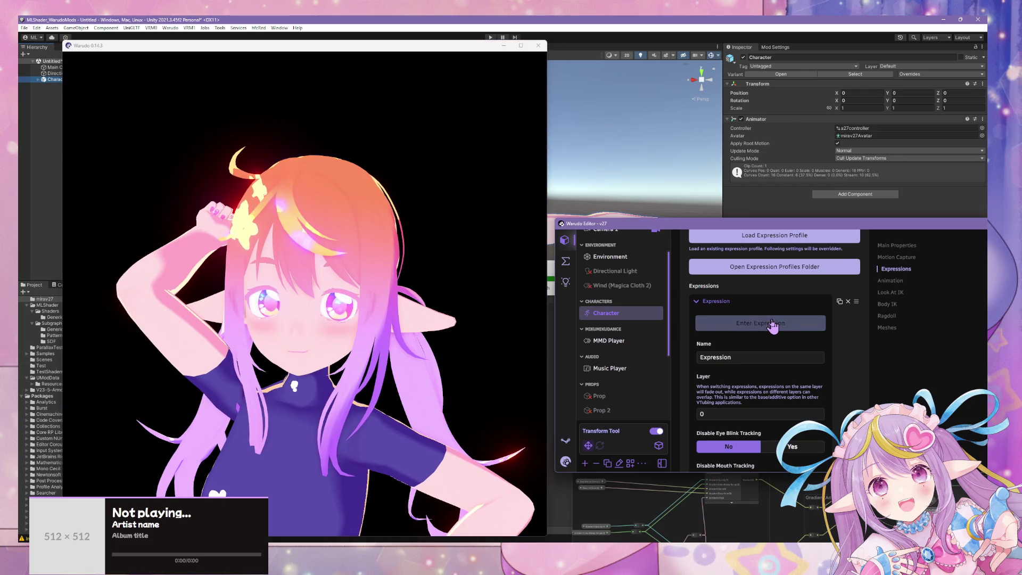
left_click(431, 300)
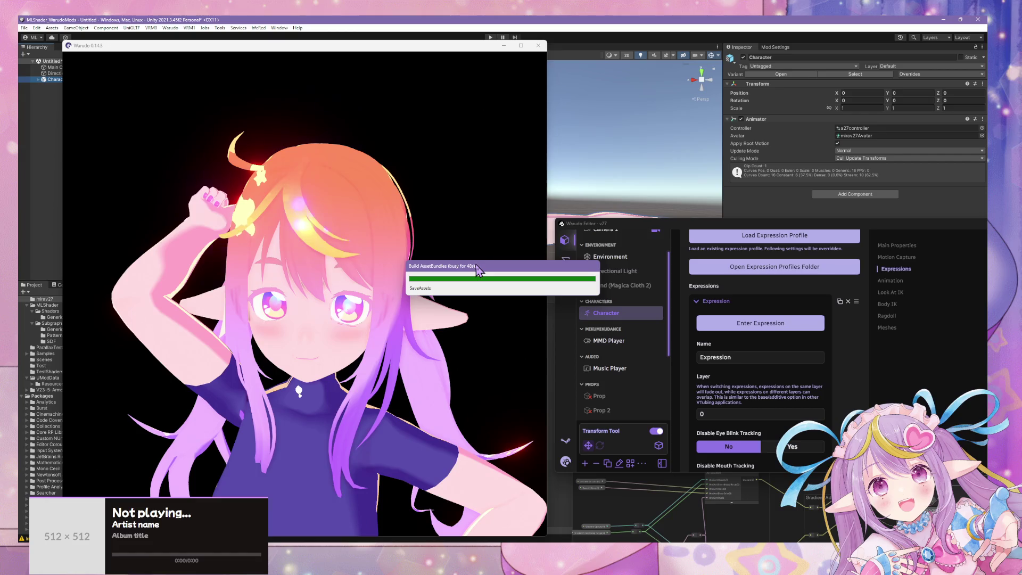
left_click_drag(482, 268, 606, 138)
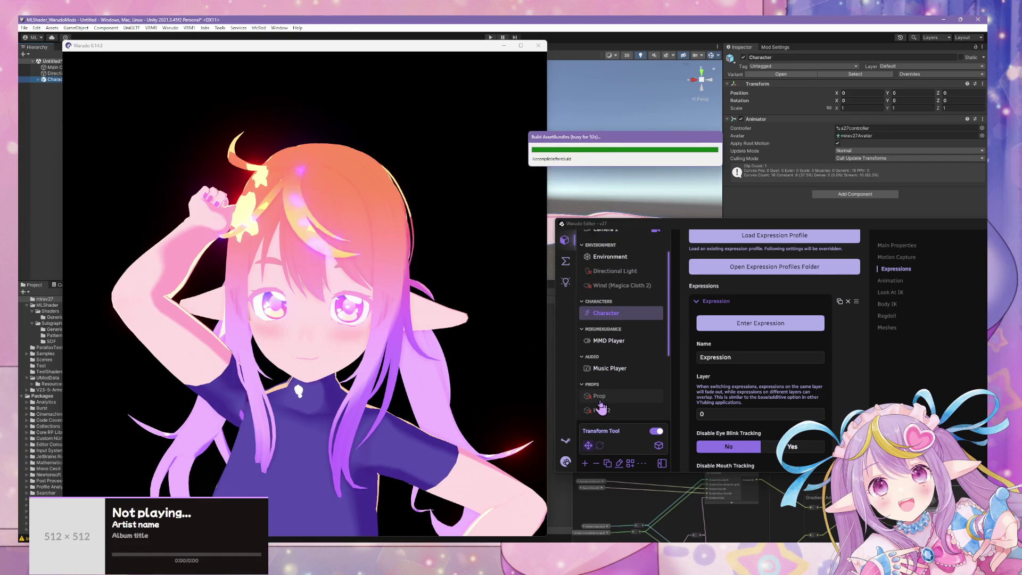
left_click(377, 263)
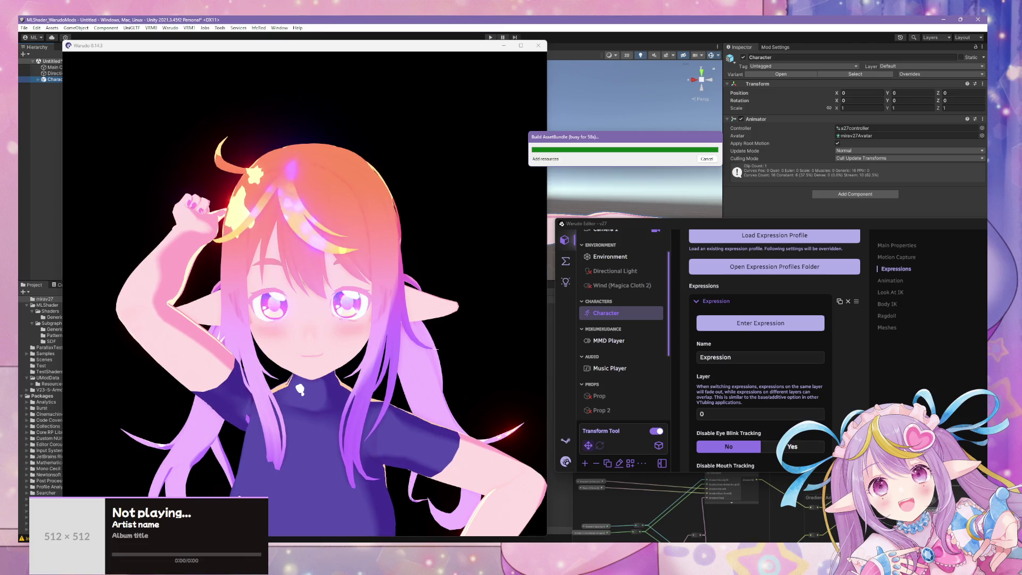
key("super+d")
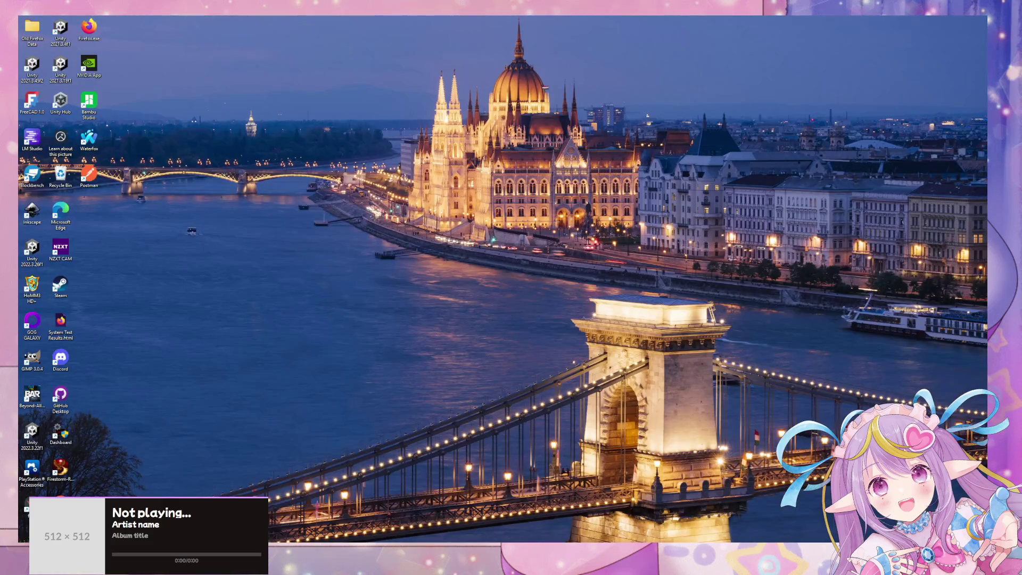
key("super+d")
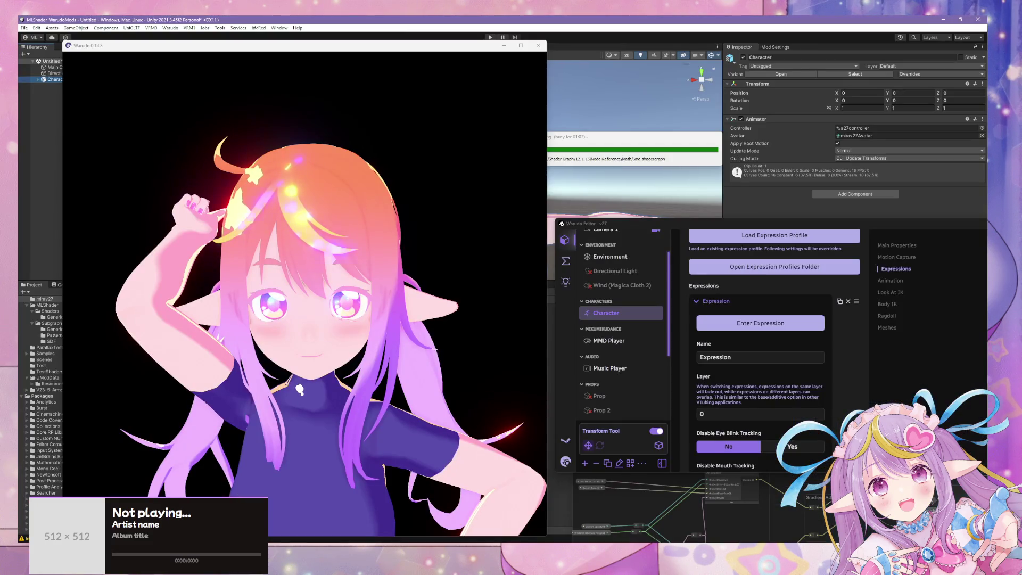
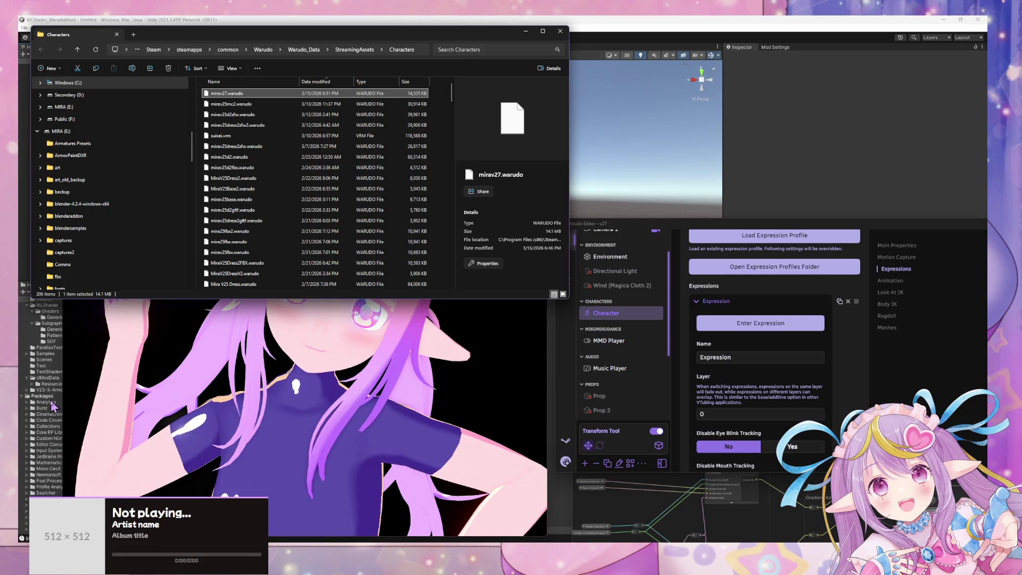
- Play the bibbidiba MMD dance on the avatar in Warudo, then disable the MMD Player
left_click(492, 301)
left_click(641, 343)
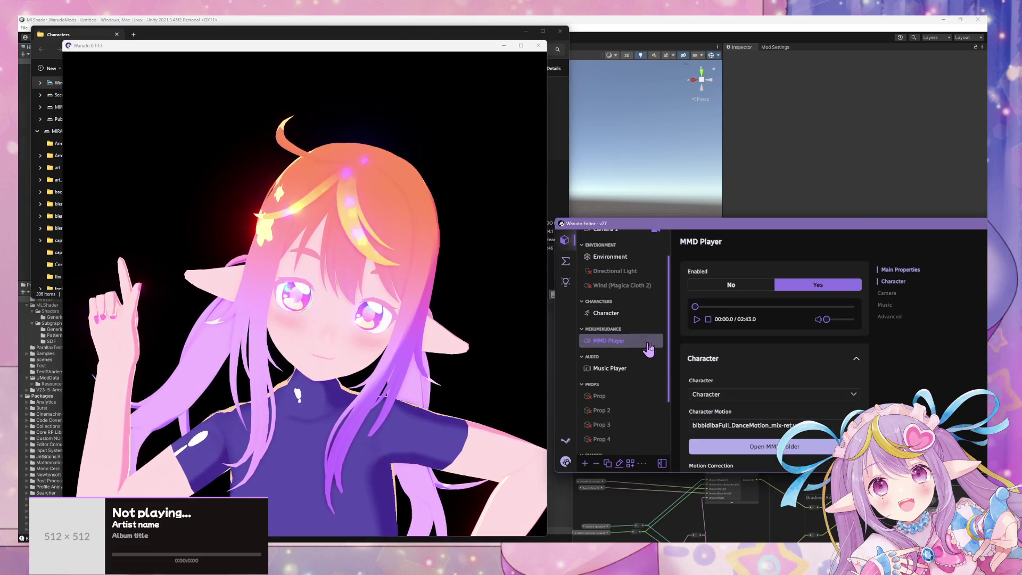
left_click(696, 320)
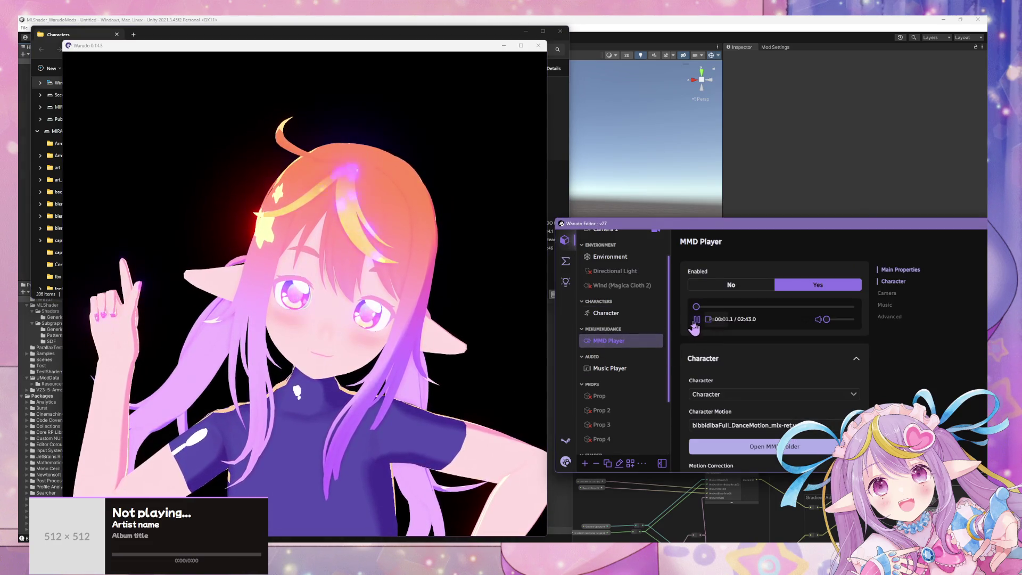
left_click(454, 263)
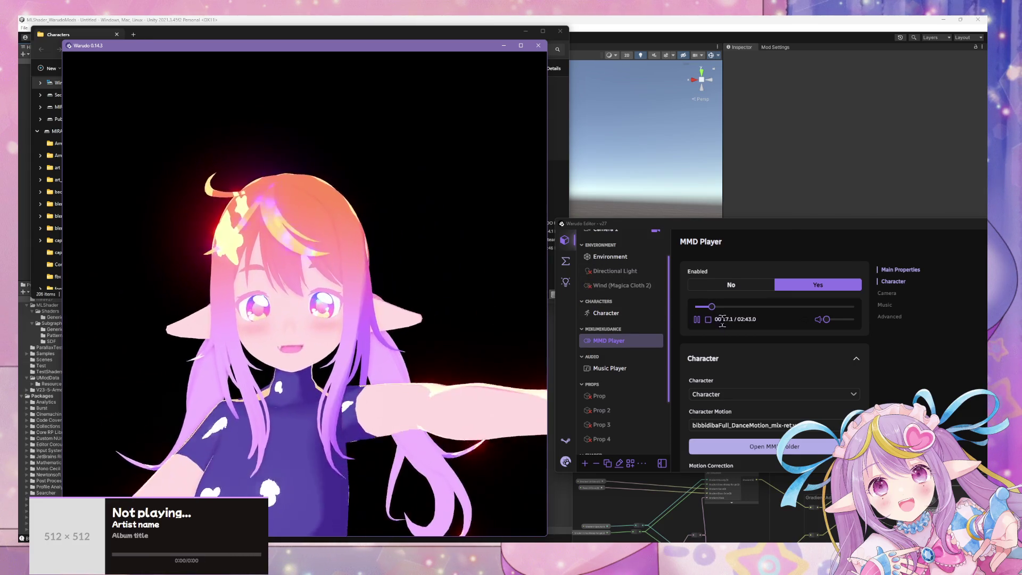
left_click(731, 285)
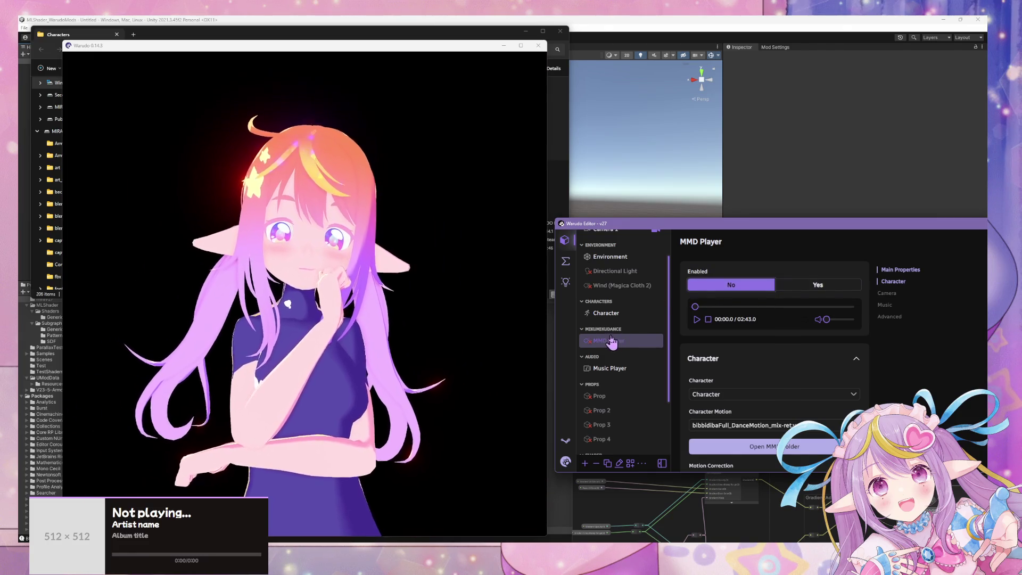
- Preview the closed-eye smile expression on the Warudo character, then switch to Blender
scroll(642, 316, "up", 2)
left_click(612, 351)
left_click(793, 286)
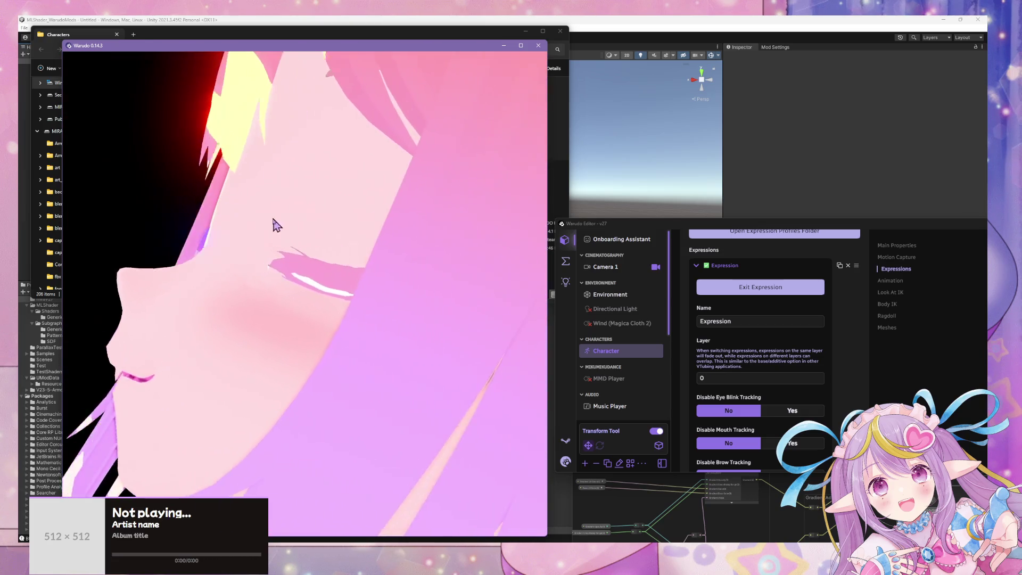
key("alt+Tab")
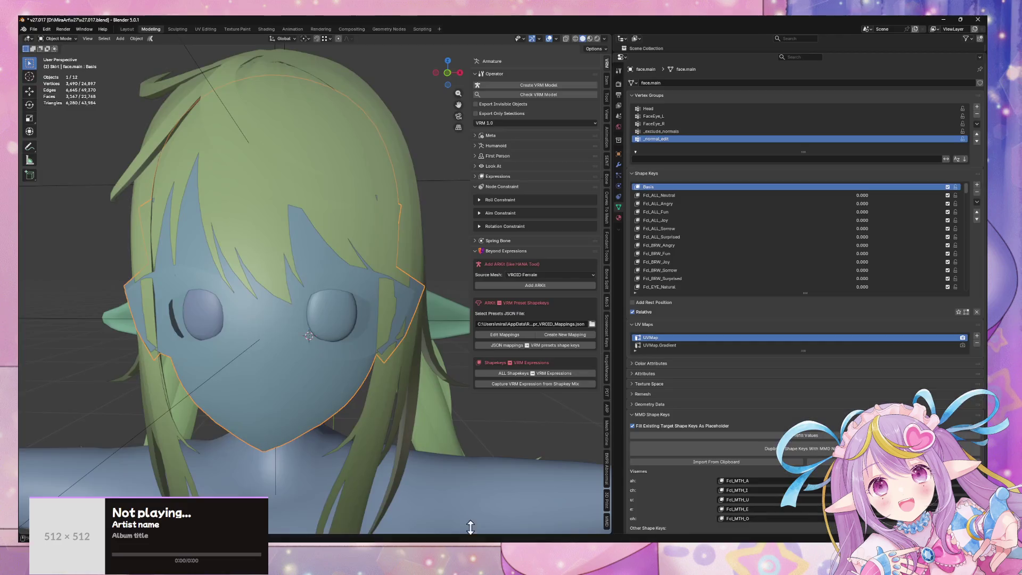
- Switch to Material Preview and set FcL_EYE_Close to 1.0 to close the eyes
middle_click_drag(358, 329, 144, 240)
scroll(144, 240, "up", 3)
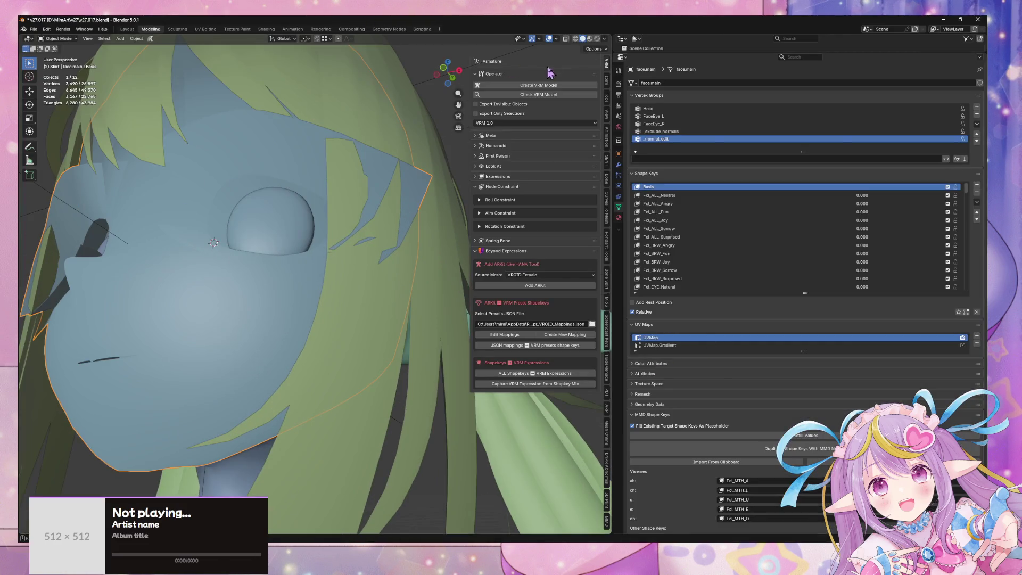
left_click(590, 39)
middle_click_drag(326, 155, 319, 183)
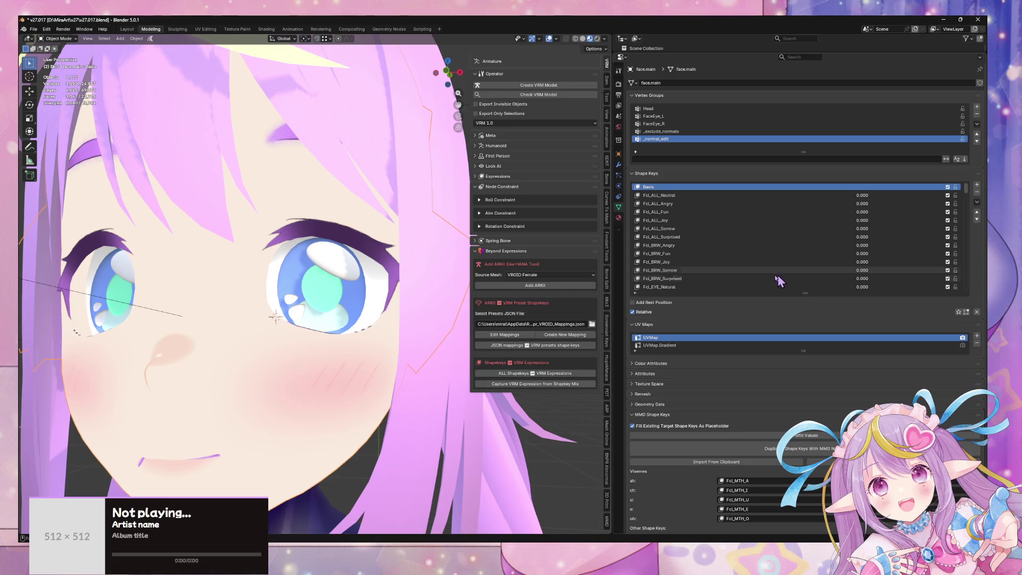
scroll(781, 276, "down", 3)
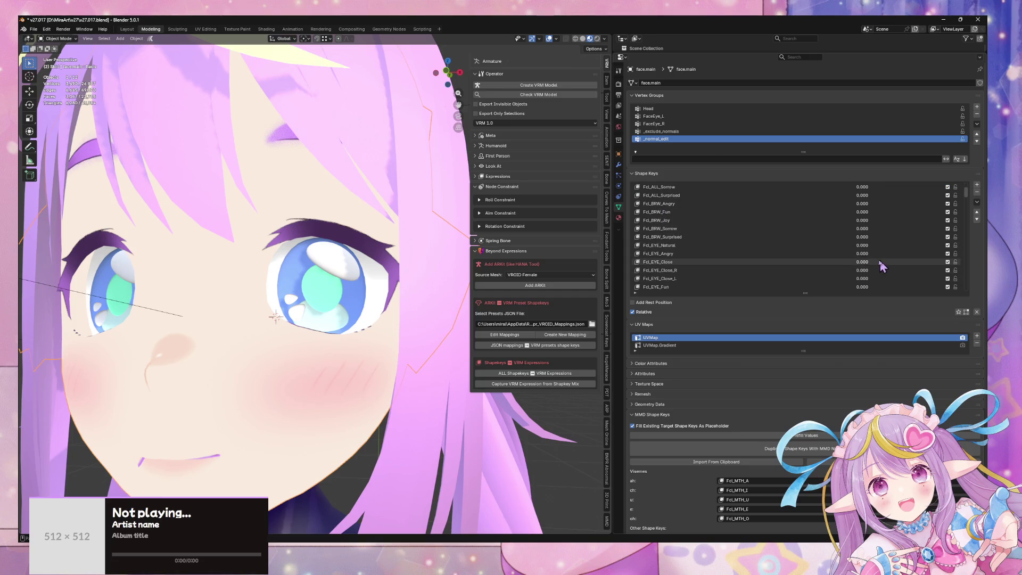
left_click_drag(865, 263, 942, 263)
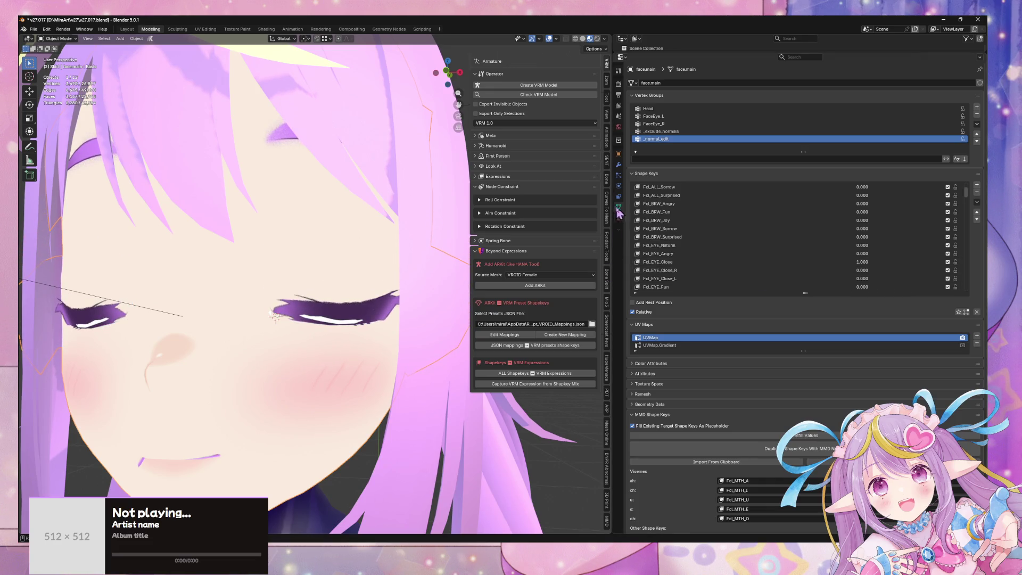
- Select the eyewhite material slot on face.main and enter Edit Mode
left_click(618, 217)
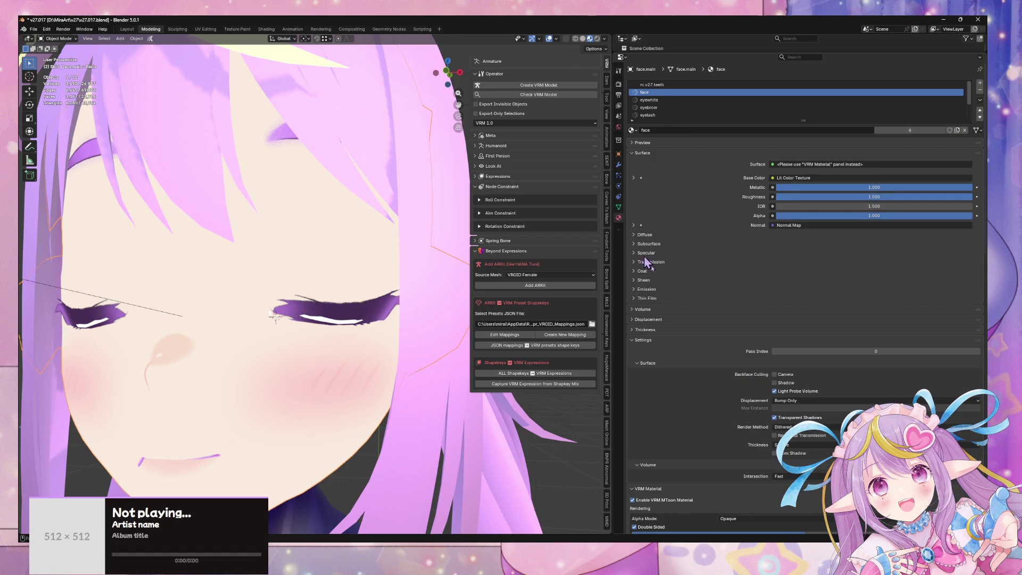
left_click(619, 207)
left_click(618, 218)
left_click_drag(804, 121, 804, 135)
left_click(724, 100)
key("Tab")
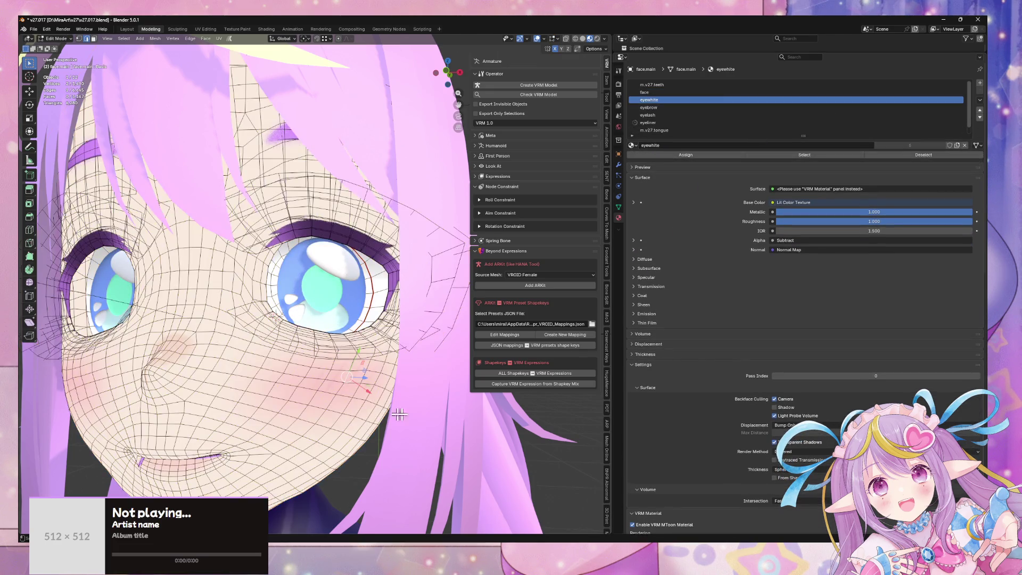
- Select the eyewhite-material faces and make FcL_EYE_Close the active shape key
left_click(834, 155)
middle_click_drag(350, 193, 379, 213)
key("Tab")
key("Tab")
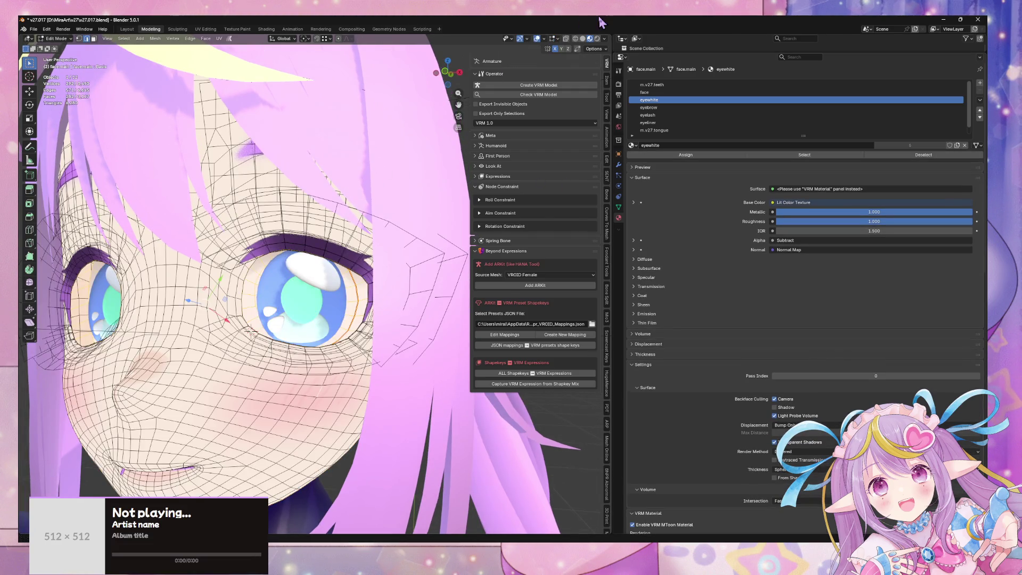
left_click(619, 207)
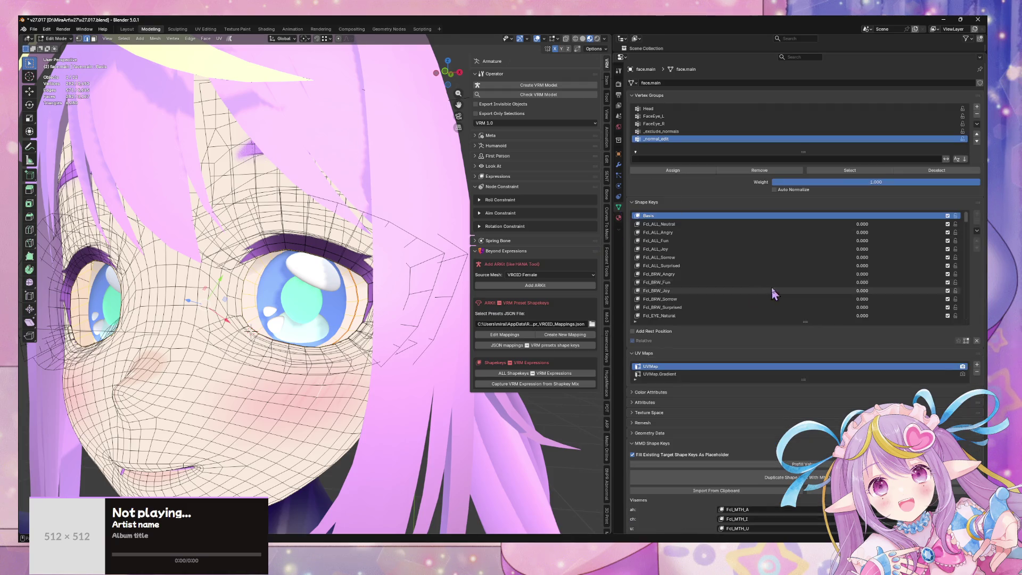
left_click(729, 298)
mouse_move(341, 229)
middle_mouse_down()
mouse_move(366, 246)
mouse_move(373, 237)
mouse_move(344, 289)
middle_mouse_up()
scroll(367, 242, "up", 5)
- Pick the eye-white edges poking through the closed eyelid, then switch to vertex select
left_click(196, 337)
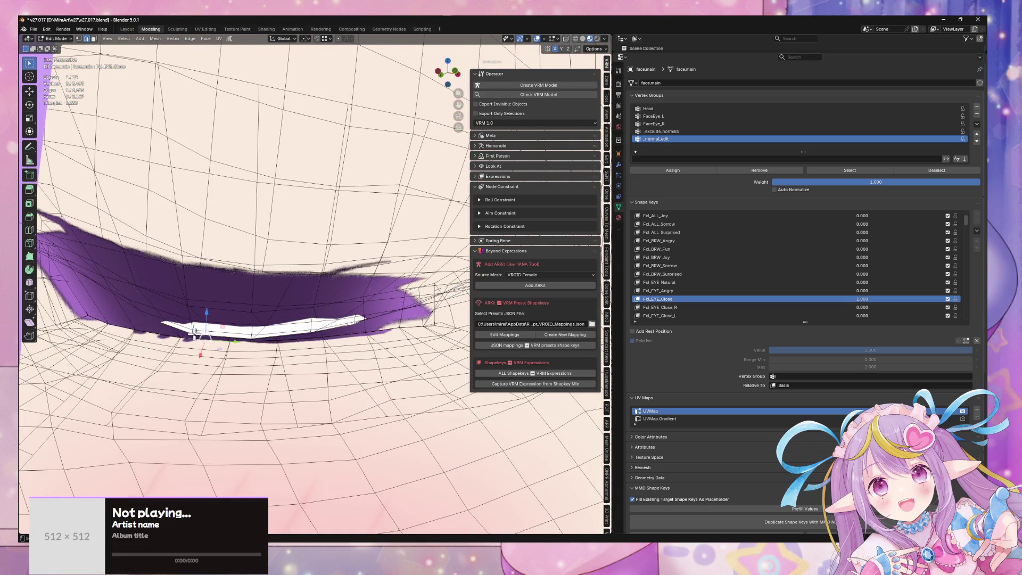
left_click(274, 338)
key("Tab")
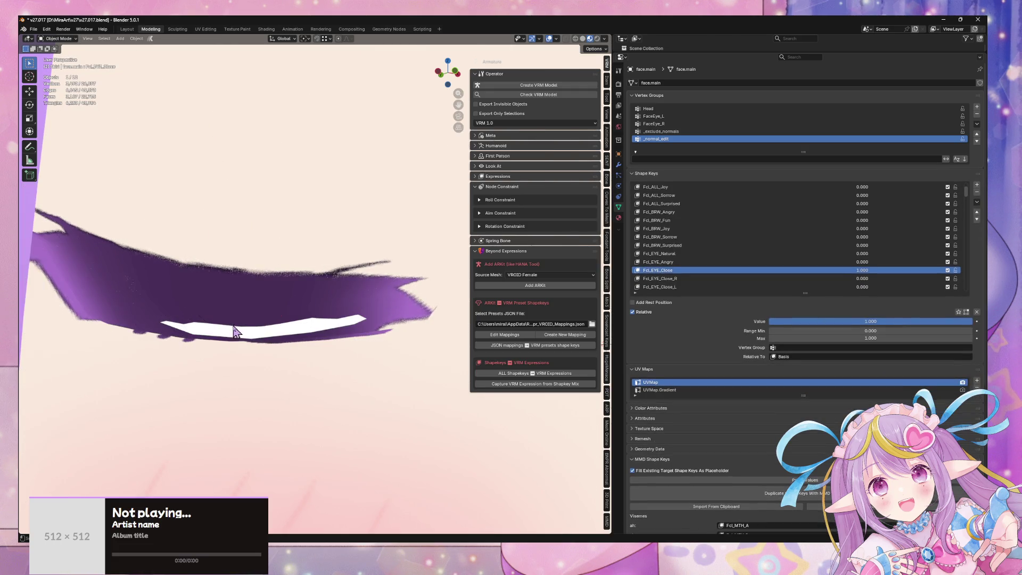
key("Tab")
mouse_move(247, 299)
middle_mouse_down()
mouse_move(328, 295)
mouse_move(298, 250)
mouse_move(334, 257)
middle_mouse_up()
mouse_move(254, 260)
middle_mouse_down()
mouse_move(326, 257)
mouse_move(358, 274)
mouse_move(301, 275)
middle_mouse_up()
left_click(291, 324)
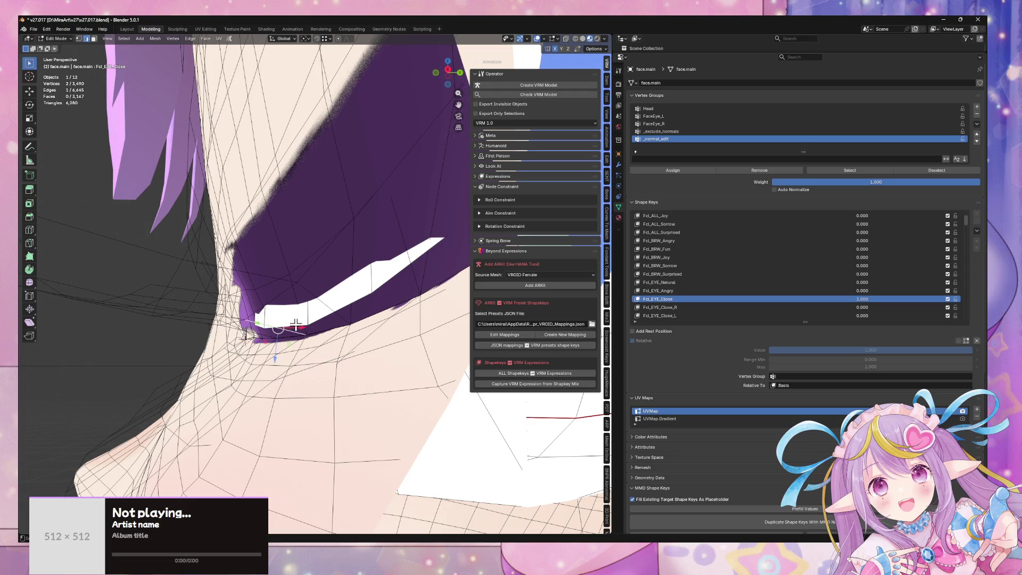
left_click(330, 306, "shift")
key("1")
left_click(317, 317)
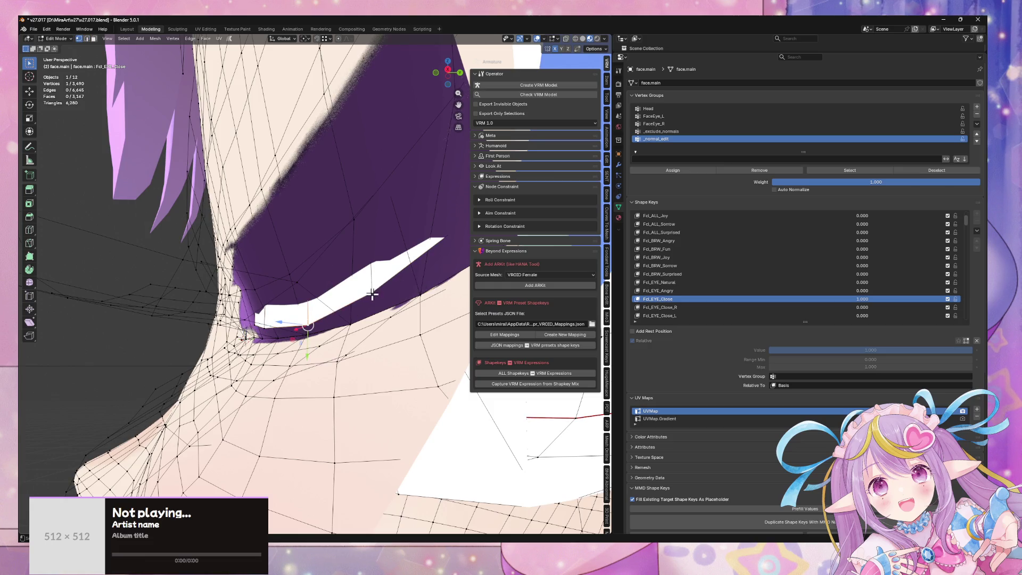
- With X-ray on, add the protruding eye-white vertices near the eye corner to the selection
key("alt+z")
key("alt+z")
scroll(397, 299, "up", 3)
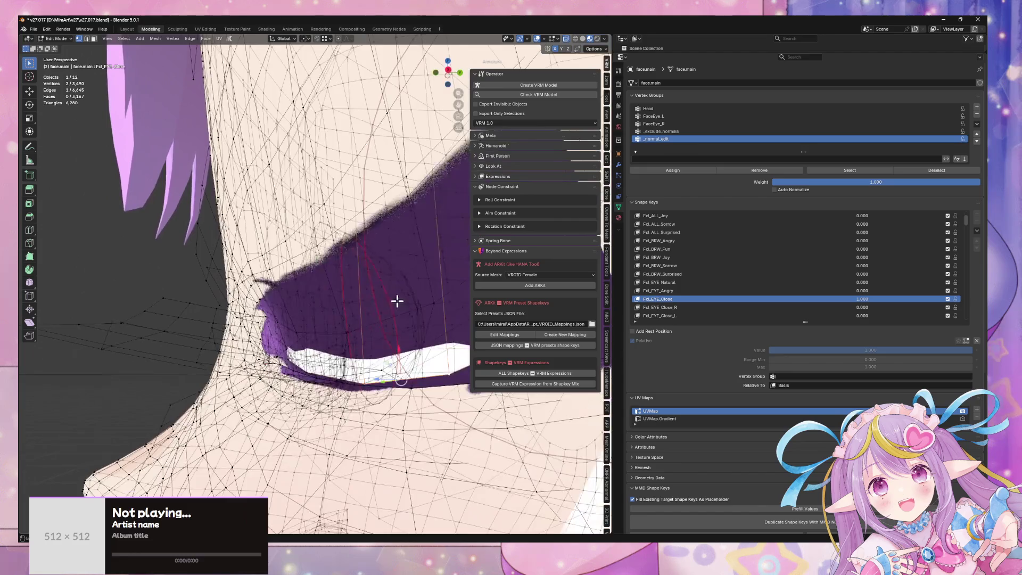
left_click(309, 374, "shift")
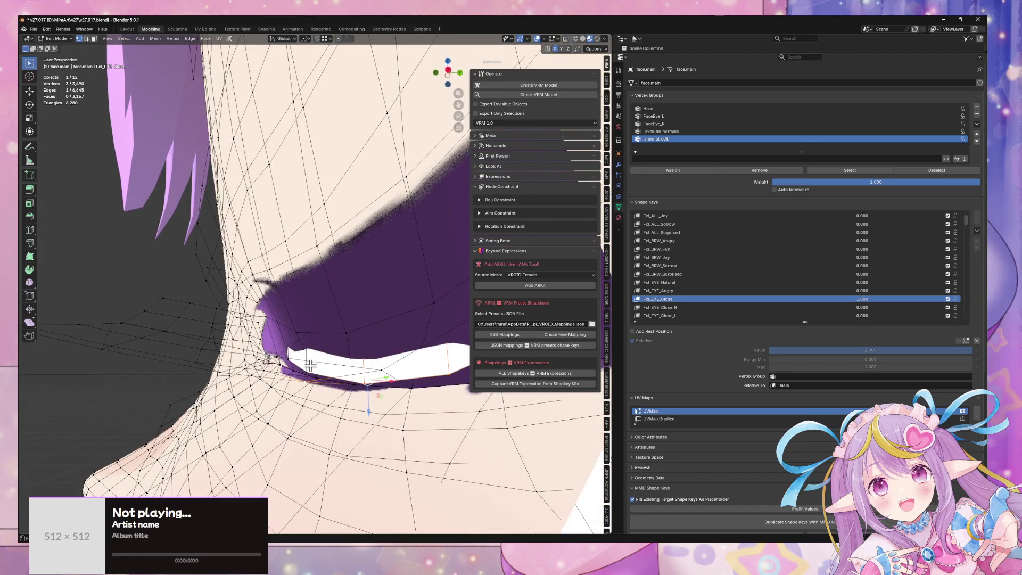
key("ctrl+z")
middle_click_drag(326, 356, 324, 287)
left_click(332, 290, "shift")
key("alt+z")
left_click(370, 277, "shift")
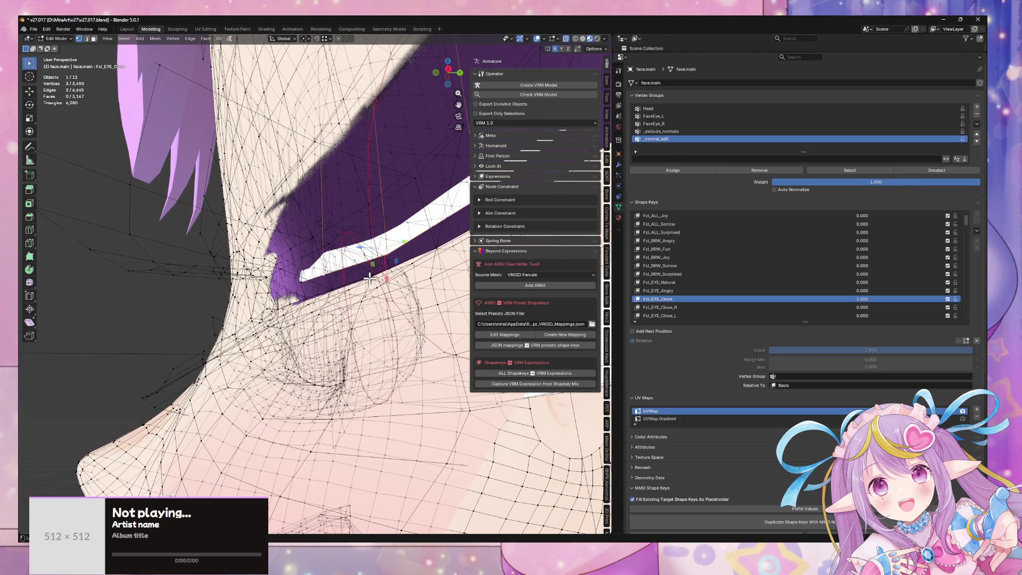
mouse_move(327, 285)
middle_mouse_down()
mouse_move(338, 287)
mouse_move(320, 289)
mouse_move(335, 294)
middle_mouse_up()
- Push the selected eye-white vertices back along the Y axis
key("g")
key("y")
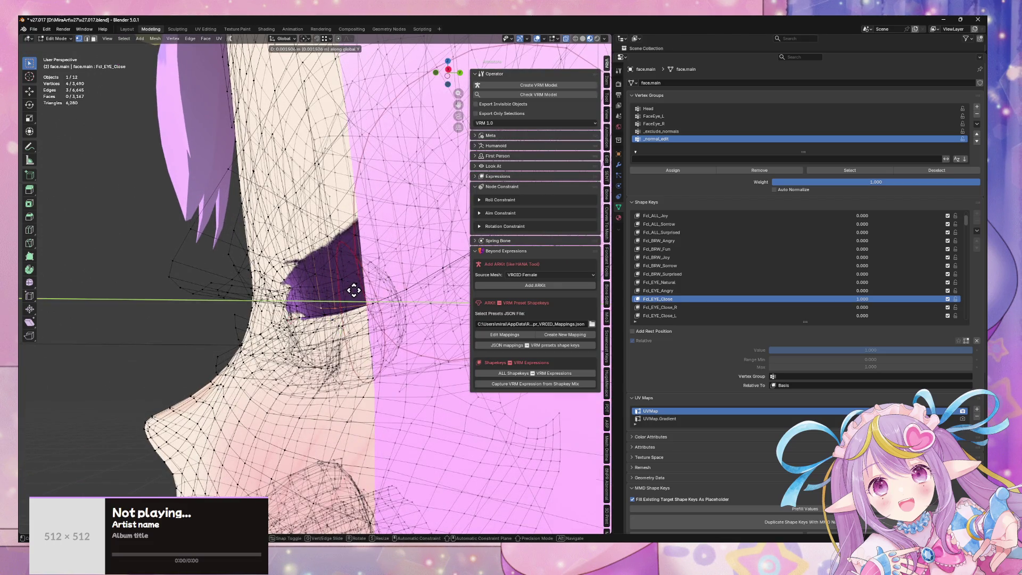
left_click(356, 289)
mouse_move(356, 290)
middle_mouse_down()
mouse_move(336, 250)
mouse_move(324, 277)
mouse_move(274, 276)
mouse_move(367, 275)
mouse_move(363, 304)
mouse_move(372, 315)
mouse_move(365, 305)
middle_mouse_up()
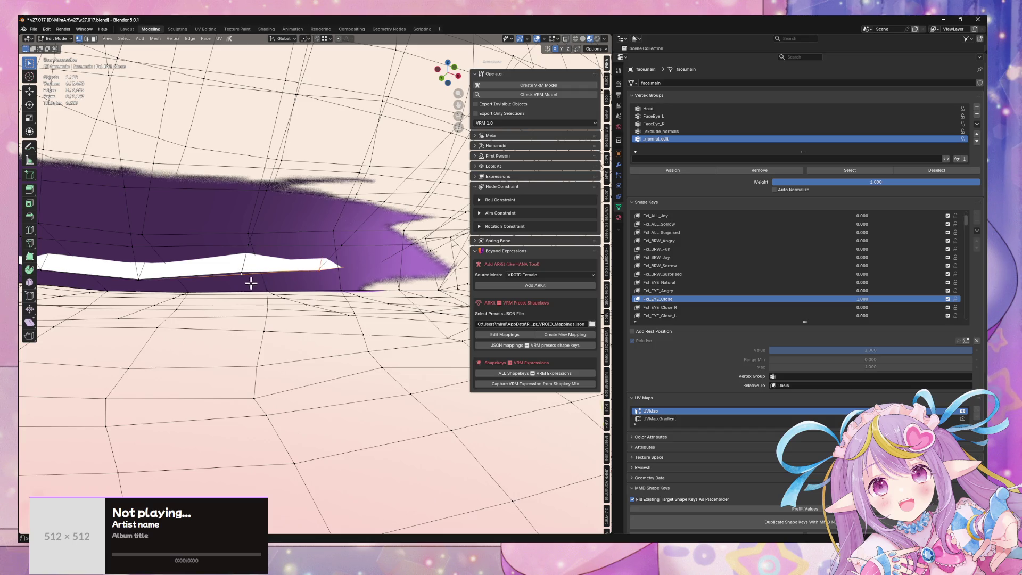
- Reveal hidden geometry, select the eye white's lower border edges and move them along Y
left_click(243, 270, "shift")
key("alt+h")
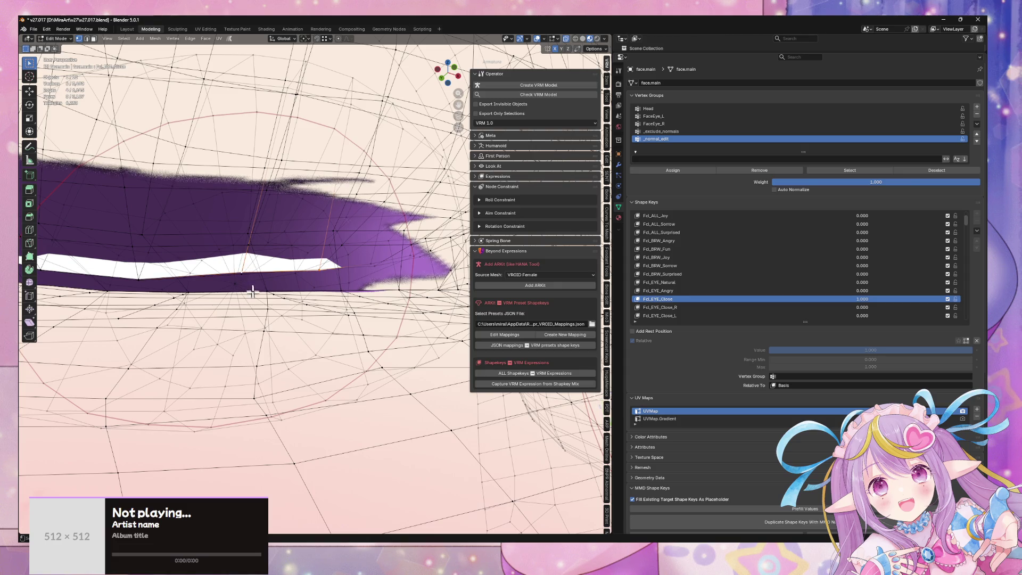
scroll(252, 288, "up", 1)
left_click(199, 289, "shift")
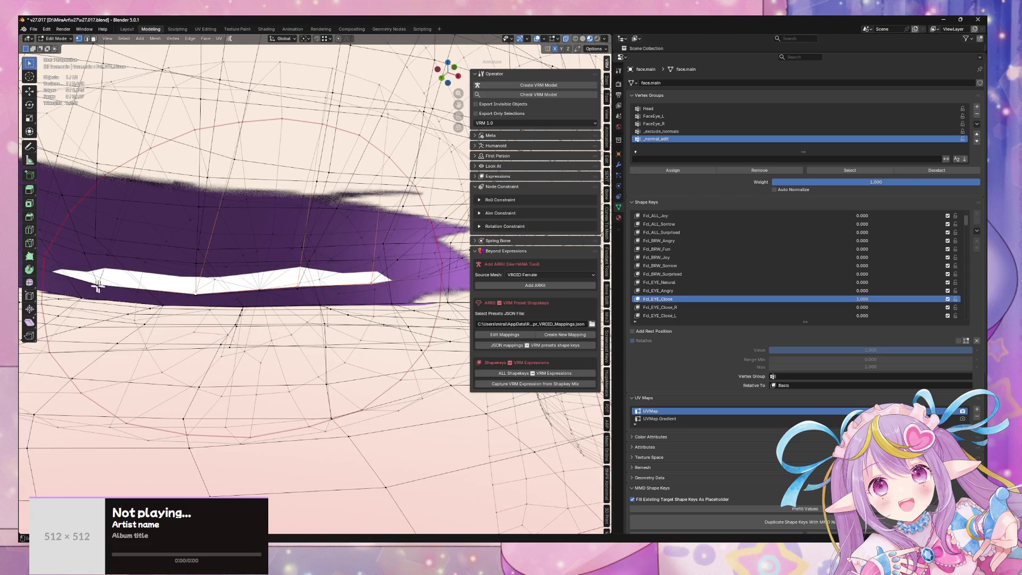
key("g")
key("y")
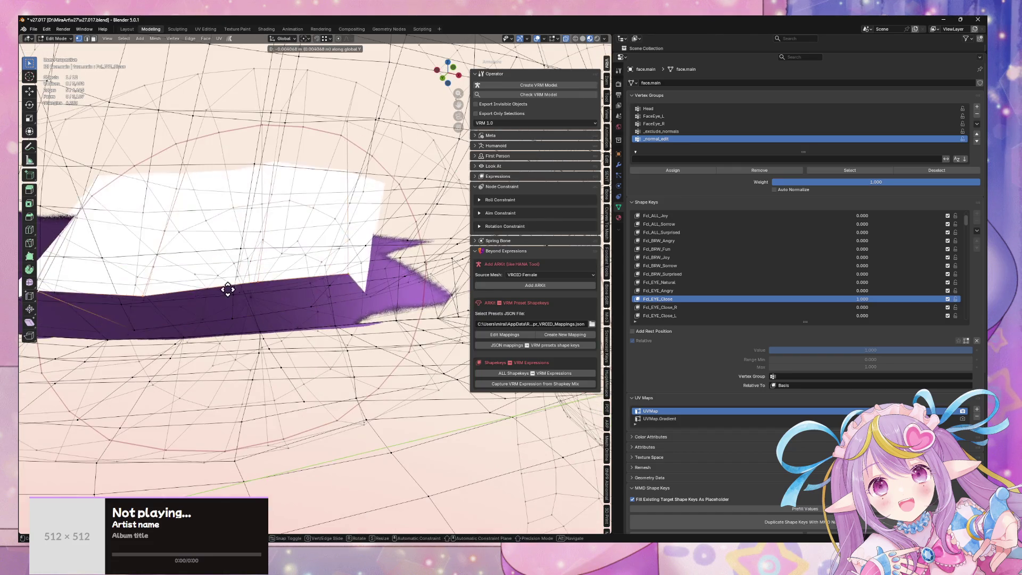
scroll(149, 272, "down", 5, "alt")
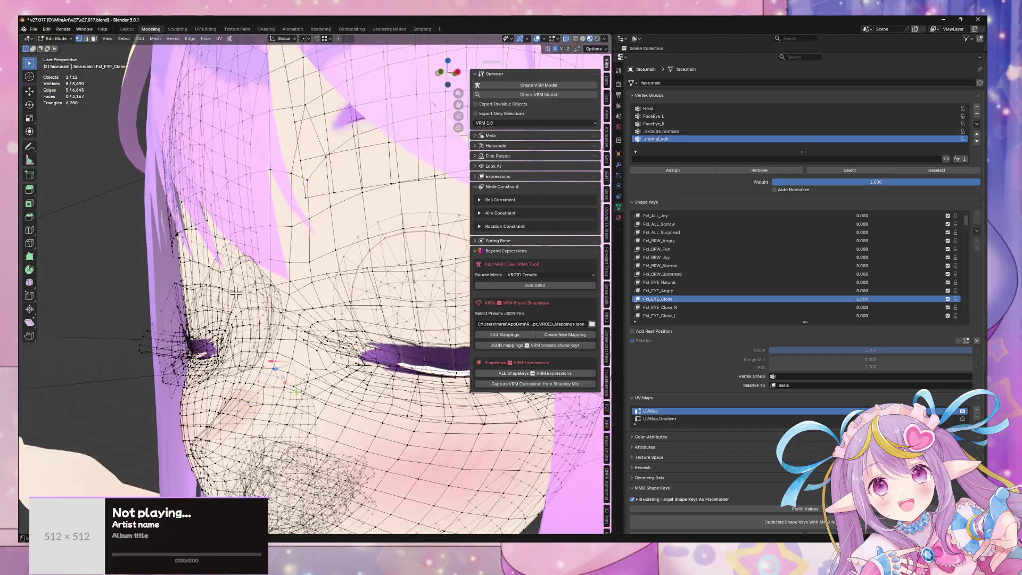
left_click(244, 288)
- Inspect the closed eyes from several angles and switch to the Animation workspace
middle_click_drag(316, 258, 345, 254)
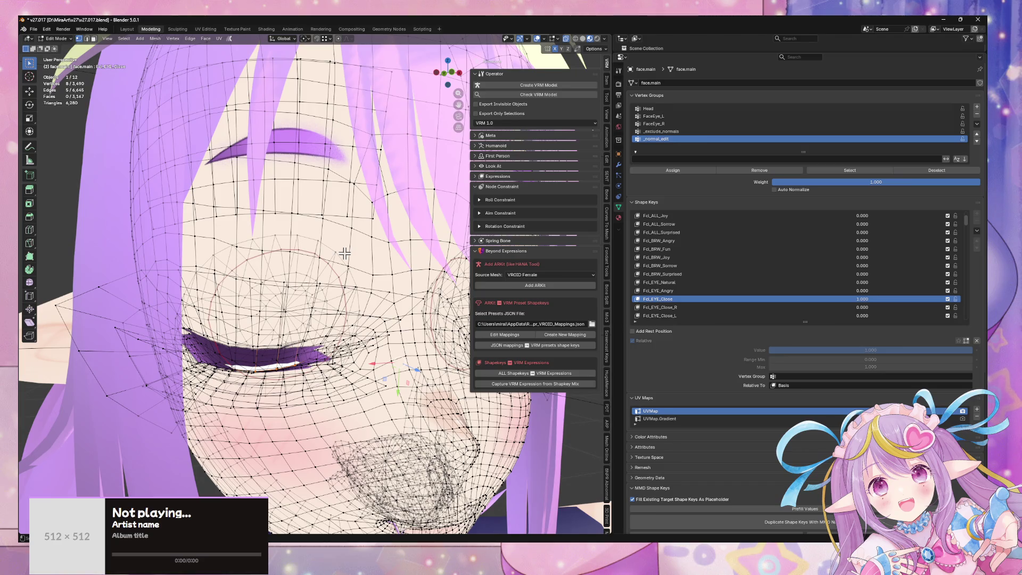
middle_click_drag(414, 256, 339, 240)
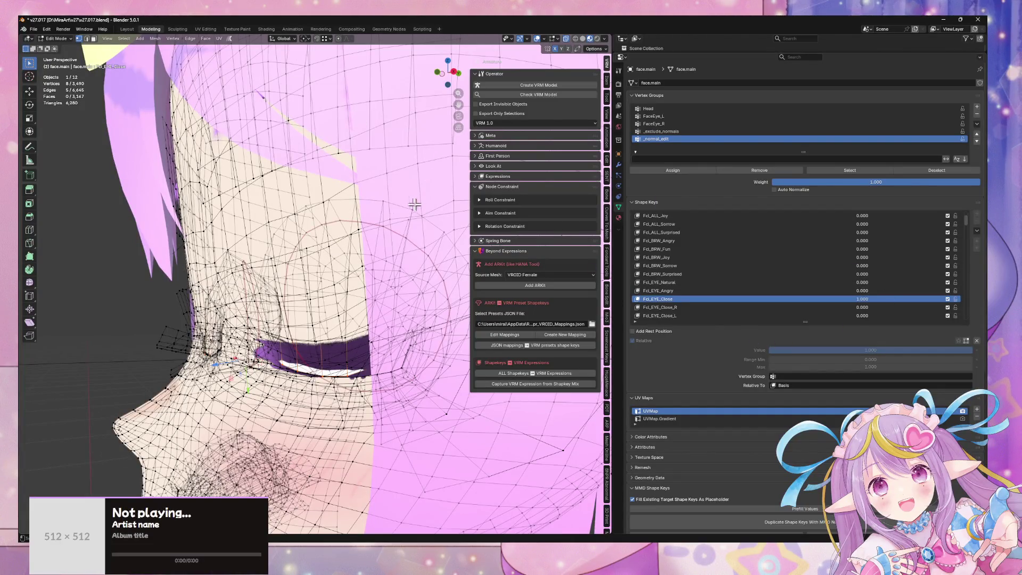
middle_click_drag(319, 243, 314, 243)
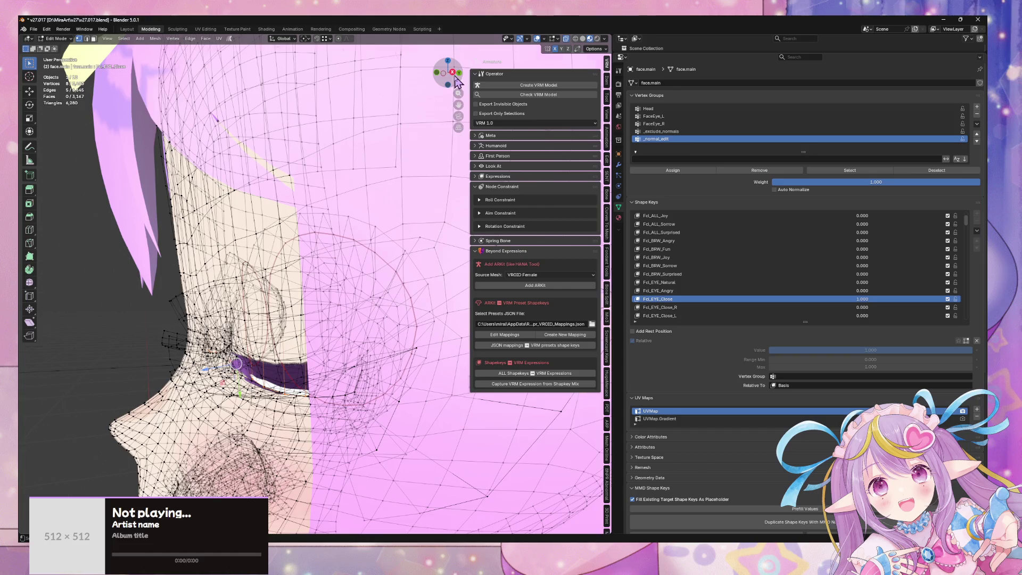
left_click(455, 78)
left_click(293, 29)
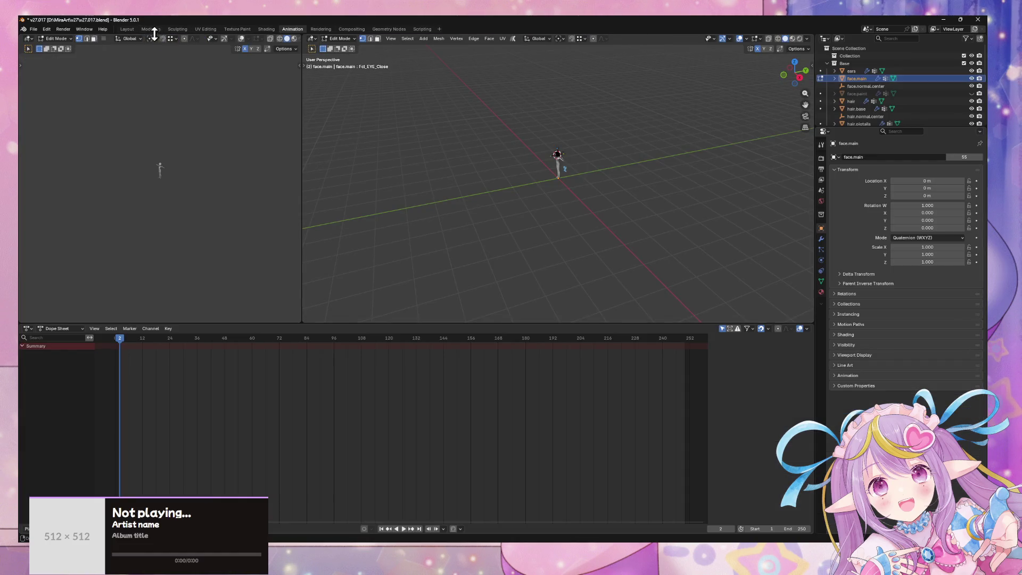
- Back in Modeling, set transform orientation to Normal and pivot to Individual Origins
left_click(151, 29)
left_click(288, 39)
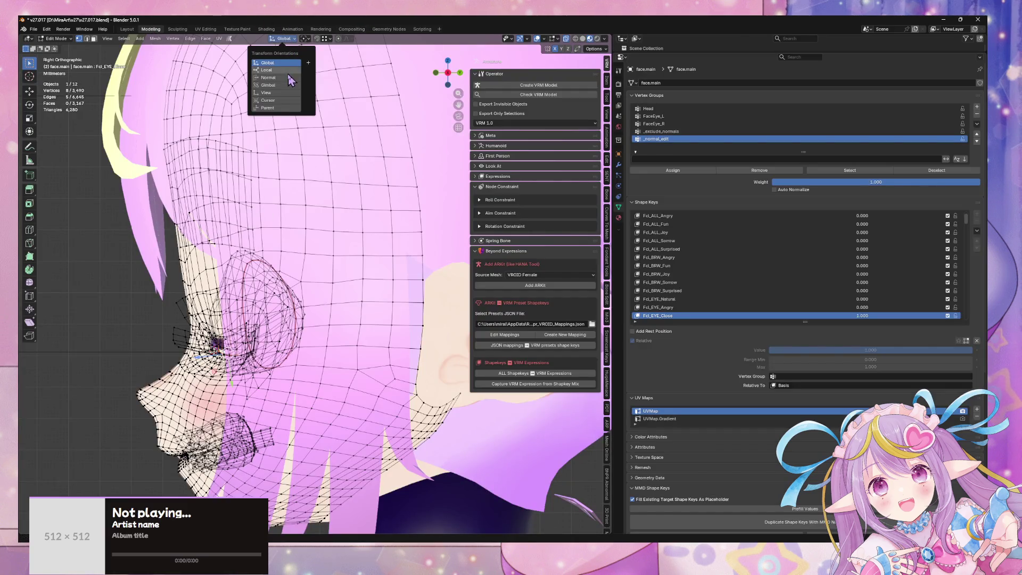
left_click(306, 39)
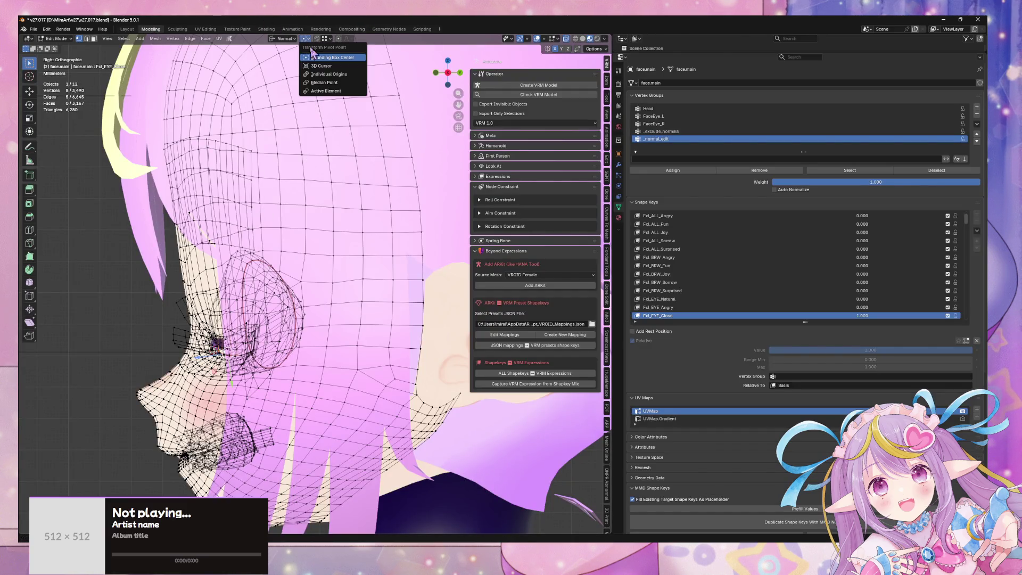
left_click(322, 75)
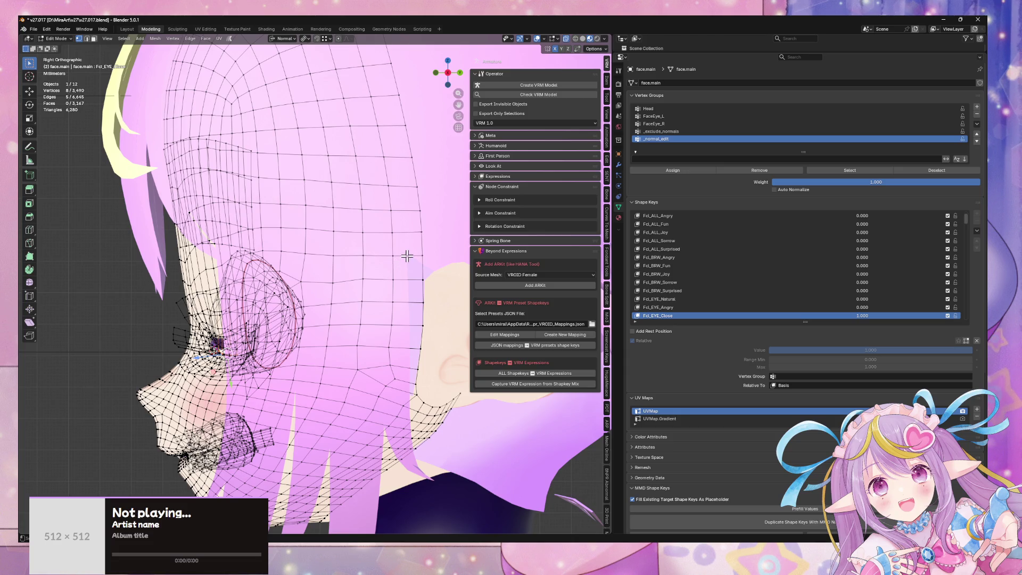
- Push the selected eye-edge vertices 2.5 mm inward along the normal Z axis (-0.0025)
scroll(368, 269, "up", 2)
mouse_move(367, 270)
middle_mouse_down()
mouse_move(397, 267)
mouse_move(397, 256)
middle_mouse_up()
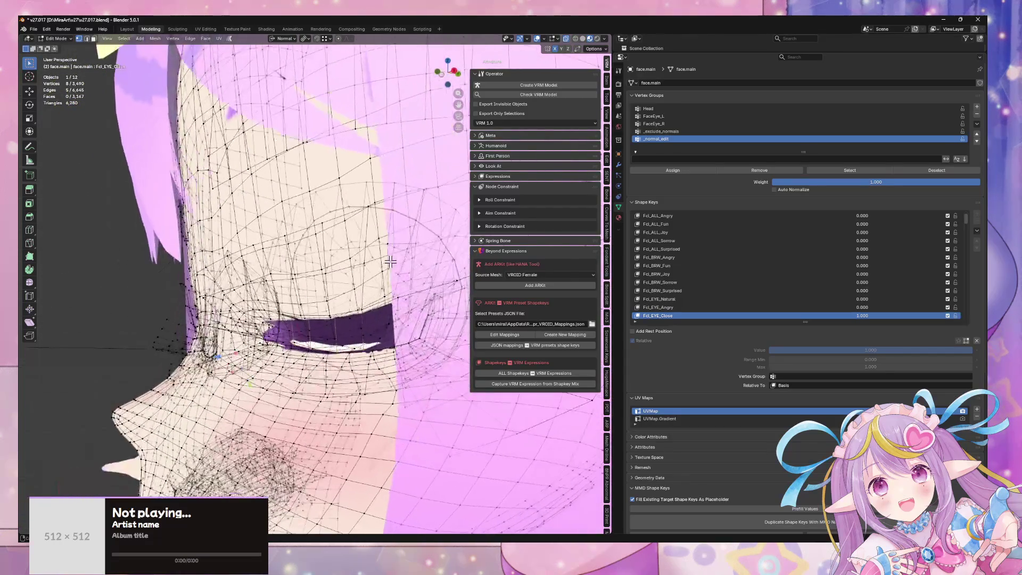
scroll(390, 261, "up", 2)
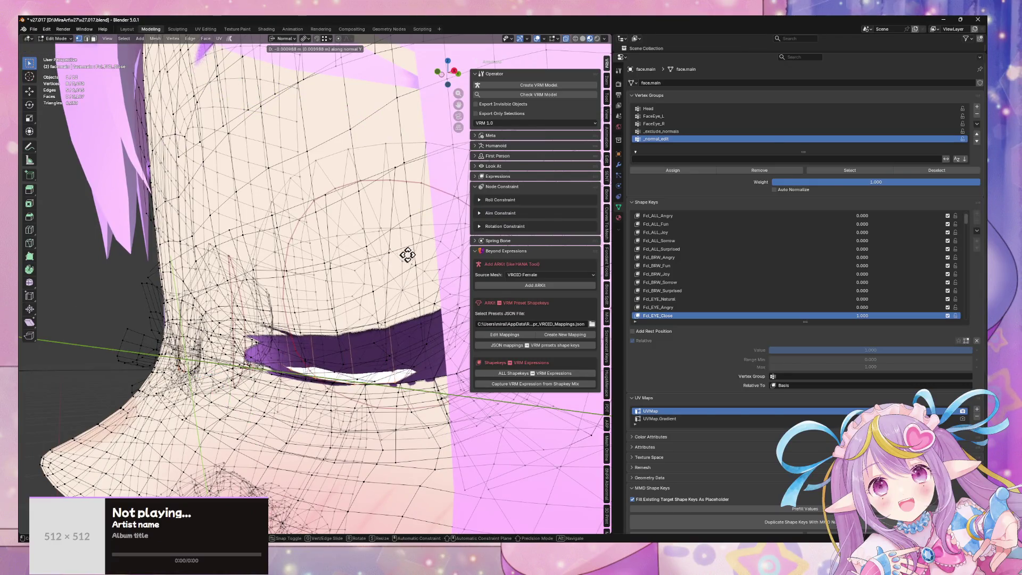
middle_click_drag(362, 256, 347, 269)
key("g")
key("z")
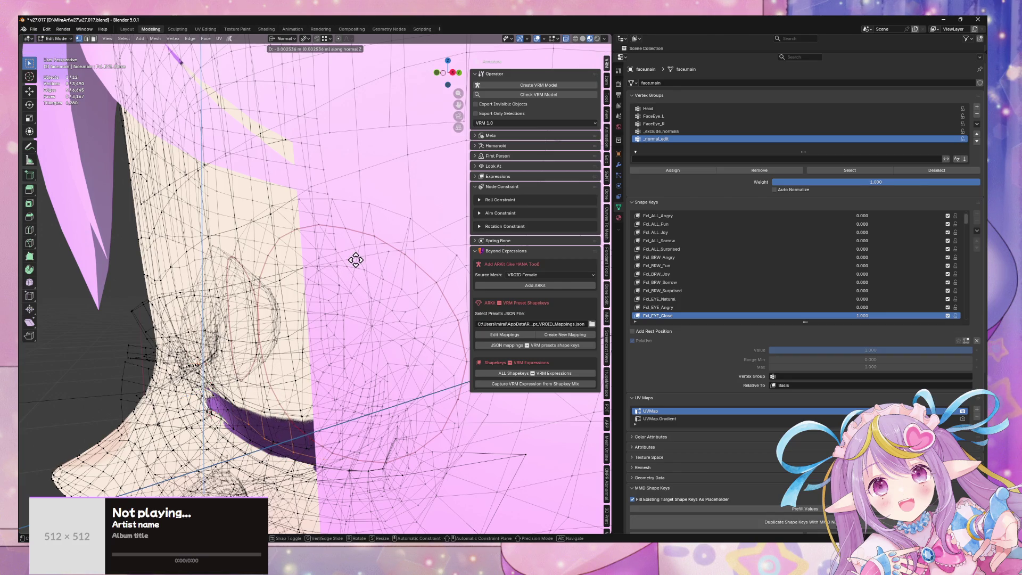
key("minus")
type("25")
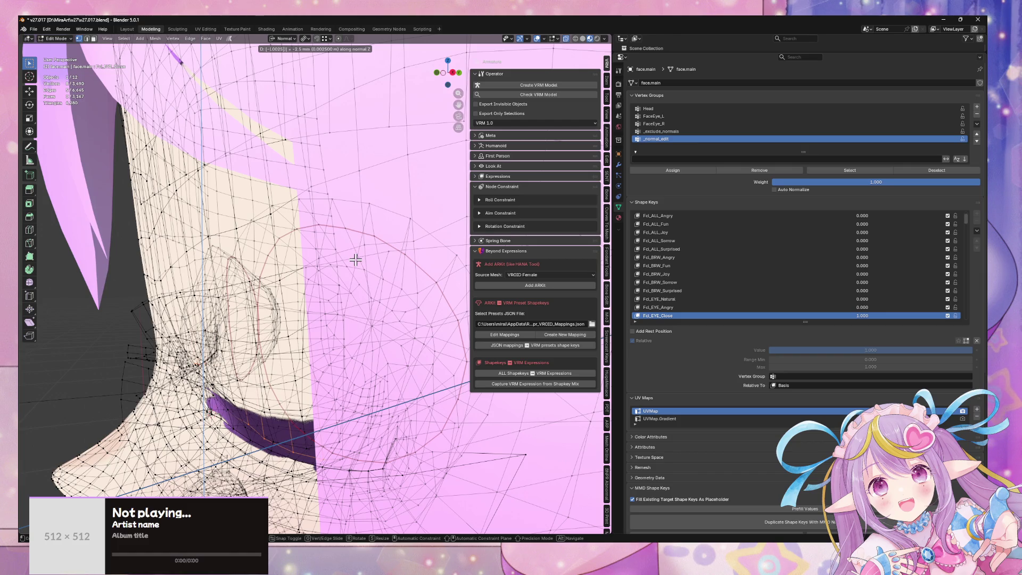
key("Return")
- Move the eyelid vertices along the normal Y axis
middle_click_drag(337, 255, 410, 311)
scroll(410, 312, "up", 3)
key("g")
middle_click_drag(342, 302, 331, 304, "alt")
key("y")
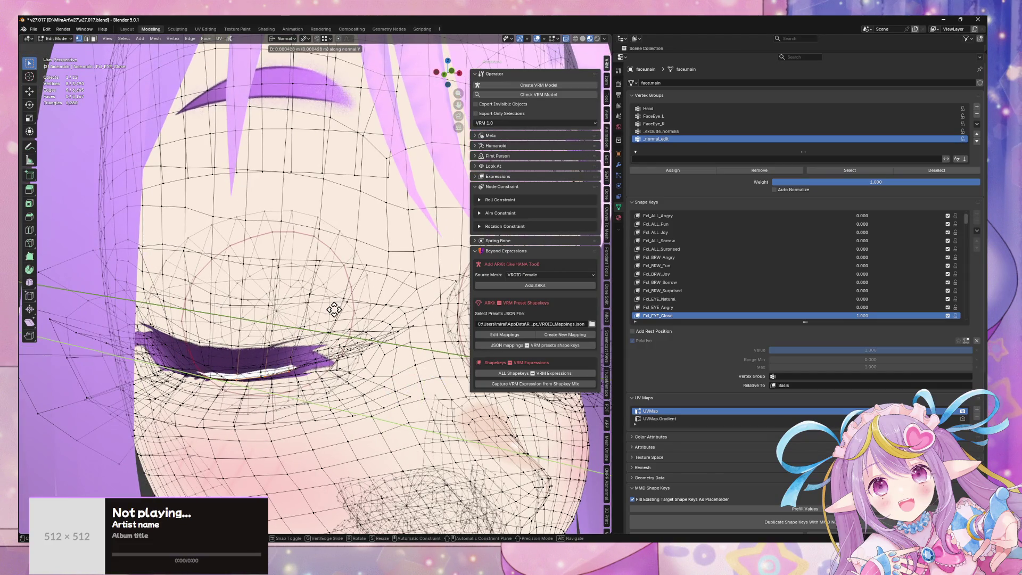
left_click(334, 309)
scroll(340, 308, "up", 3)
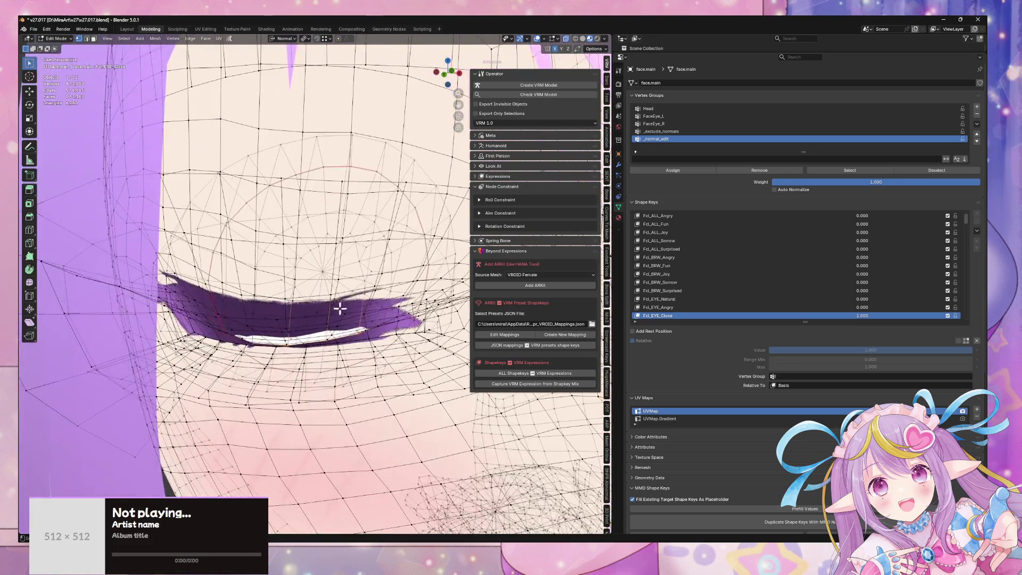
middle_click_drag(341, 307, 246, 369)
- Reselect the eye-edge vertices and move them to reshape the eyelid edge
left_click_drag(234, 382, 246, 363)
key("g")
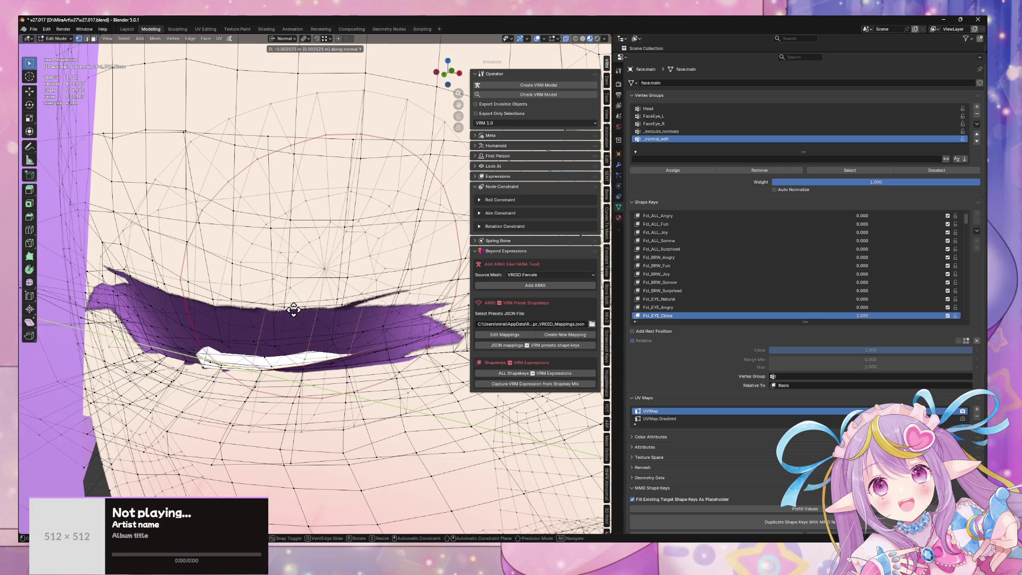
key("Escape")
scroll(279, 358, "up", 2)
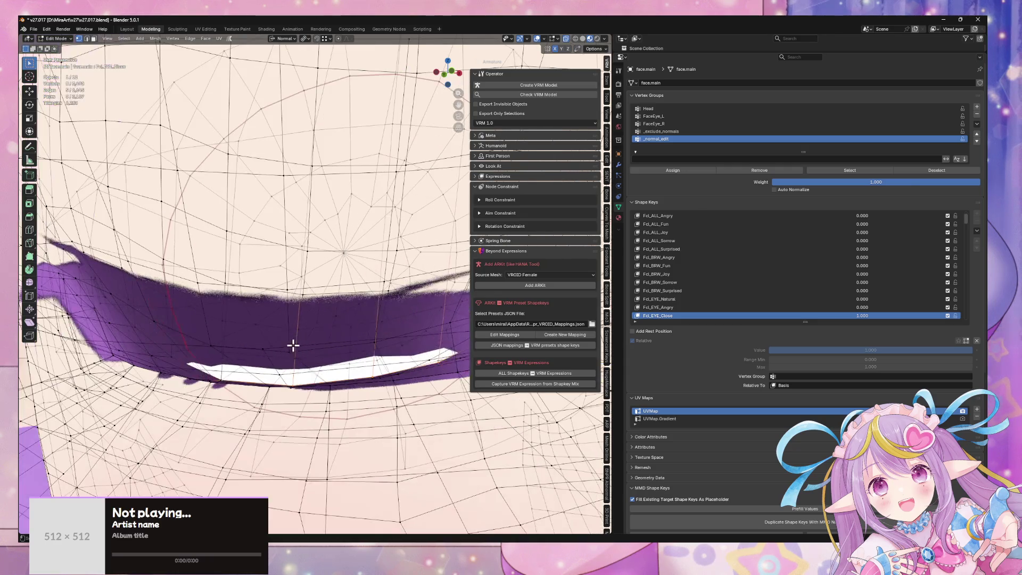
left_click(225, 383, "shift")
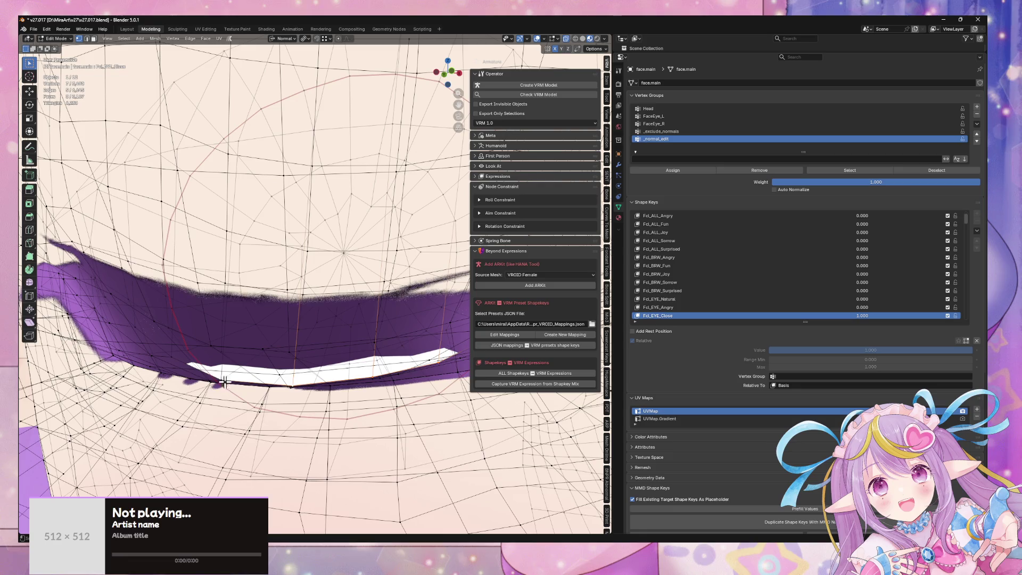
left_click(257, 381, "shift")
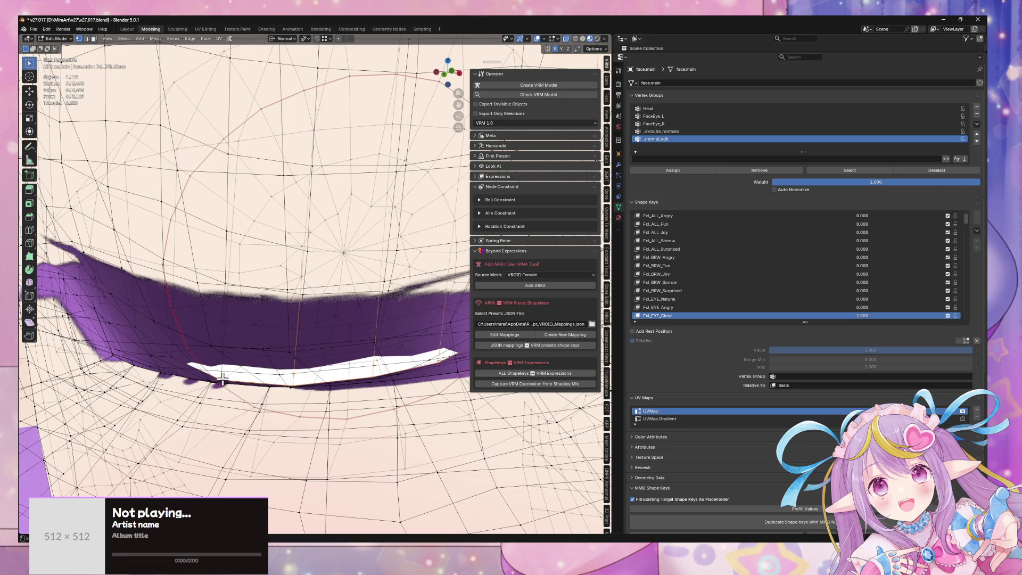
left_click(235, 382, "shift")
left_click(222, 378, "shift")
left_click(379, 382, "shift")
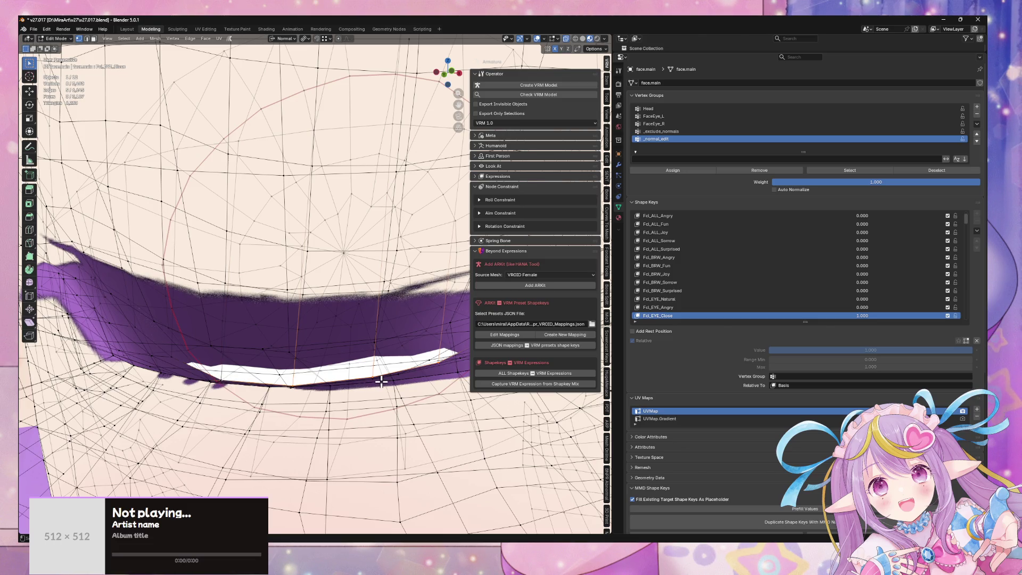
key("g")
left_click(248, 315)
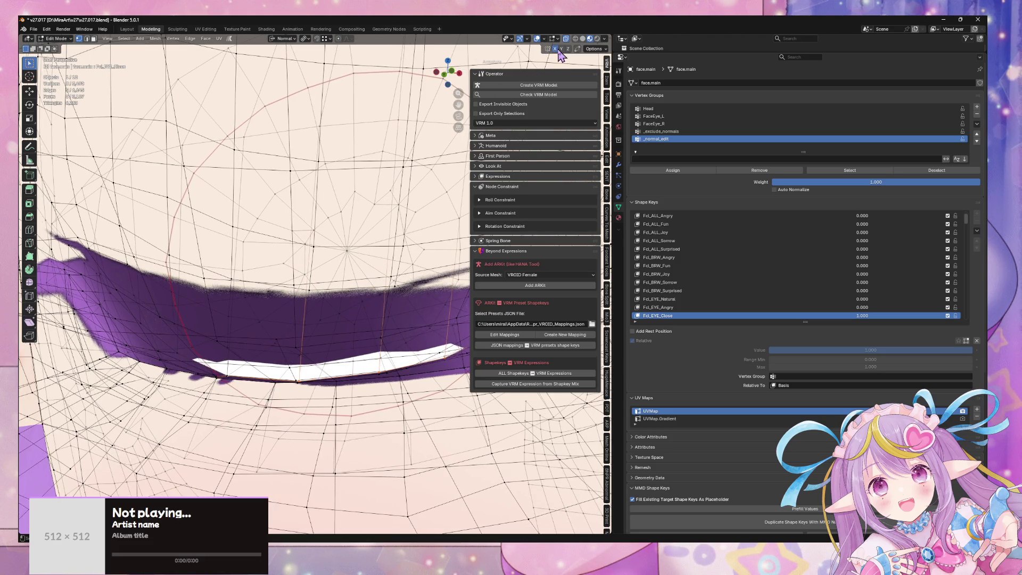
- Move the selected vertices inward along the normal Z axis in two passes
scroll(250, 370, "up", 2)
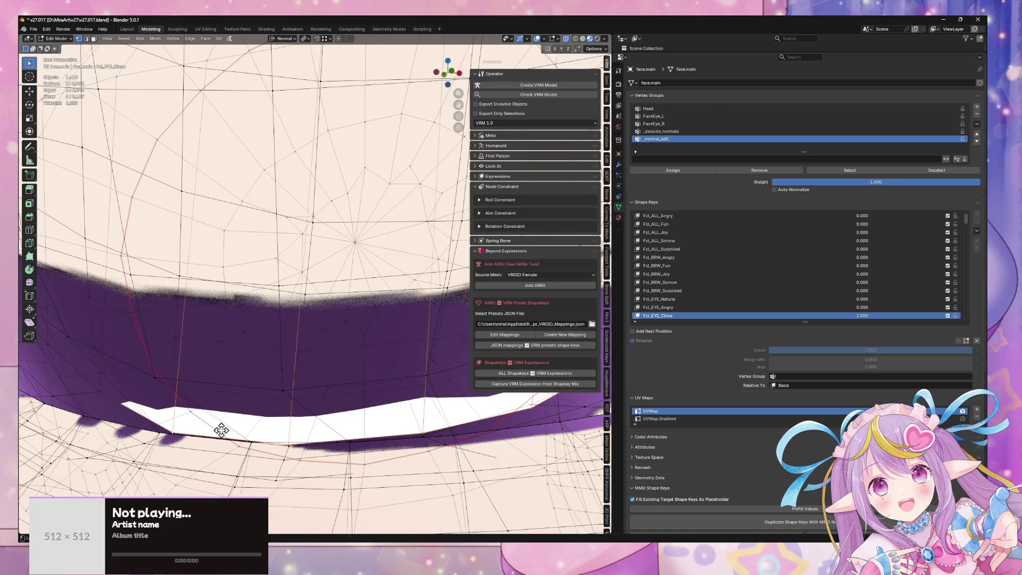
scroll(248, 406, "down", 5)
key("g")
key("z")
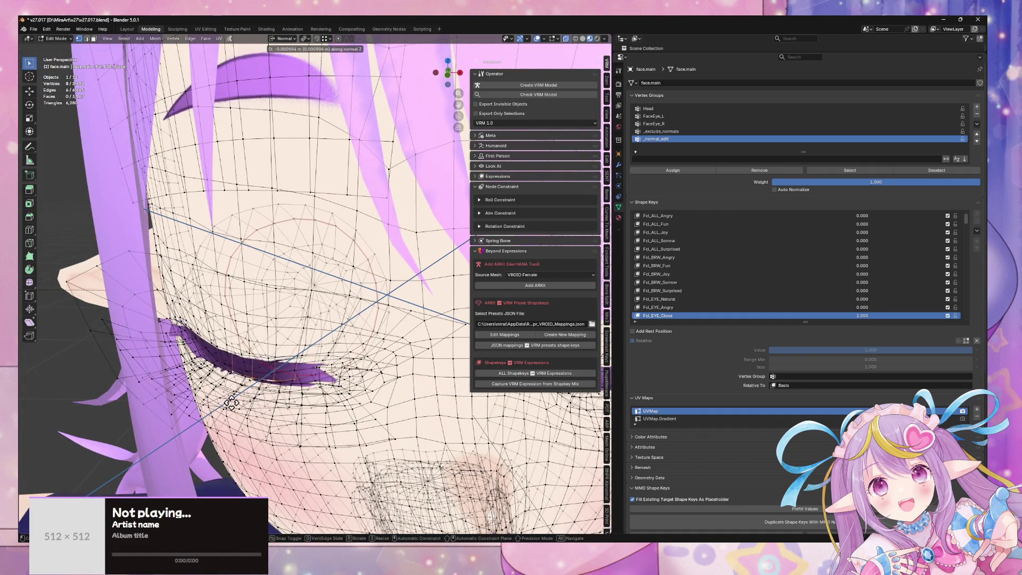
left_click(231, 403)
middle_click_drag(231, 403, 452, 202)
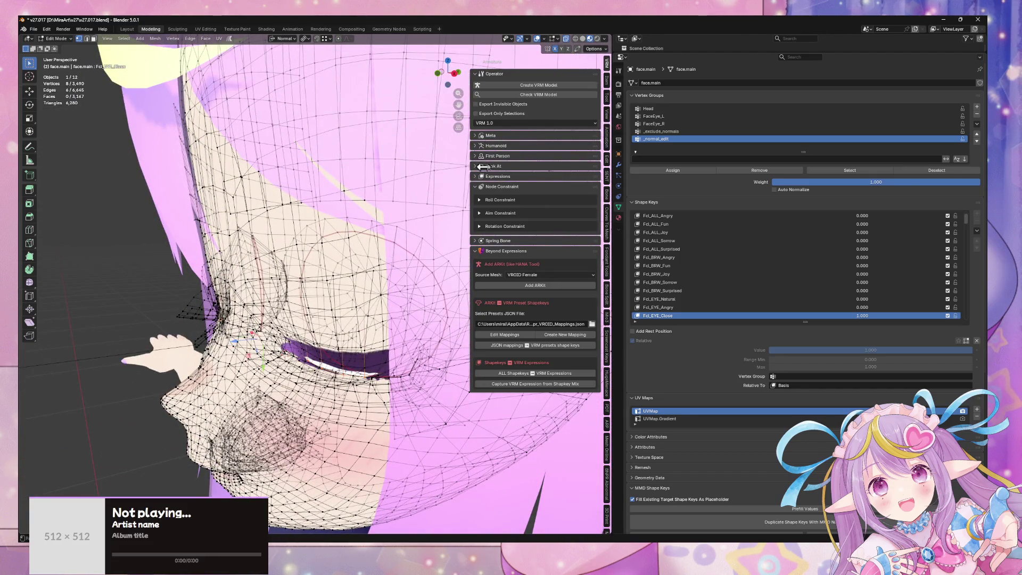
key("g")
key("z")
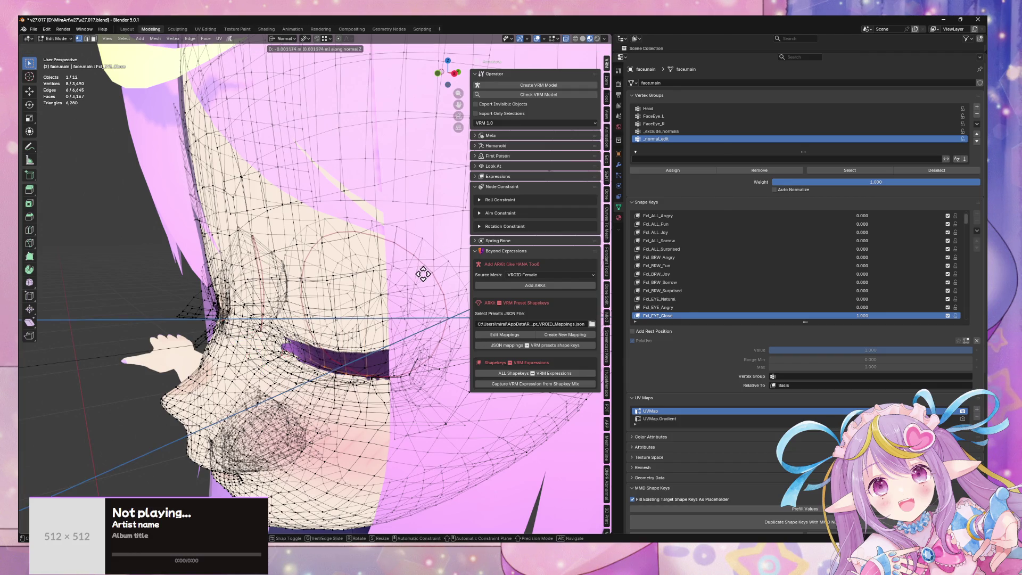
left_click(427, 272)
- Check the closed eye from front and side, then return to Object Mode
mouse_move(427, 272)
middle_mouse_down()
mouse_move(395, 284)
mouse_move(337, 240)
mouse_move(384, 275)
mouse_move(367, 304)
middle_mouse_up()
scroll(368, 304, "up", 2)
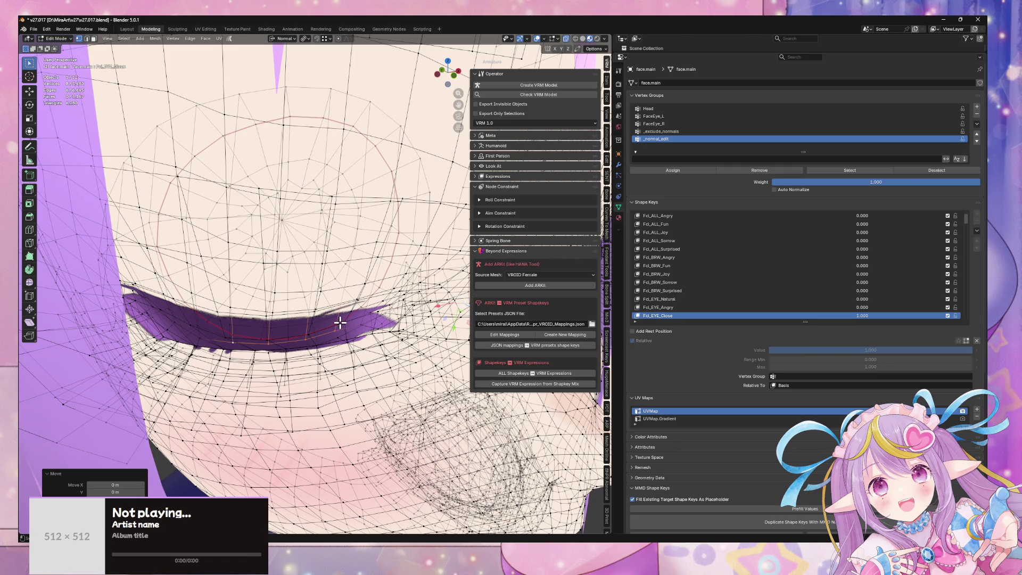
mouse_move(346, 352)
middle_mouse_down()
mouse_move(368, 352)
mouse_move(341, 351)
middle_mouse_up()
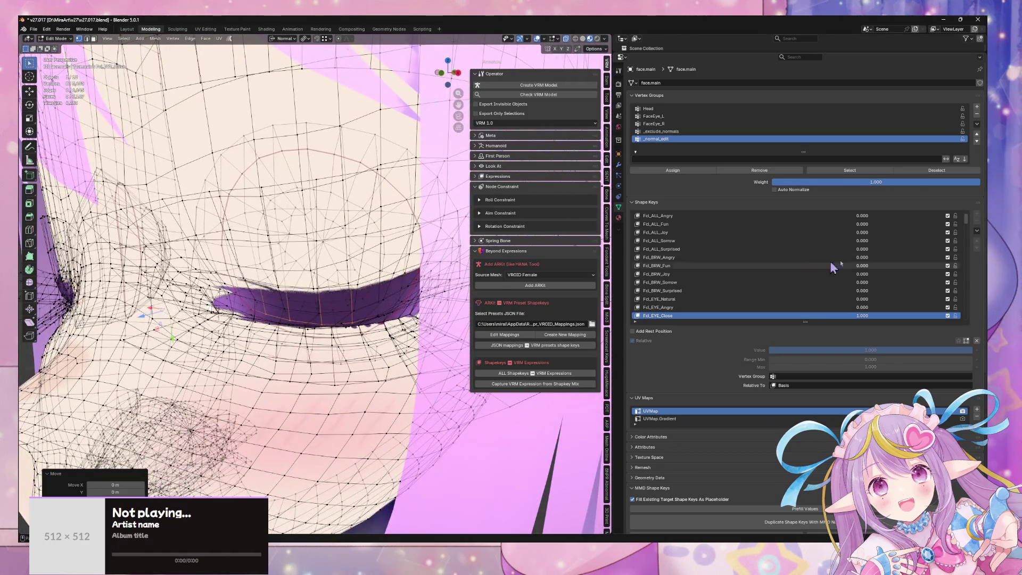
scroll(897, 264, "down", 10)
scroll(897, 265, "down", 10)
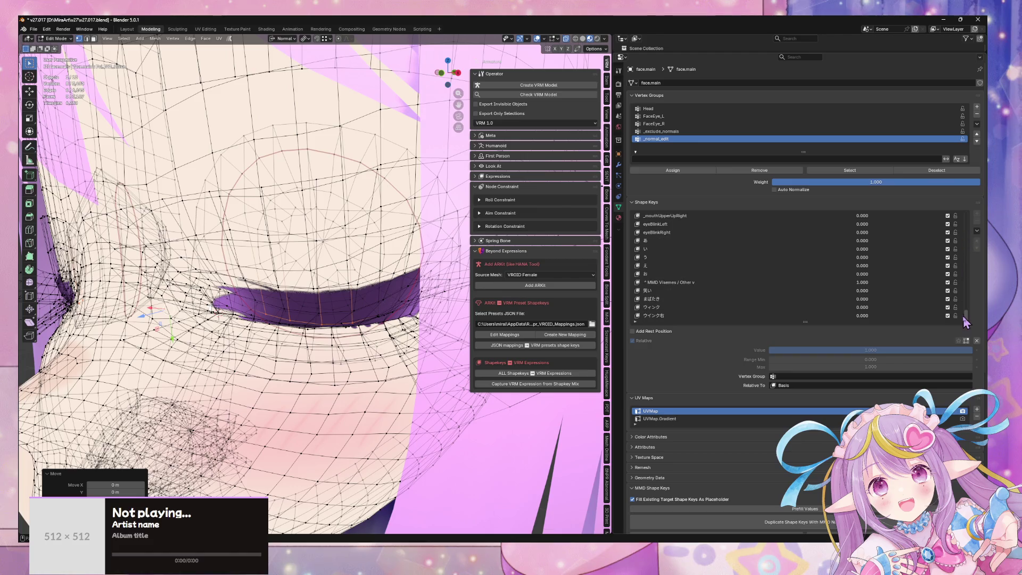
key("Tab")
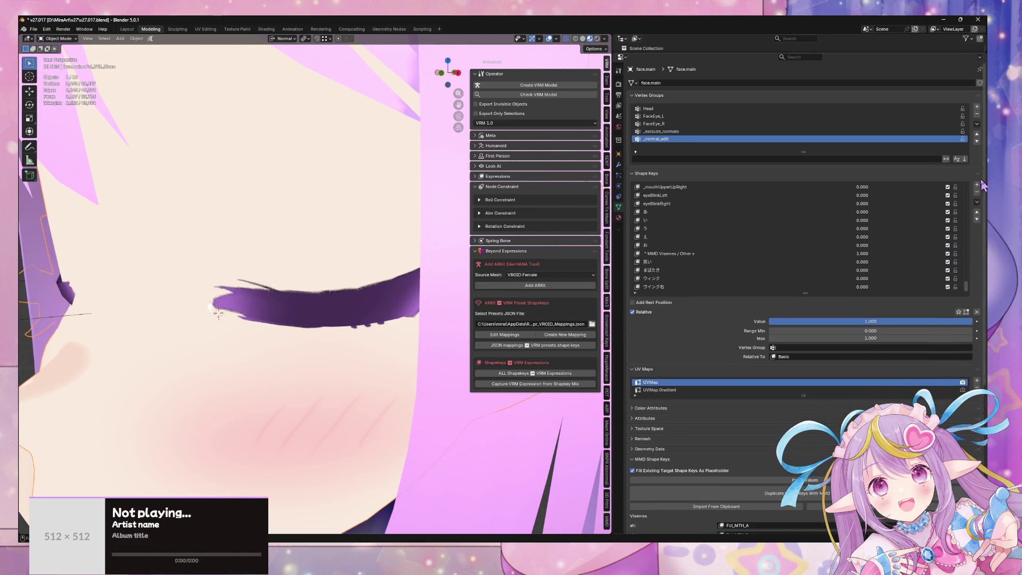
- Add a vertex group named '_white_edit', undoing an accidental extra shape key
left_click(977, 184)
key("ctrl+z")
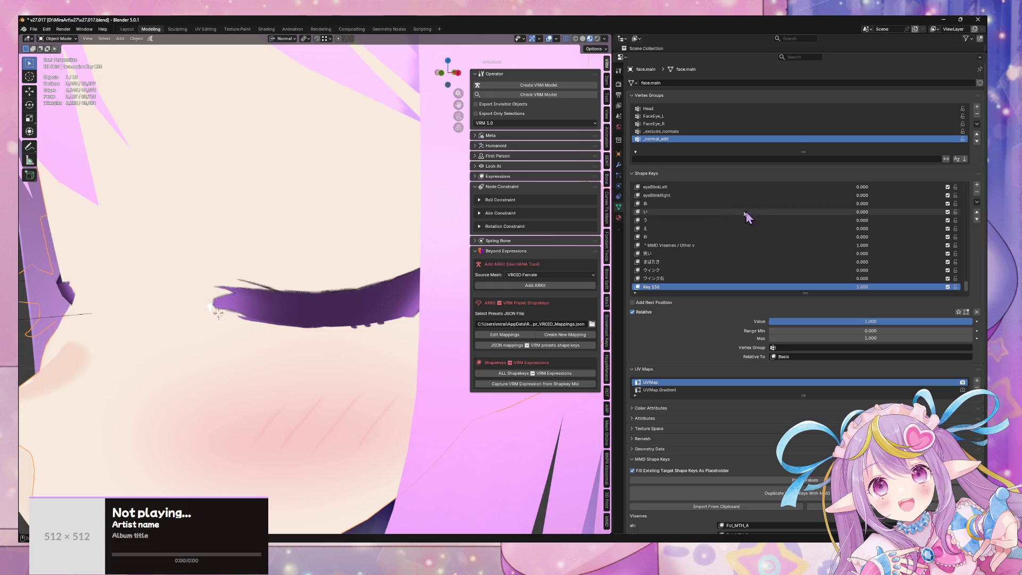
left_click(977, 107)
type("_white_edi")
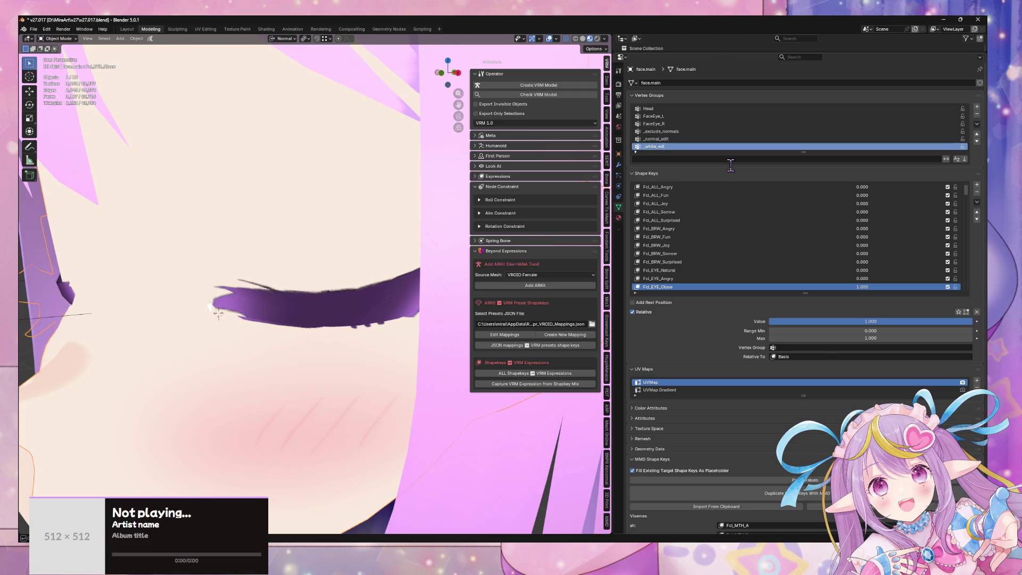
type("t")
key("Return")
scroll(269, 217, "down", 4)
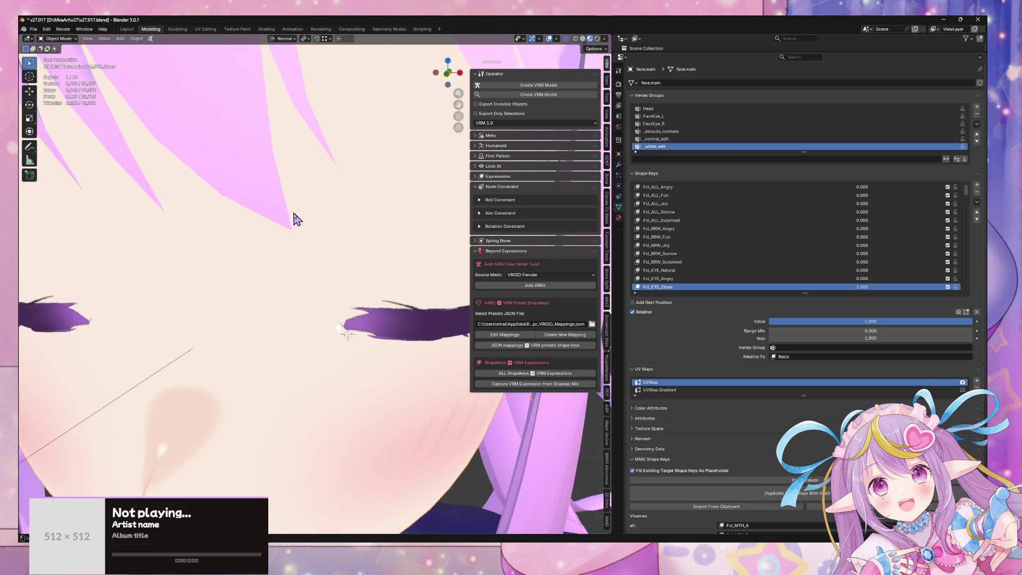
- Re-enter Edit Mode to inspect the closed eye, then return to Object Mode
key("Tab")
middle_click_drag(293, 217, 325, 299)
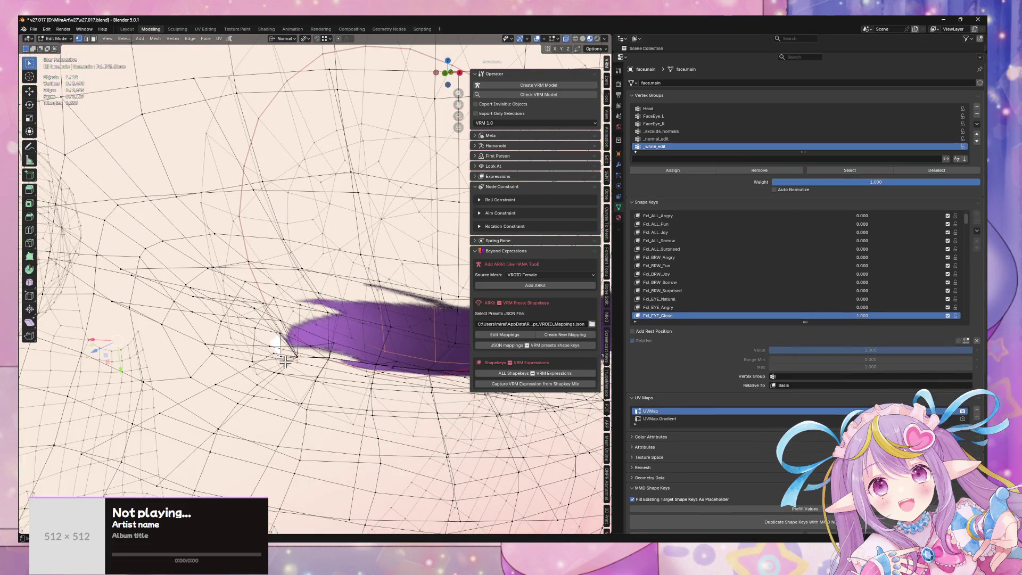
scroll(285, 361, "down", 6)
scroll(837, 277, "down", 1)
scroll(837, 277, "down", 7)
scroll(315, 315, "down", 2)
mouse_move(316, 315)
middle_mouse_down()
mouse_move(276, 319)
mouse_move(319, 314)
middle_mouse_up()
scroll(299, 323, "up", 5)
key("Tab")
scroll(320, 317, "down", 6)
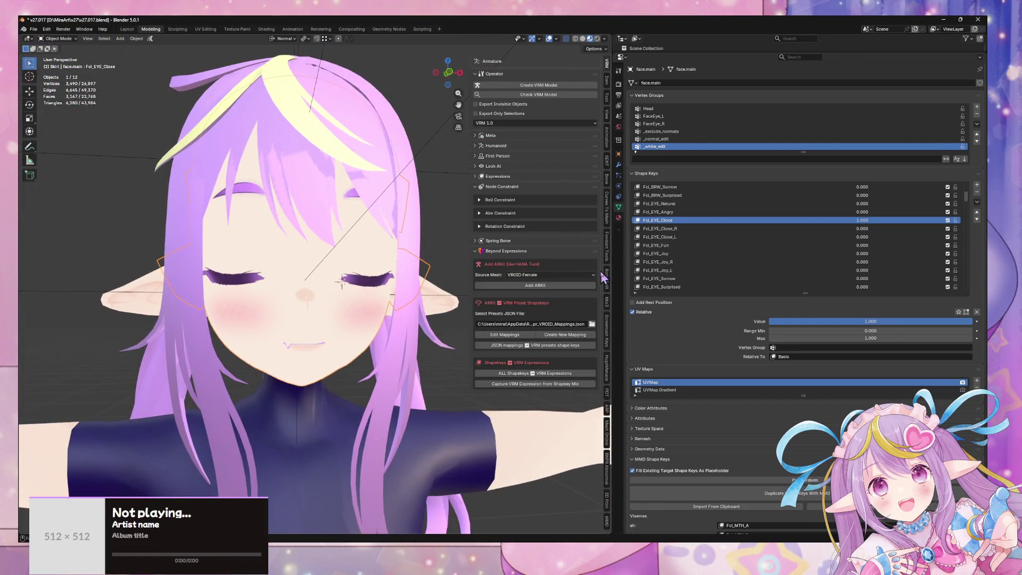
- Activate the Fcl_EYE_Close_R shape key and enter Edit Mode on the face
left_click(694, 229)
key("Tab")
scroll(391, 257, "up", 4)
mouse_move(391, 257)
middle_mouse_down()
mouse_move(362, 279)
mouse_move(351, 250)
middle_mouse_up()
- Turn on X-ray and narrow the selection to four eyelid vertices on Fcl_EYE_Close_R, framed in view
key("z")
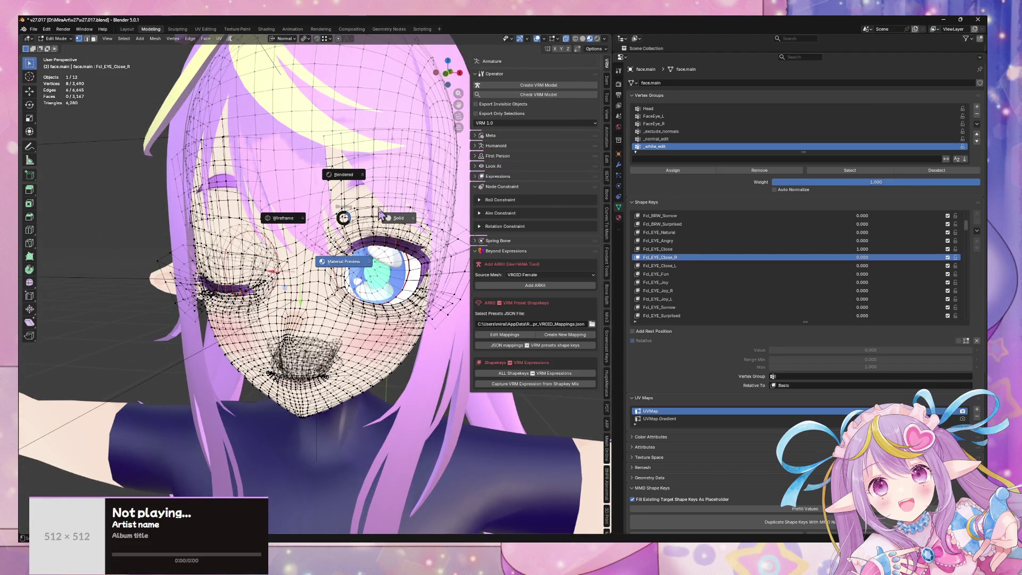
left_click(405, 223)
scroll(347, 245, "up", 6)
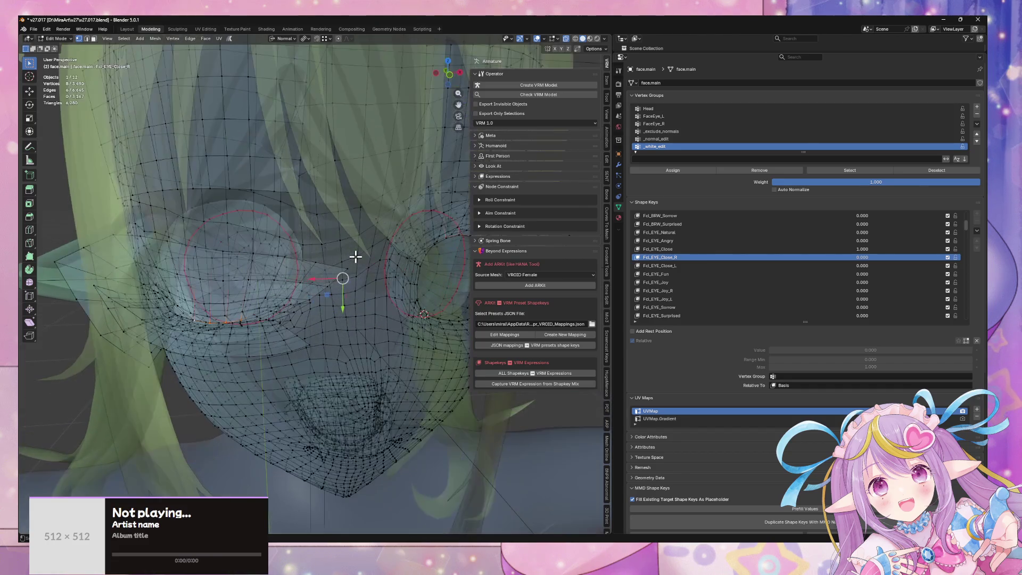
middle_click_drag(368, 248, 335, 253)
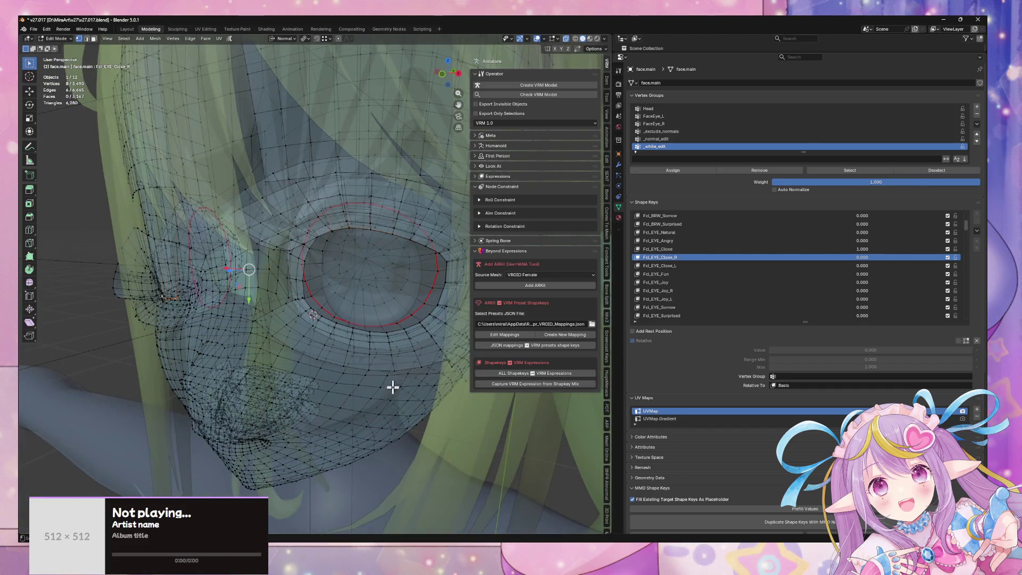
middle_click_drag(263, 165, 281, 155)
scroll(726, 306, "down", 8)
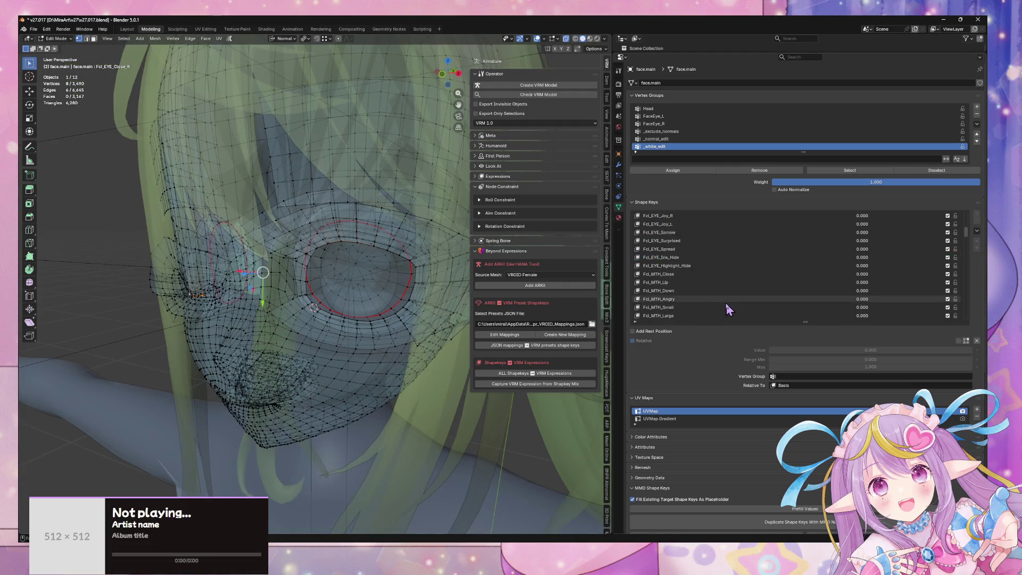
scroll(737, 114, "down", 4)
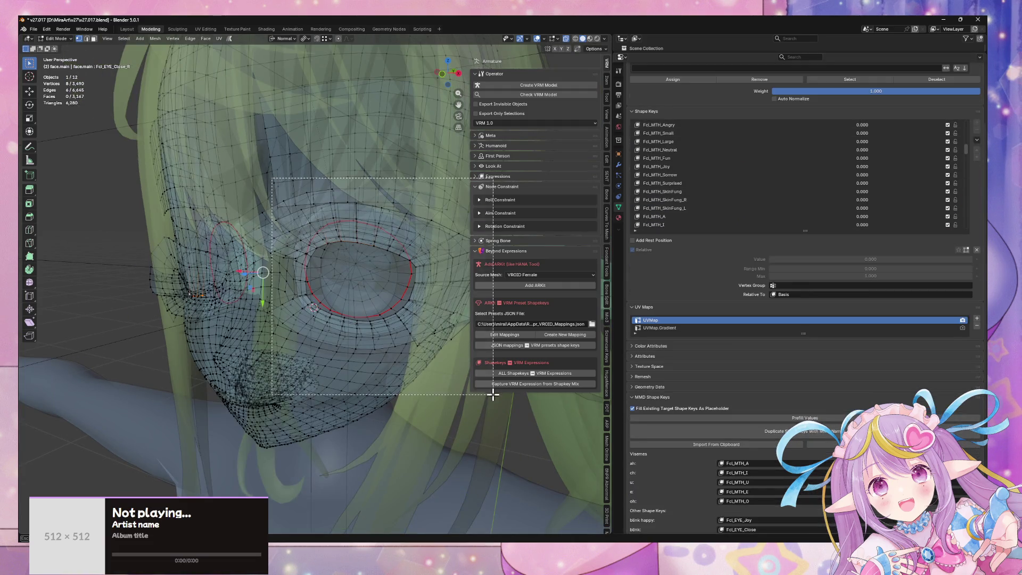
key("ctrl+z")
middle_click_drag(299, 354, 354, 357, "shift")
key("KP_Decimal")
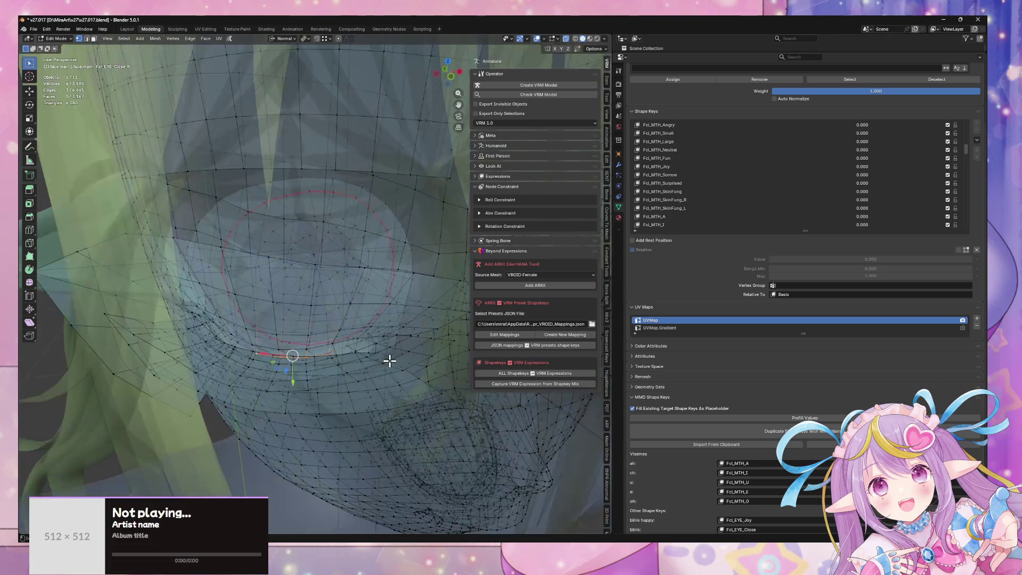
- Push the eyelid vertices -0.002 along their normals and check the shut eye in Material Preview
key("g")
key("z")
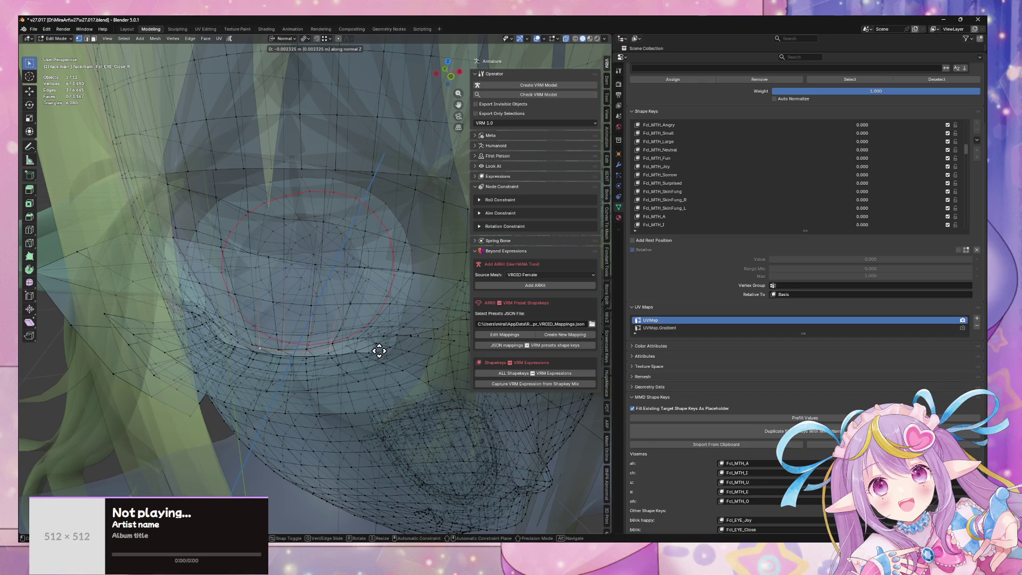
type("-.00")
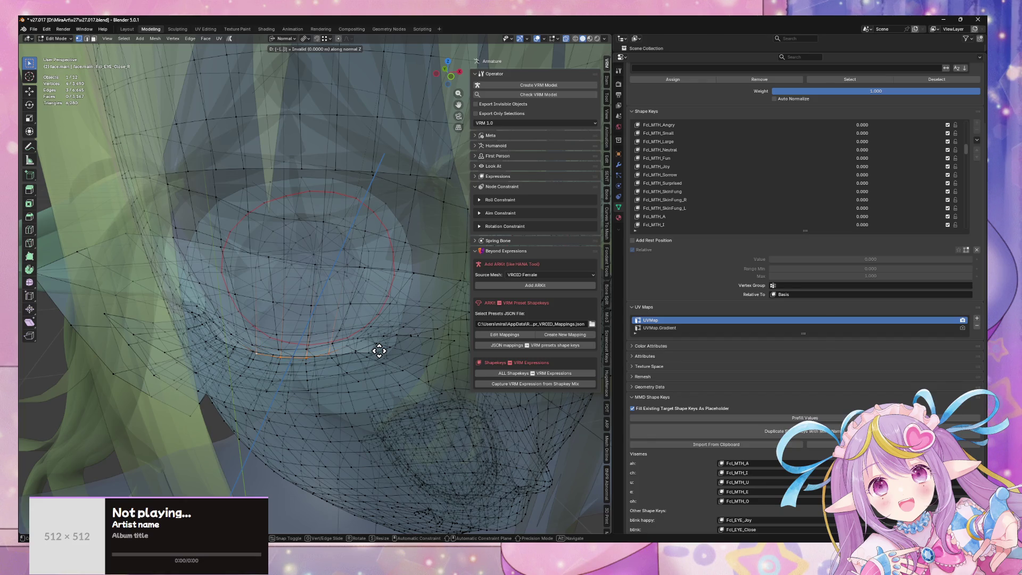
type("2")
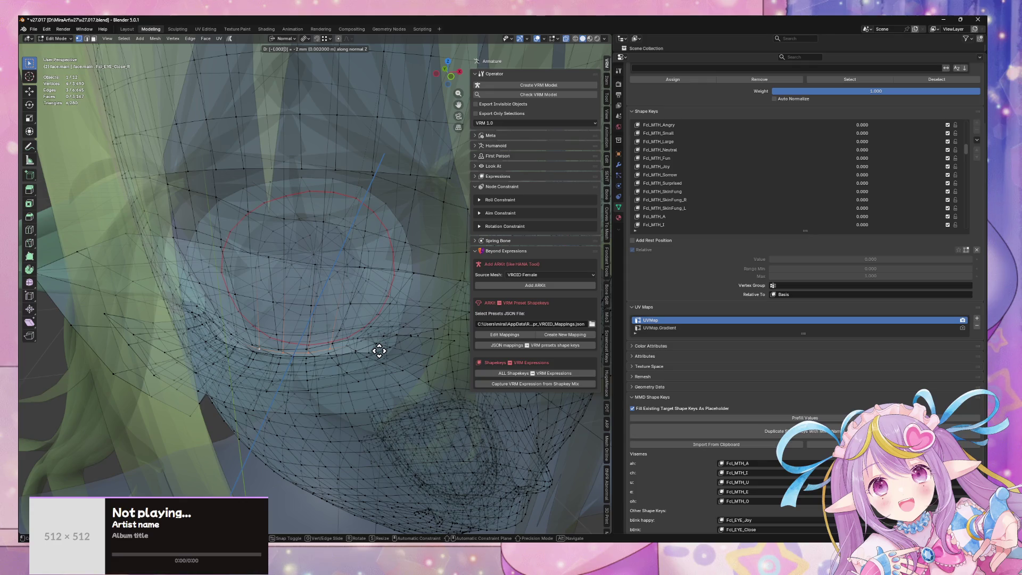
key("Return")
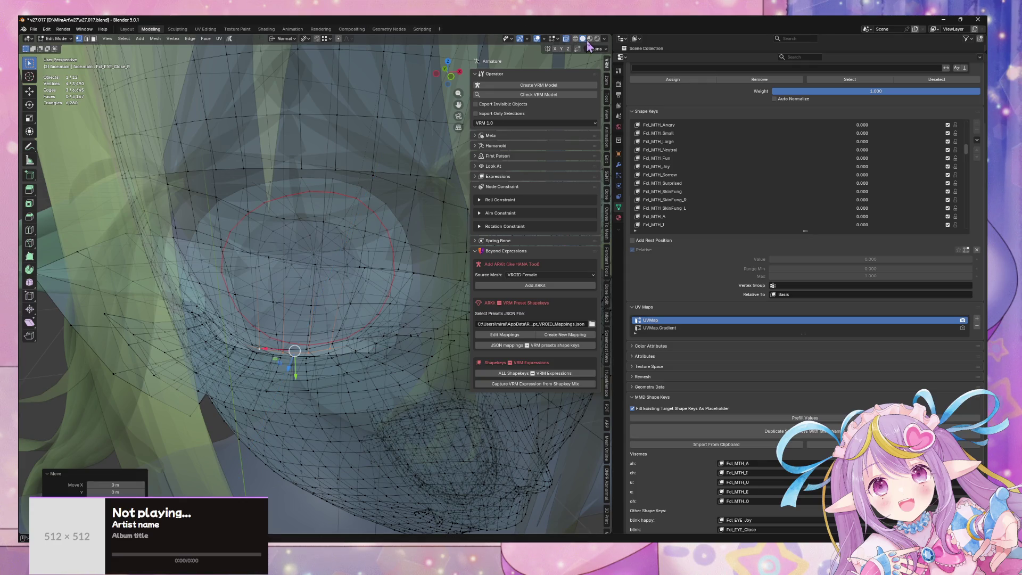
left_click(590, 38)
scroll(377, 234, "up", 5)
key("Tab")
scroll(377, 235, "down", 5)
mouse_move(377, 235)
middle_mouse_down()
mouse_move(394, 229)
mouse_move(384, 237)
middle_mouse_up()
scroll(761, 187, "down", 10)
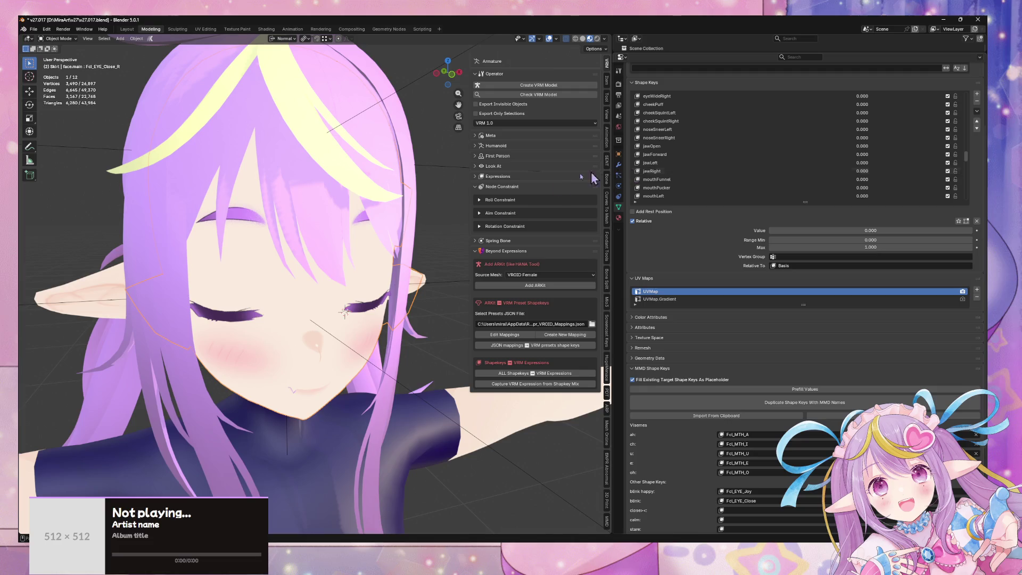
- Nudge the eyelid vertices twice more along their normals, then return to Object Mode
key("Tab")
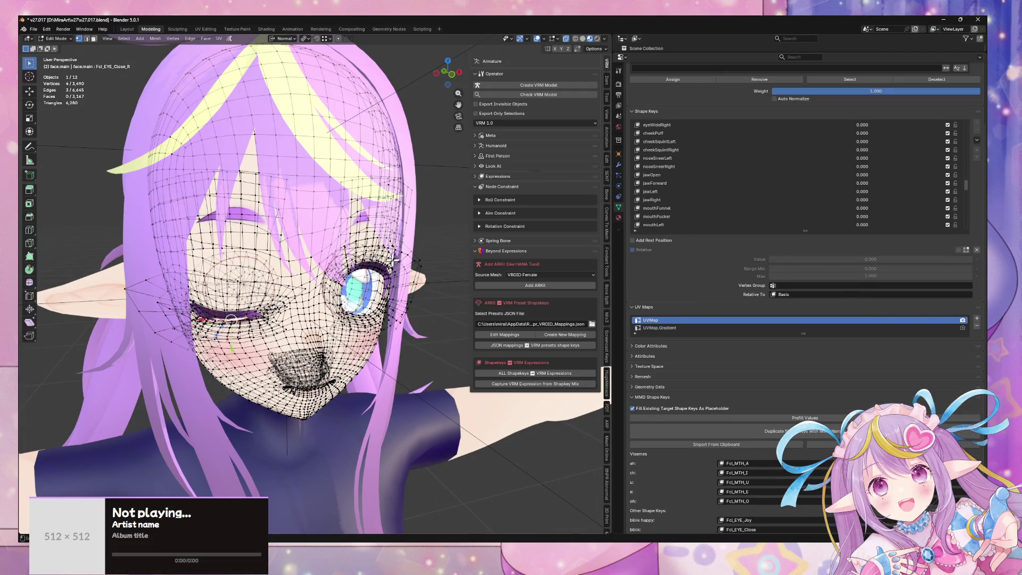
middle_click_drag(397, 258, 392, 263)
scroll(392, 263, "up", 6)
key("g")
key("z")
key("z")
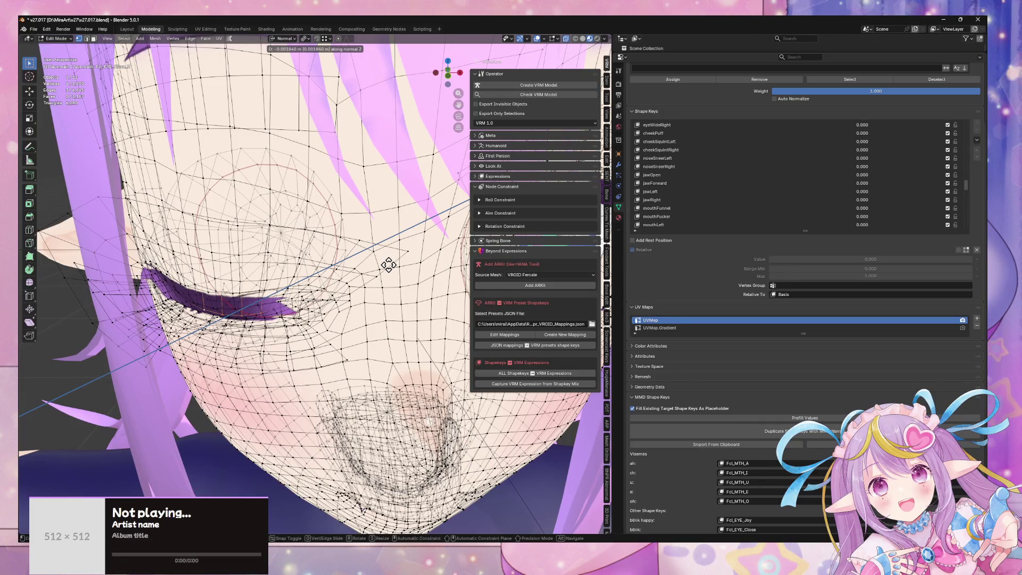
type("-0.")
key("Return")
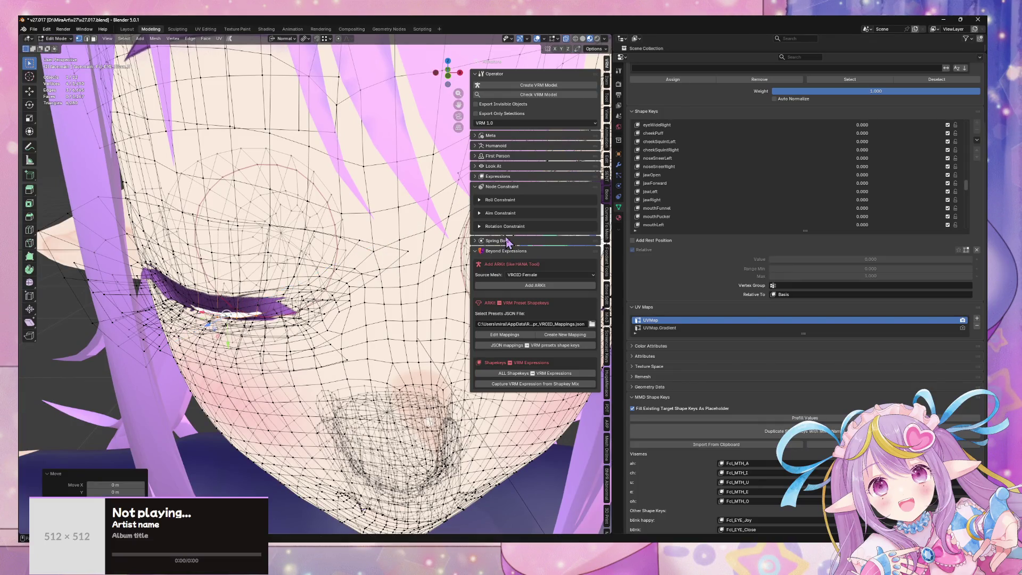
key("g")
key("z")
key("z")
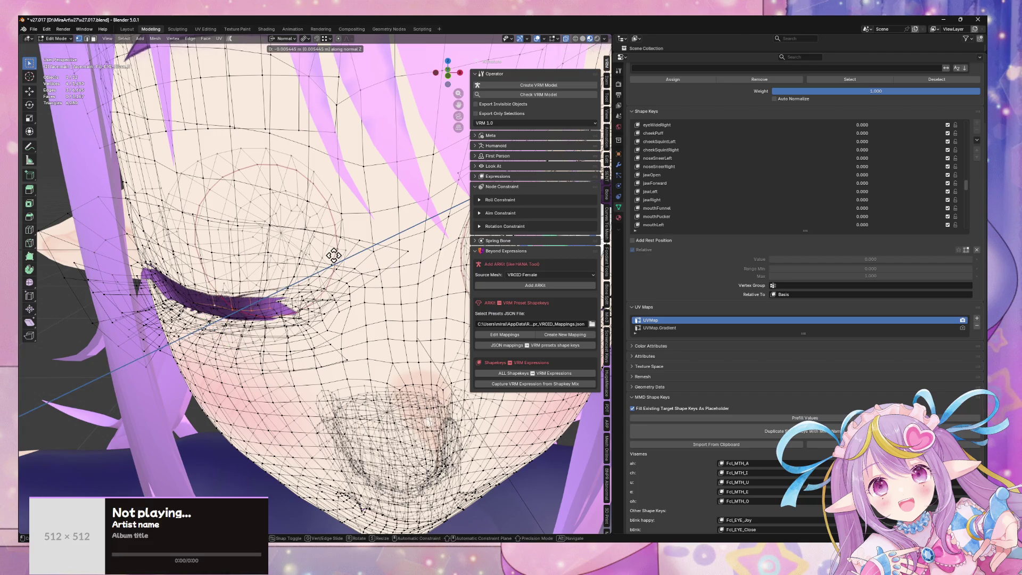
type("-0")
key("Return")
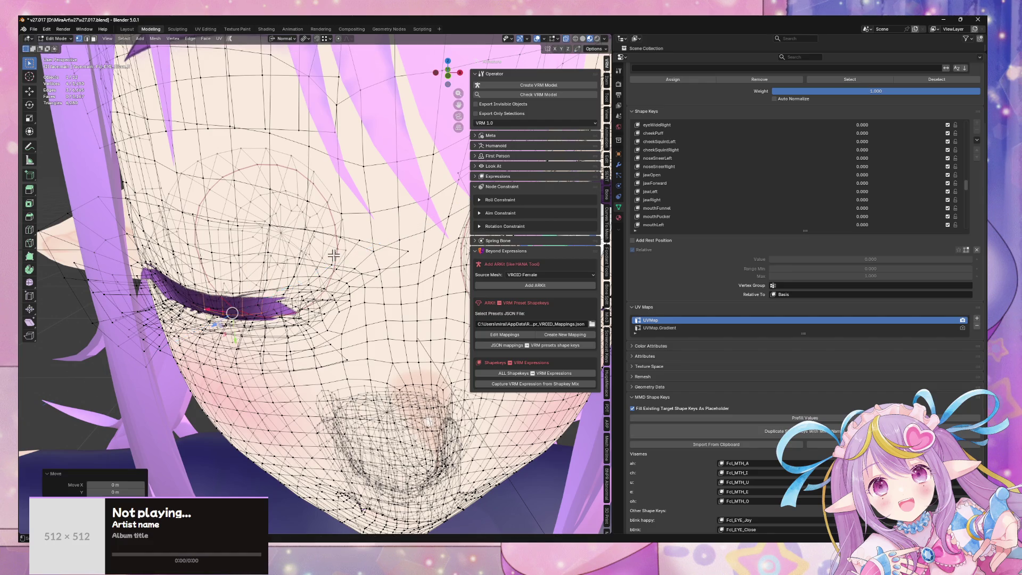
scroll(319, 261, "down", 5)
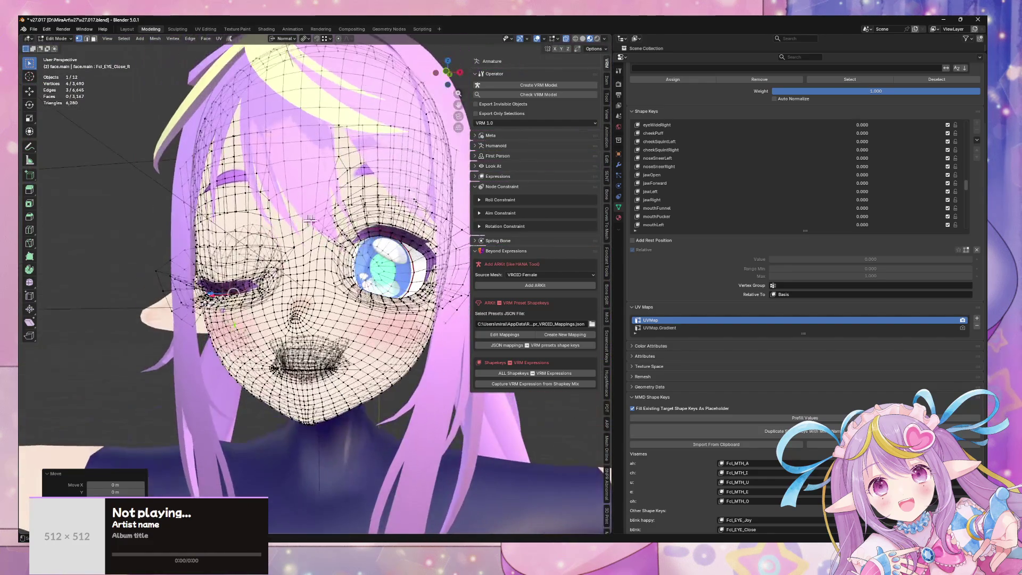
key("Tab")
- Make Fcl_EYE_Close_L the active shape key on the face
middle_click_drag(390, 247, 532, 224)
scroll(697, 181, "down", 5)
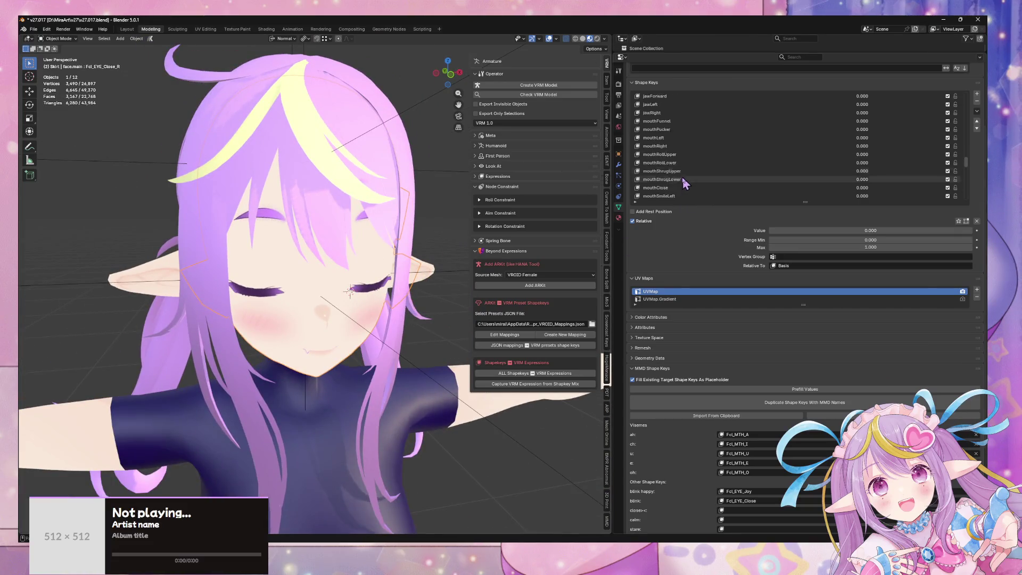
scroll(703, 173, "down", 15)
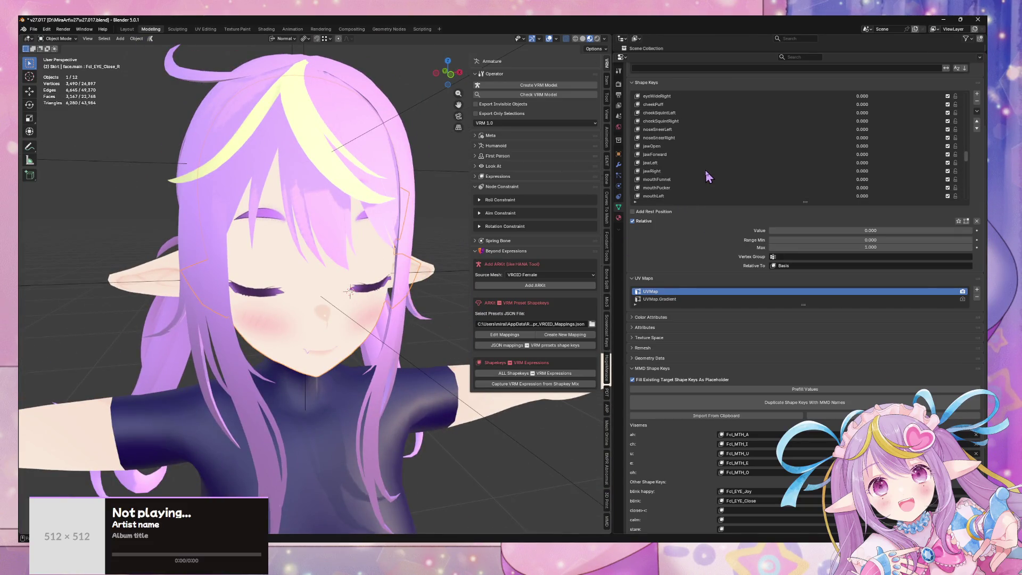
scroll(707, 171, "up", 10)
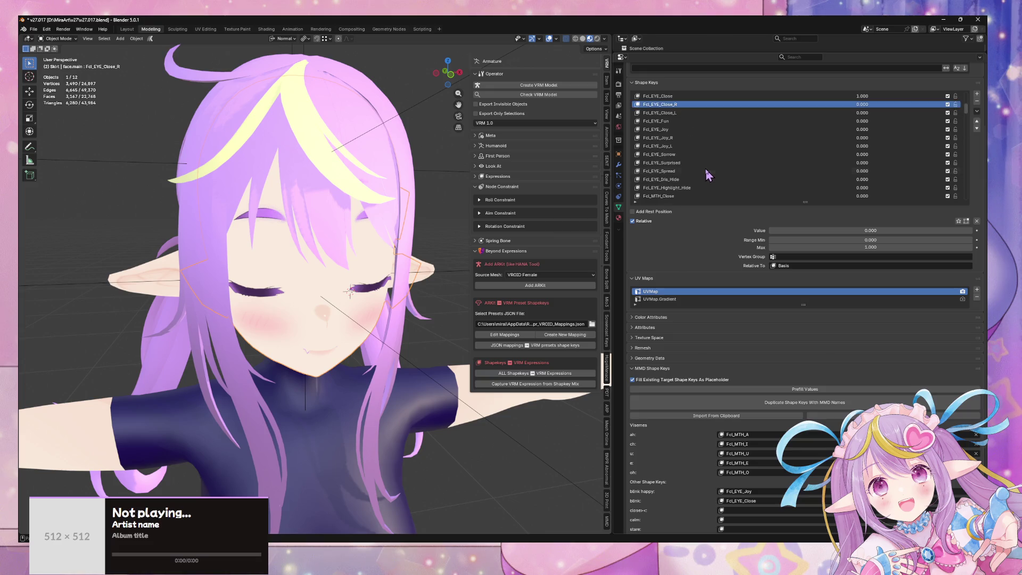
left_click(697, 130)
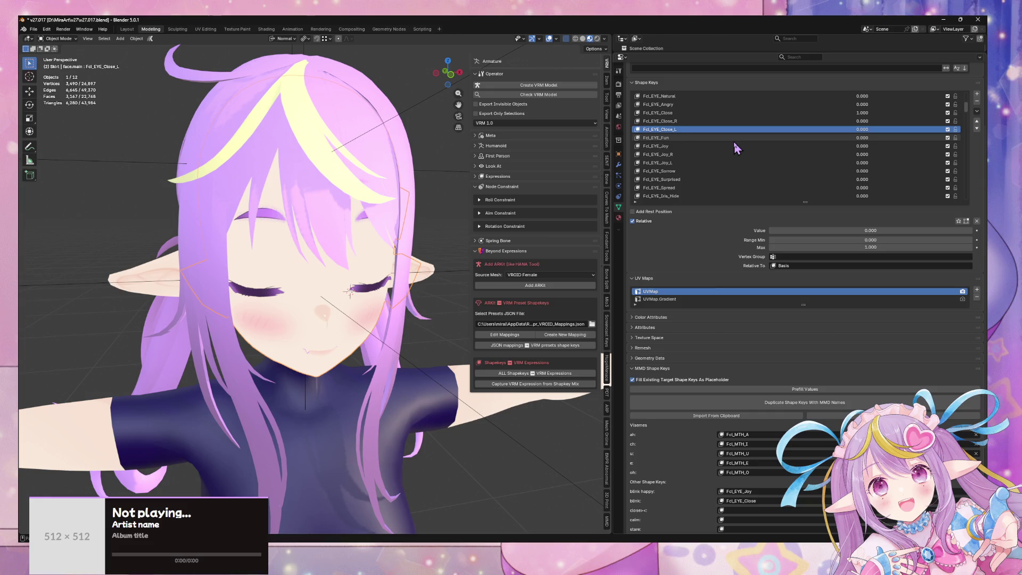
scroll(336, 203, "up", 6)
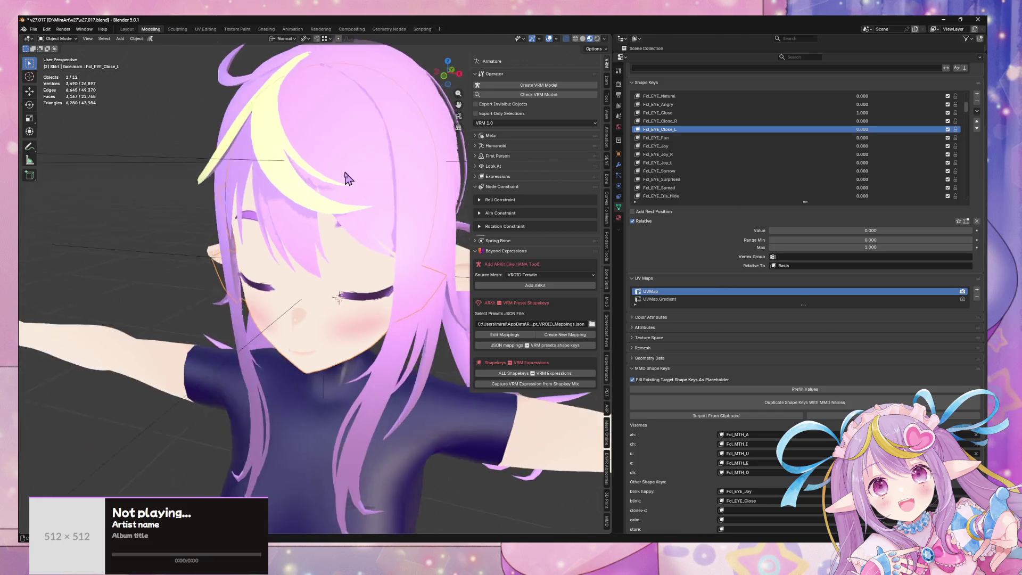
- In Edit Mode, reselect a few upper-eyelid vertices and work on Fcl_EYE_Close_L
key("Tab")
mouse_move(327, 208)
middle_mouse_down()
mouse_move(373, 209)
mouse_move(335, 213)
middle_mouse_up()
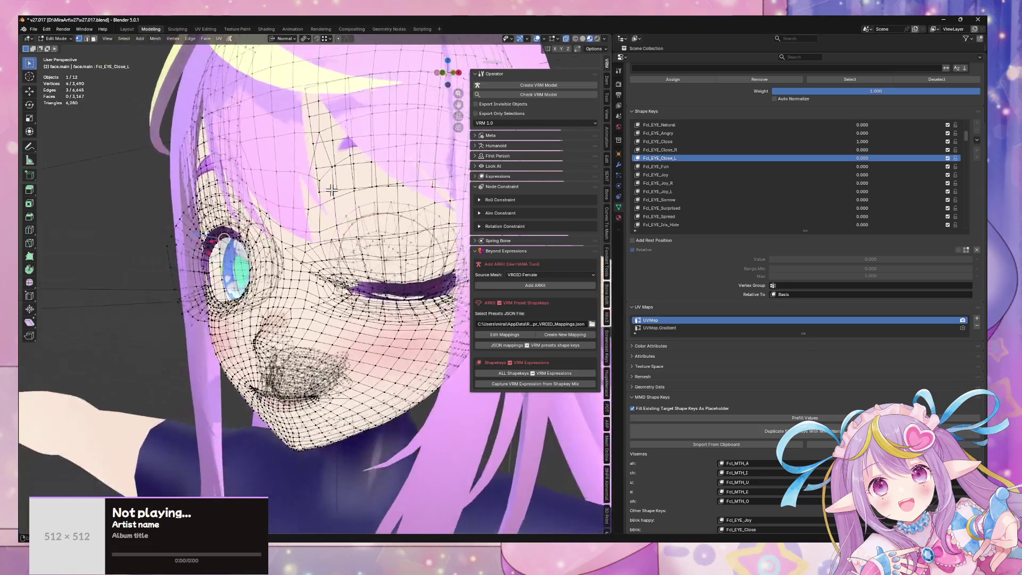
left_click(698, 150)
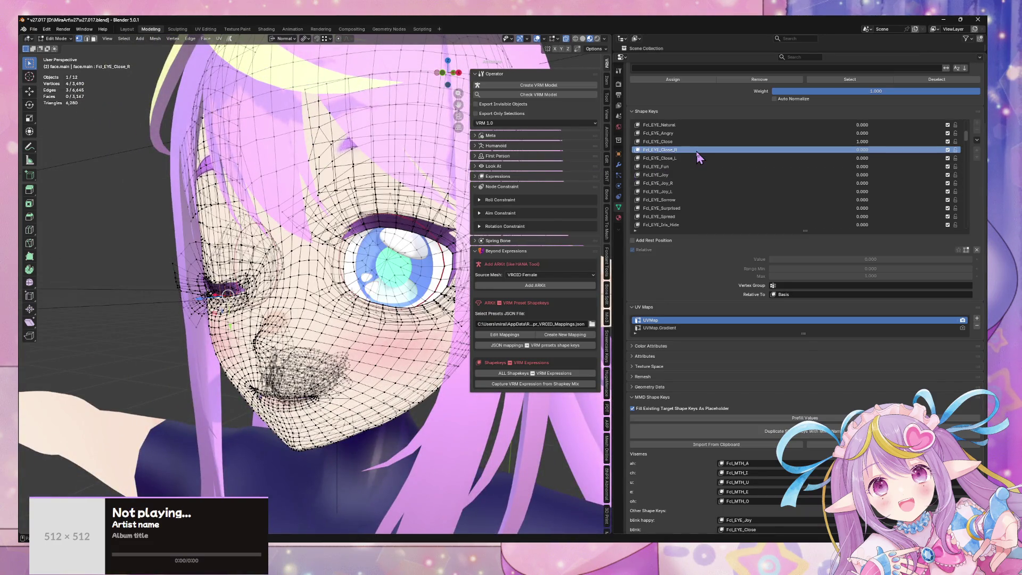
middle_click_drag(319, 213, 333, 219)
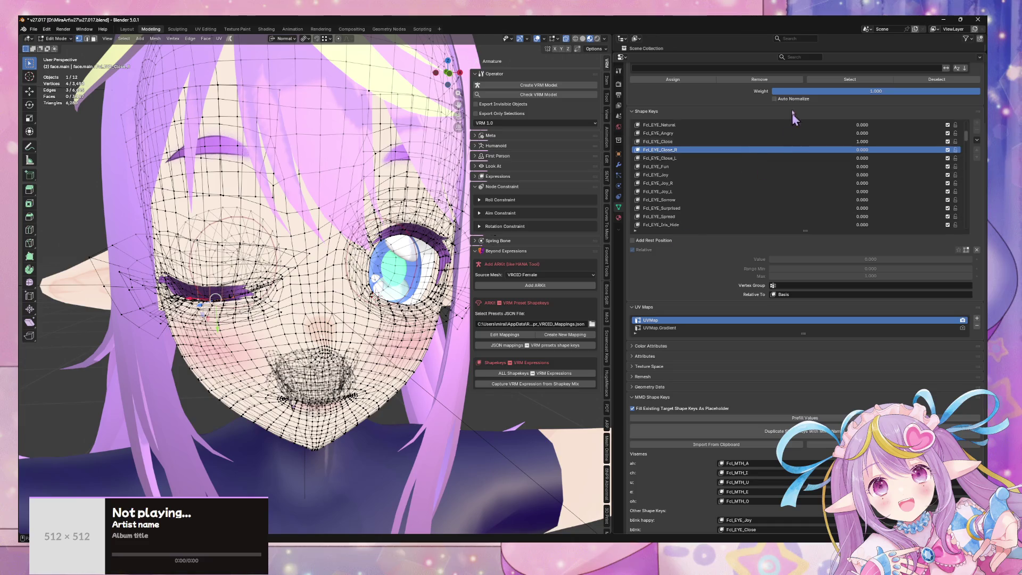
scroll(783, 122, "up", 5)
left_click(427, 403)
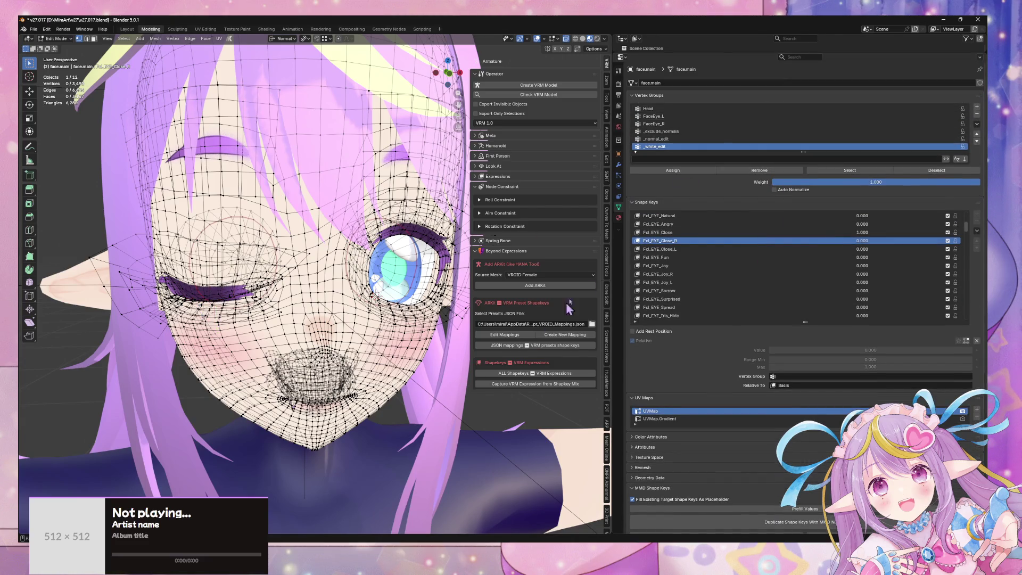
left_click(835, 171)
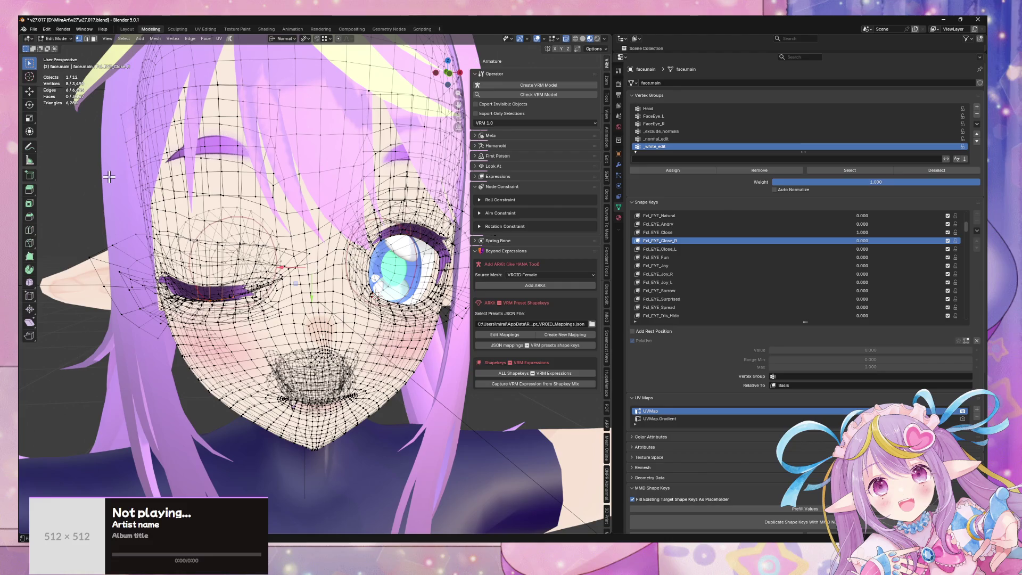
middle_click_drag(327, 248, 317, 269)
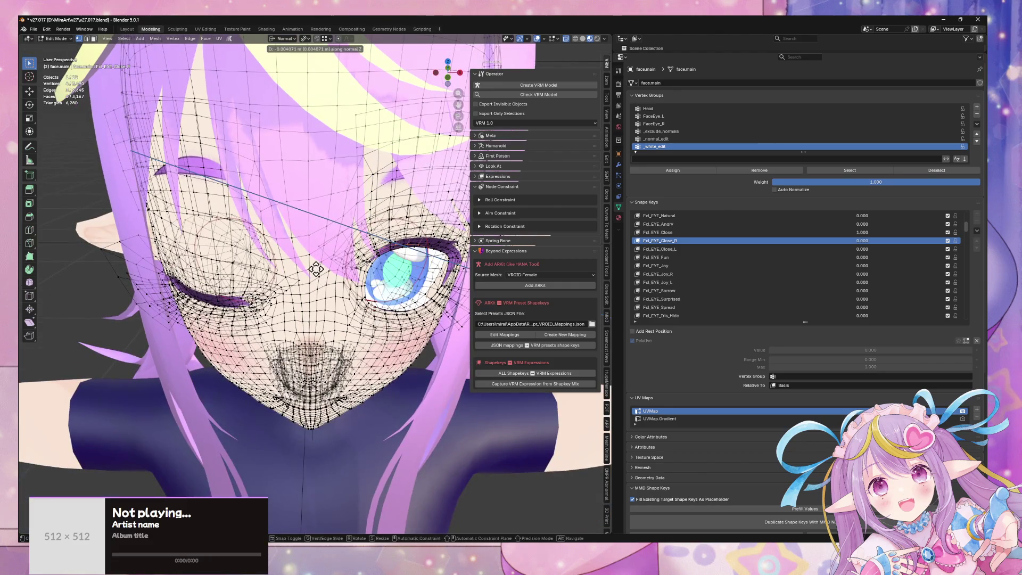
left_click(639, 249)
middle_click_drag(468, 256, 404, 284)
- Push the eyelid vertices along their normals twice to close the eye further, then exit Edit Mode
key("g")
key("z")
key("z")
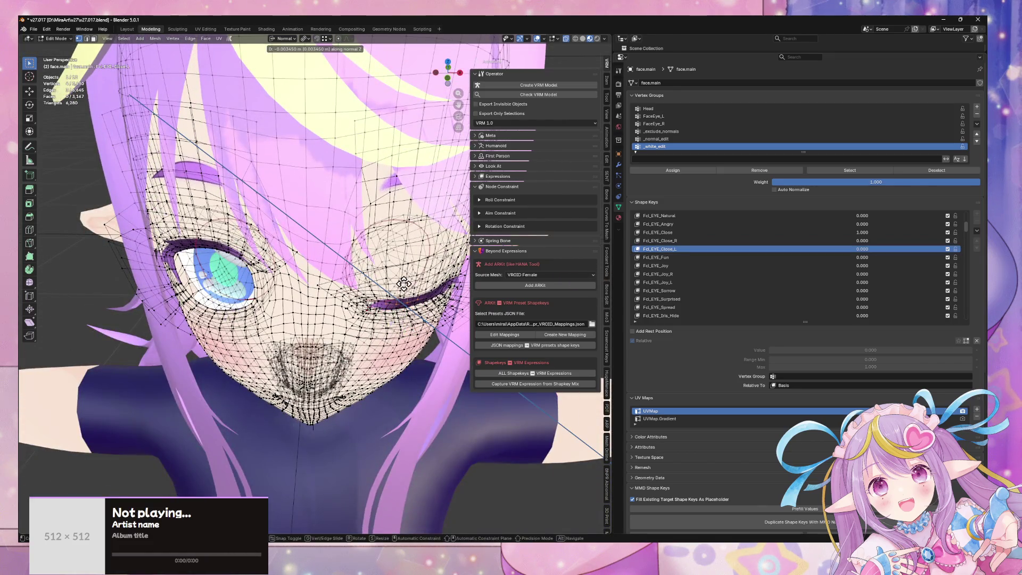
type("-0")
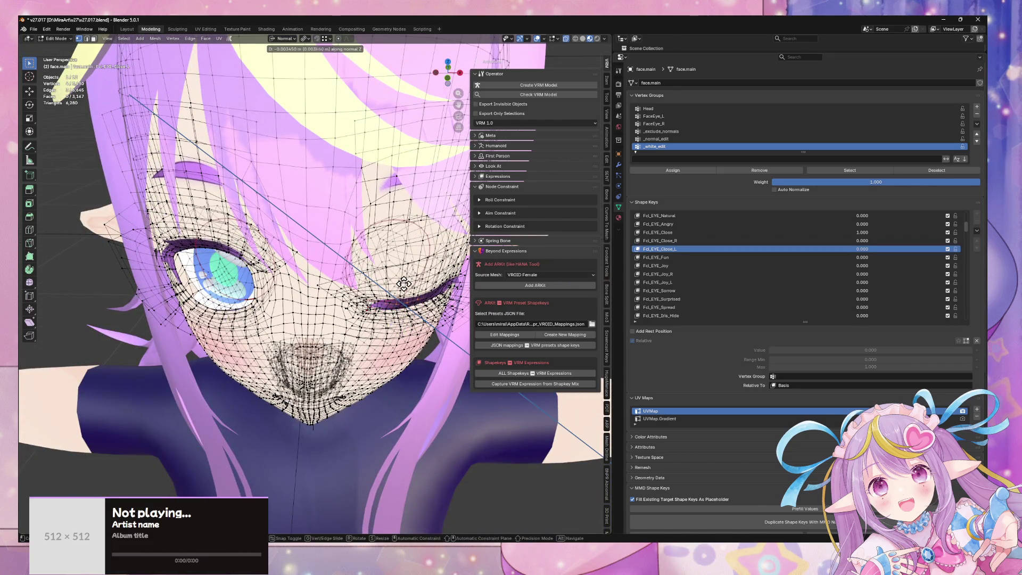
key("Return")
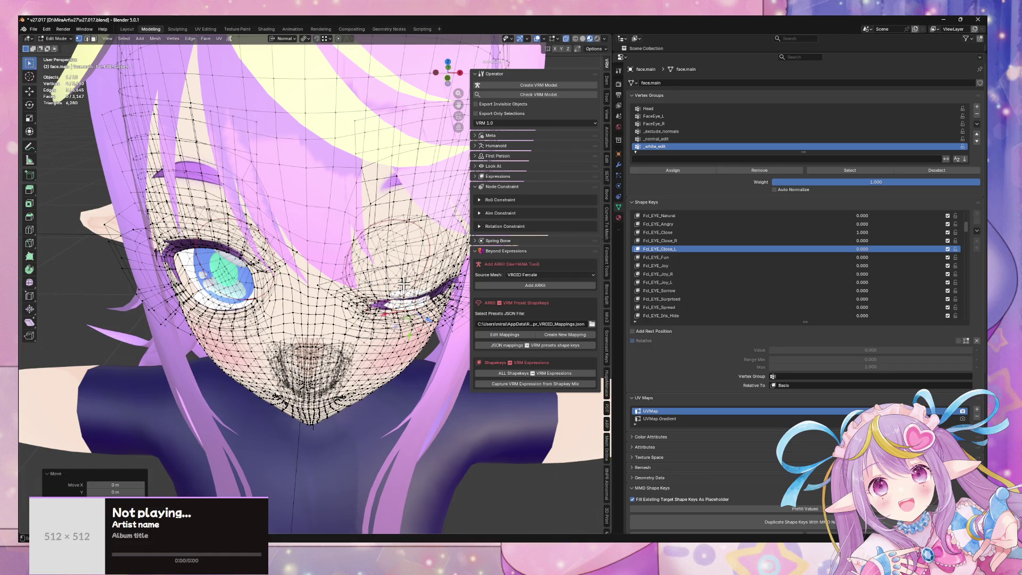
key("g")
key("z")
key("z")
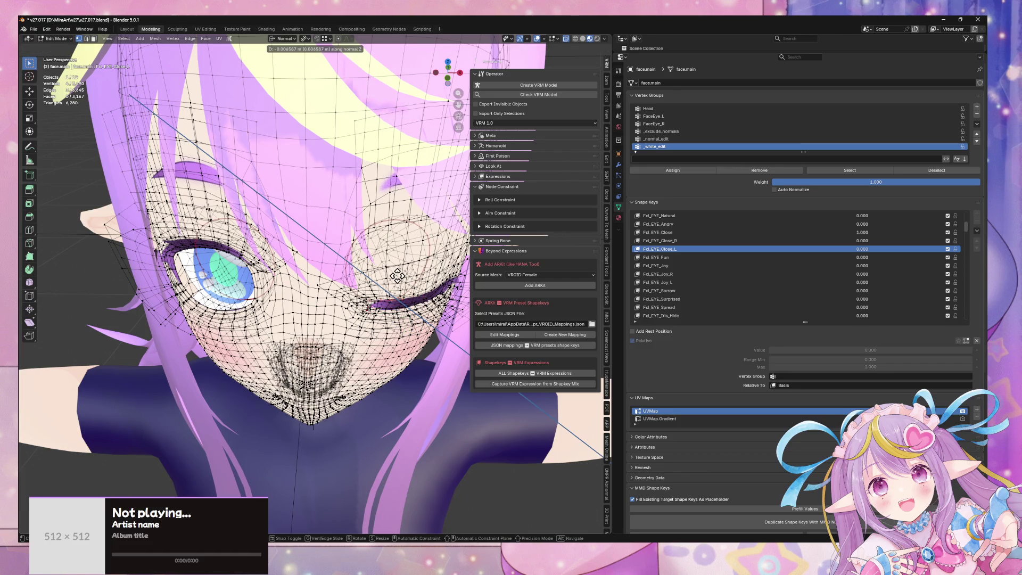
key("Return")
key("Tab")
scroll(795, 224, "down", 10)
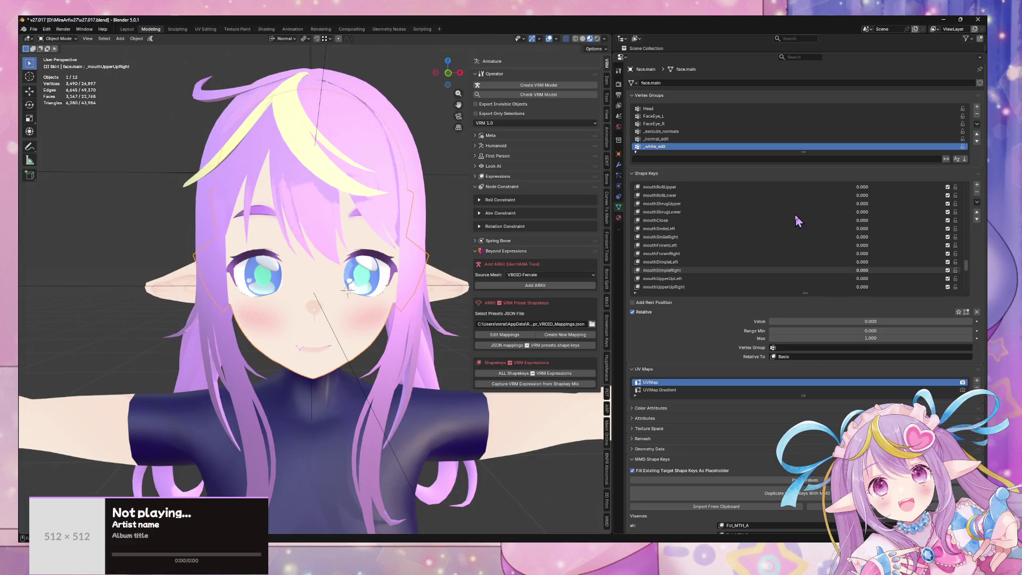
scroll(795, 218, "up", 7)
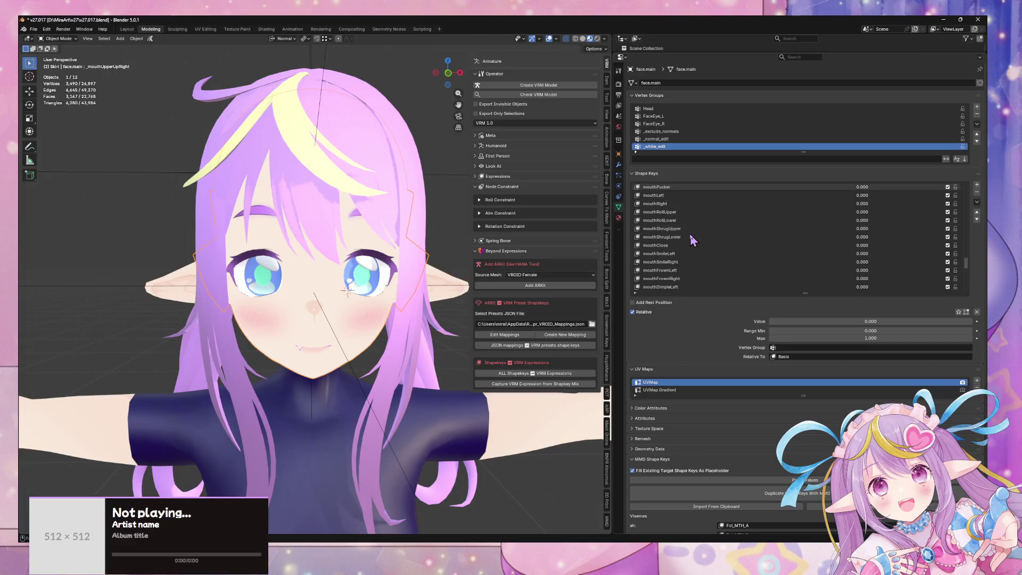
scroll(692, 235, "up", 14)
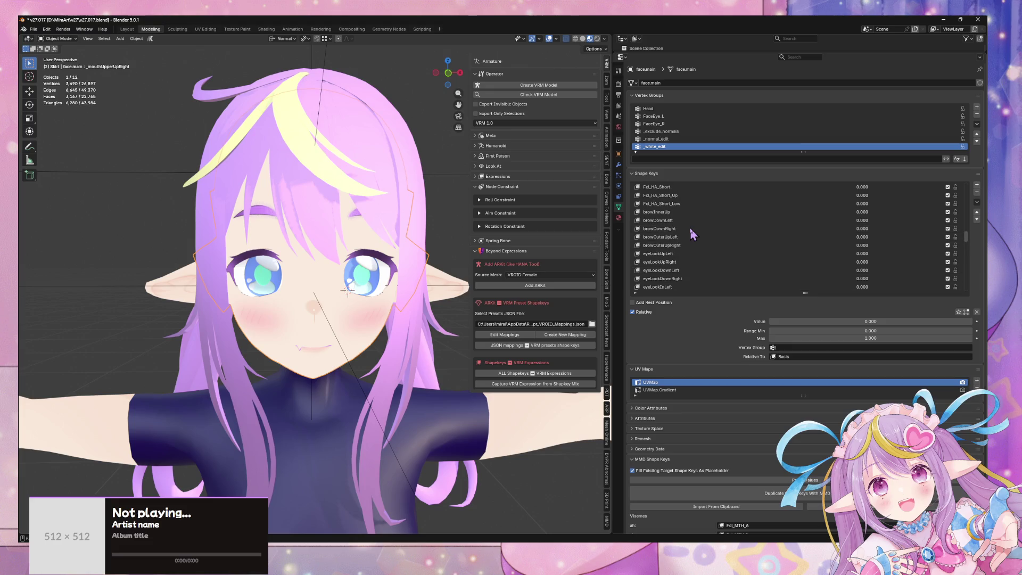
scroll(692, 234, "down", 5)
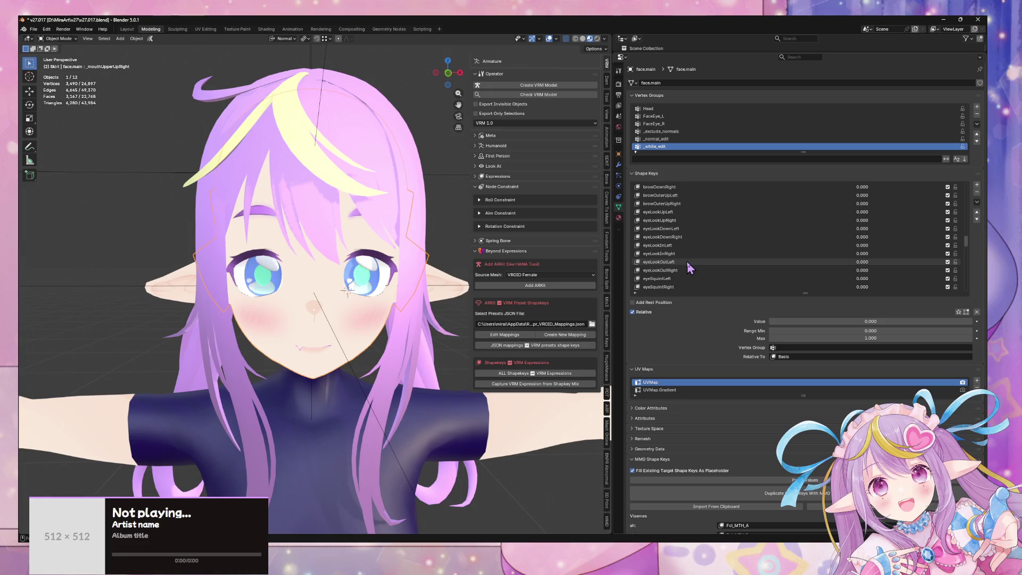
scroll(722, 264, "down", 4)
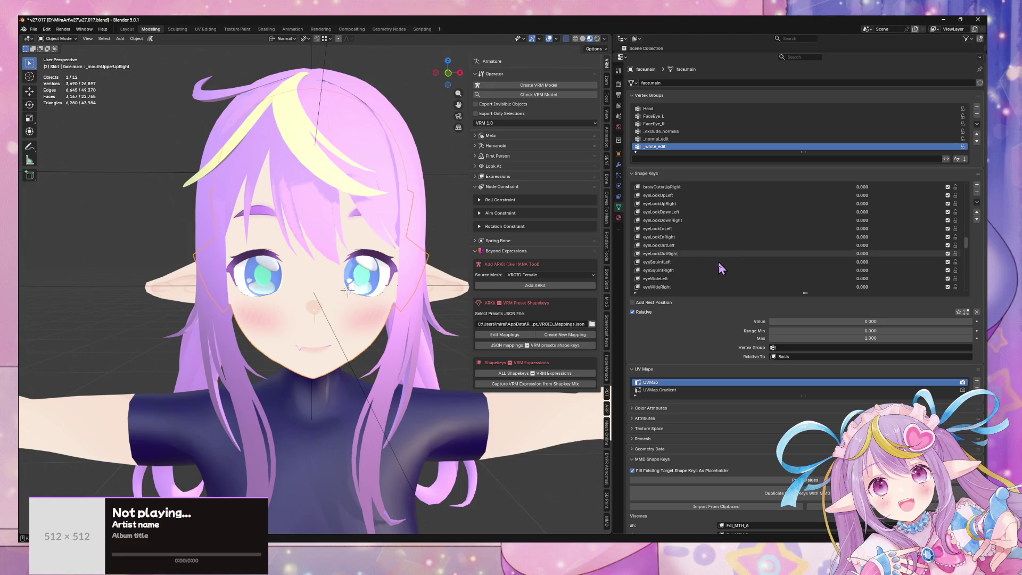
scroll(814, 262, "up", 9)
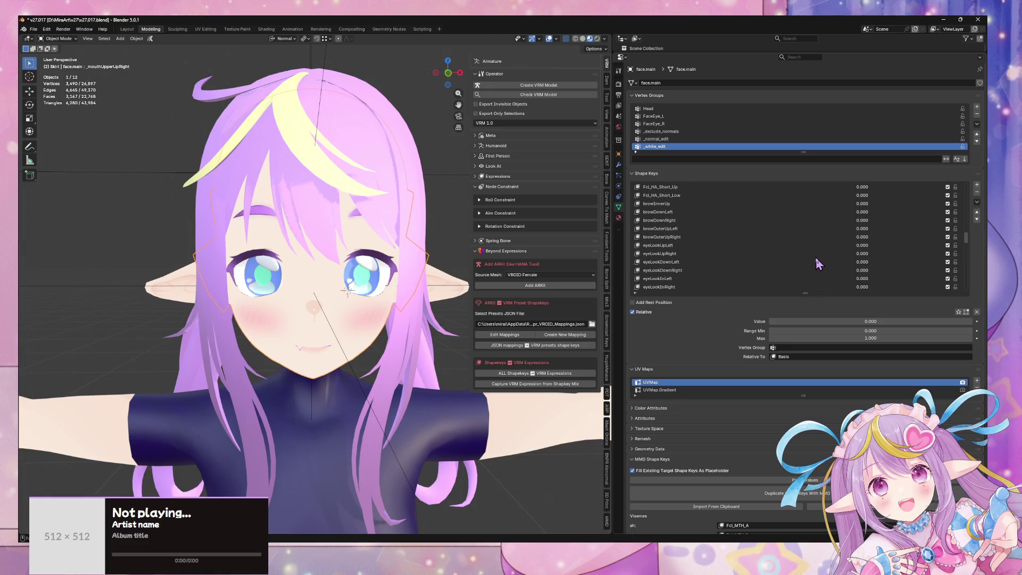
scroll(778, 267, "down", 5)
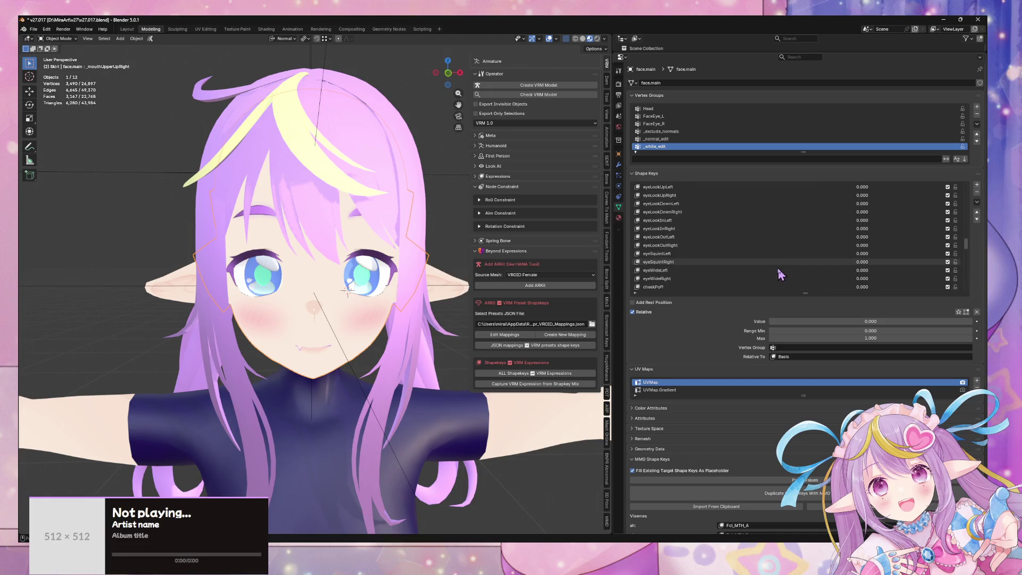
scroll(778, 268, "up", 4)
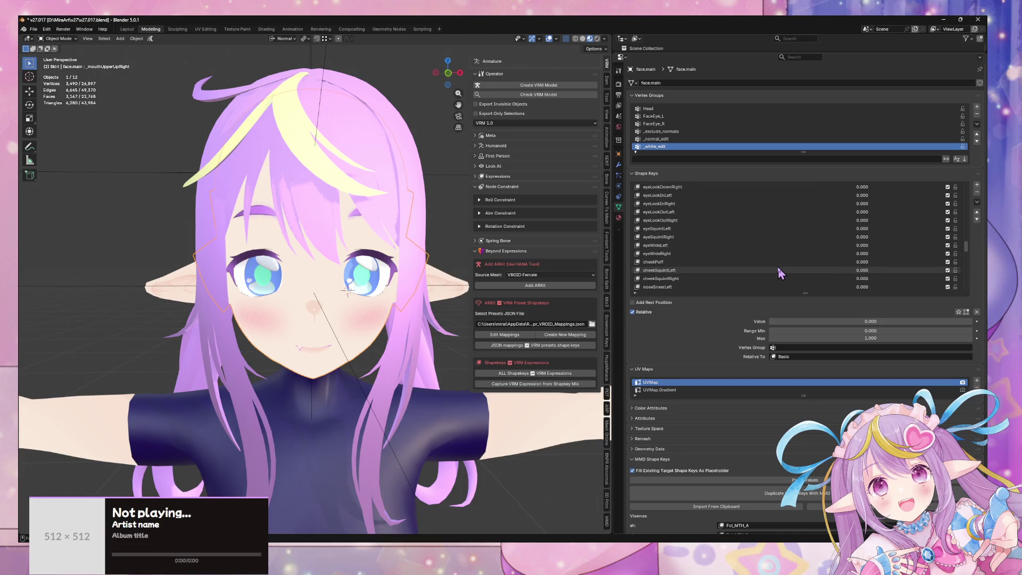
scroll(779, 269, "down", 5)
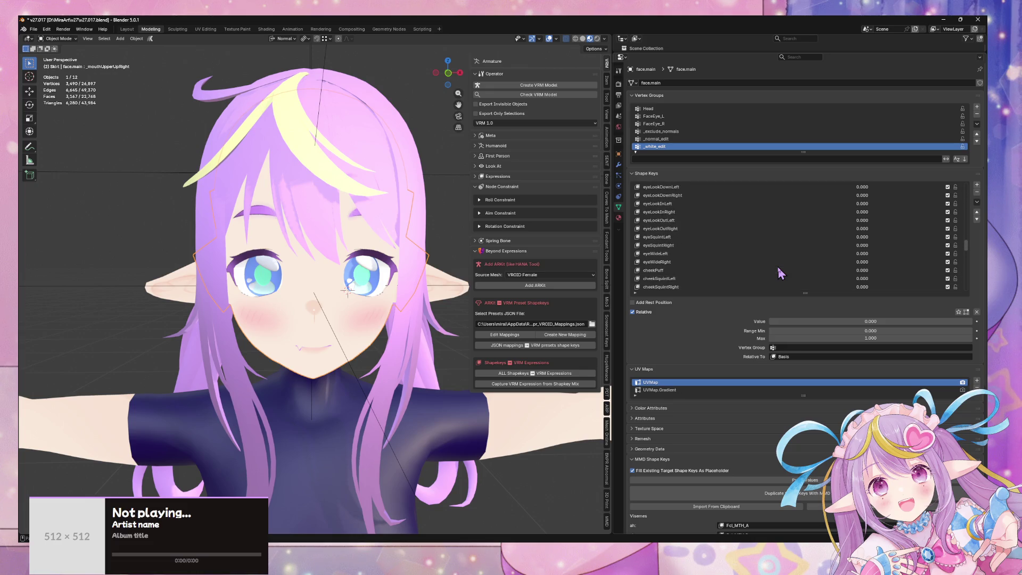
scroll(778, 267, "up", 5)
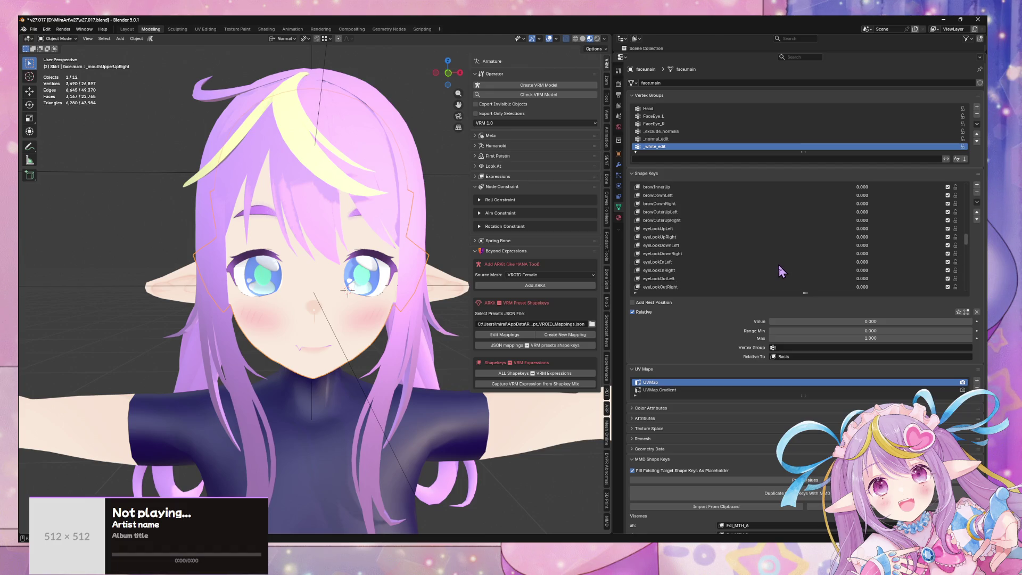
mouse_move(966, 244)
left_mouse_down()
mouse_move(968, 302)
mouse_move(956, 175)
mouse_move(970, 273)
mouse_move(967, 183)
left_mouse_up()
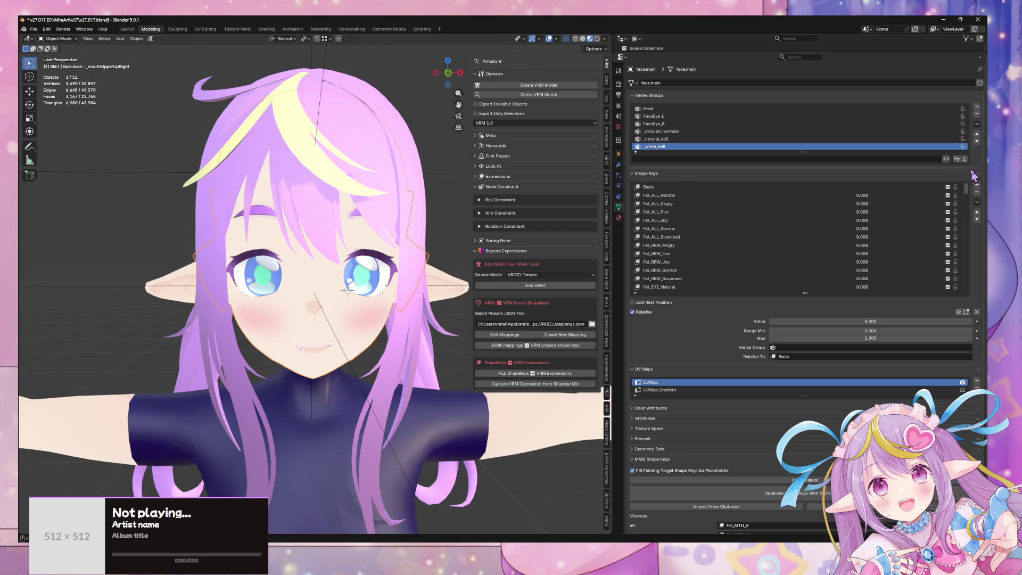
middle_click_drag(465, 283, 447, 285)
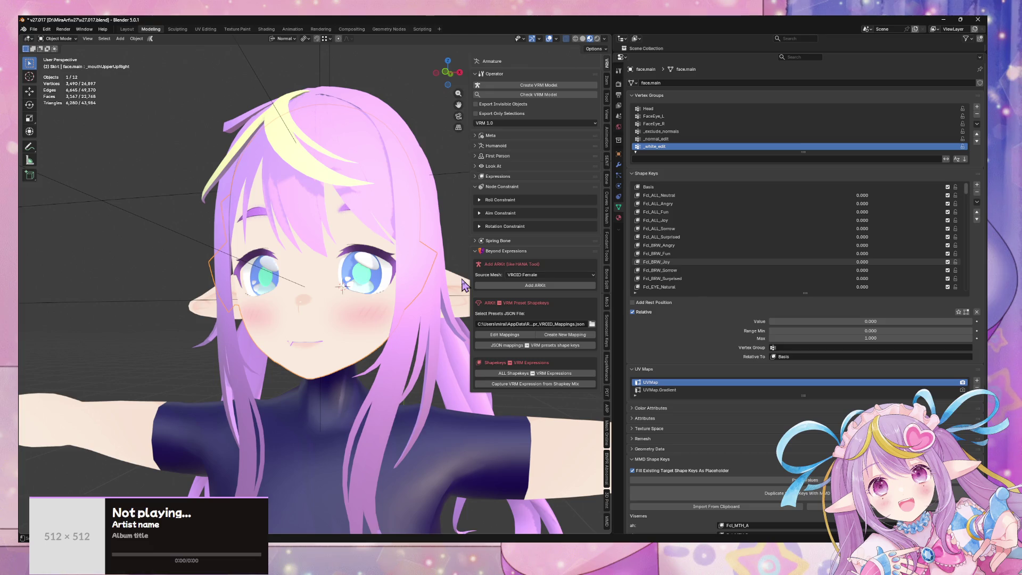
- Set Fcl_EYE_Close_L to 1.000 so the avatar winks
scroll(701, 206, "down", 3)
scroll(855, 270, "down", 5)
scroll(852, 274, "down", 3)
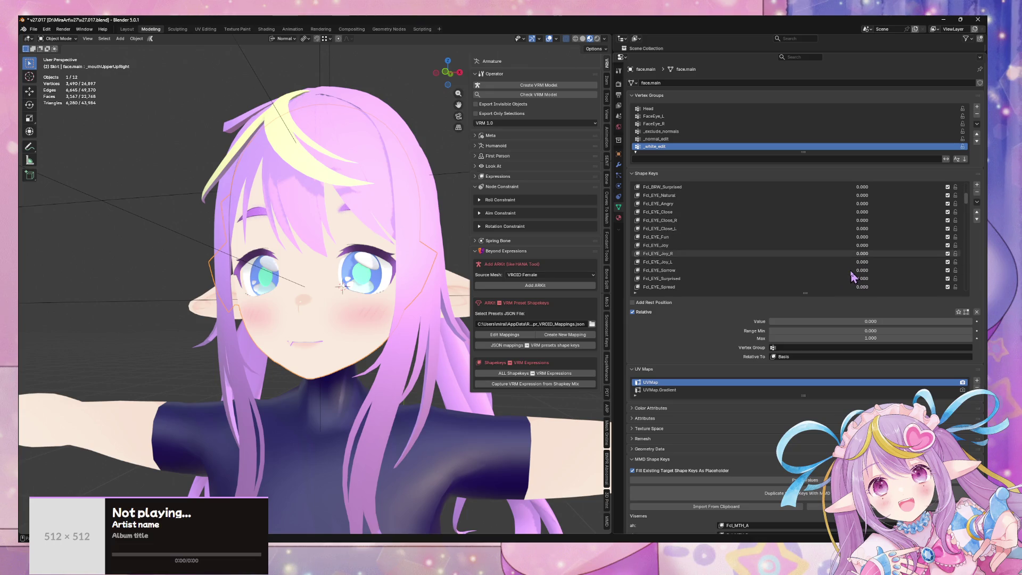
left_click_drag(861, 232, 927, 232)
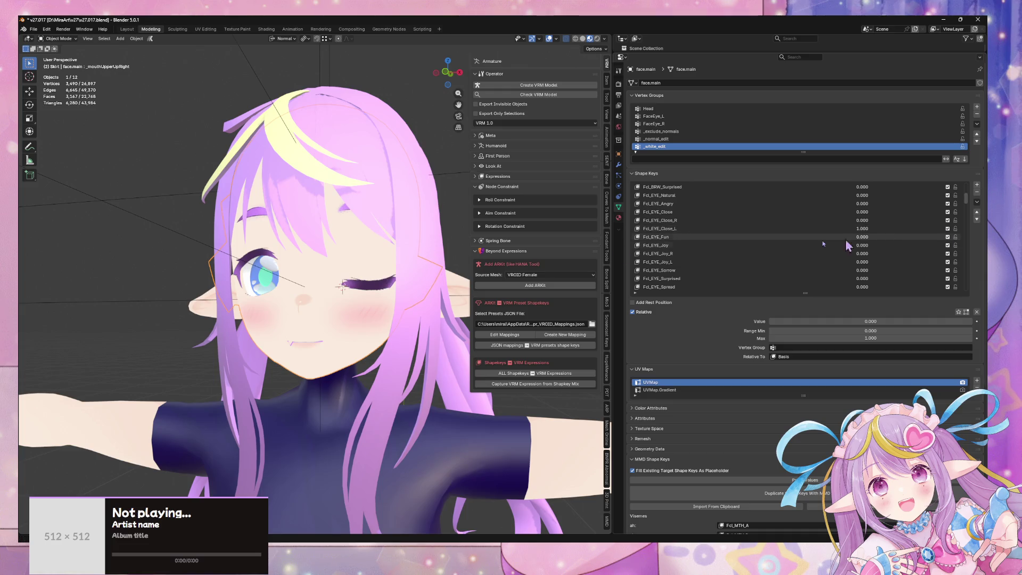
middle_click_drag(437, 256, 414, 259)
- Zoom in on the wink and add a new shape key, Key 124, starting its rename
scroll(414, 259, "up", 4)
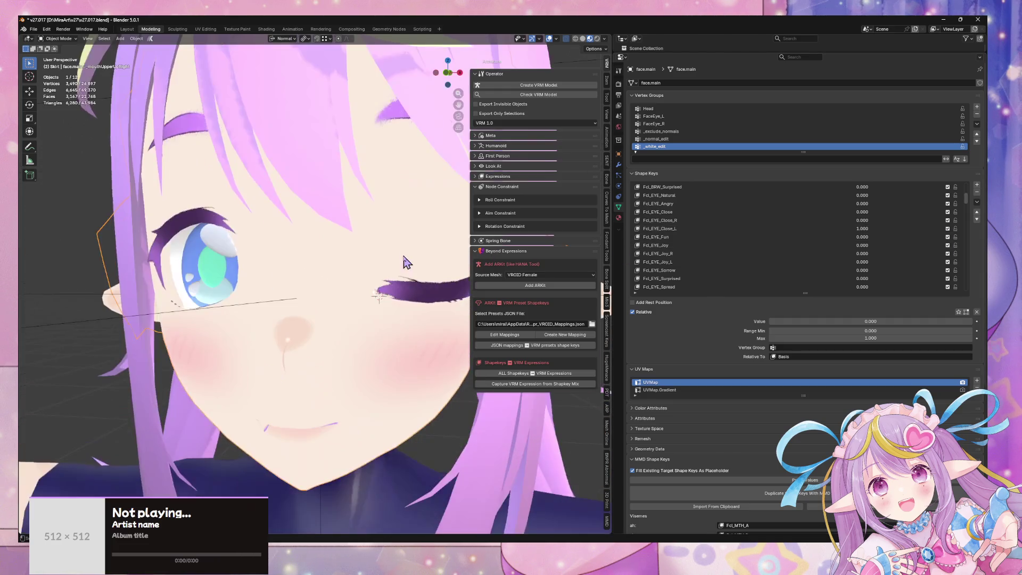
scroll(372, 276, "up", 2)
scroll(371, 276, "up", 3)
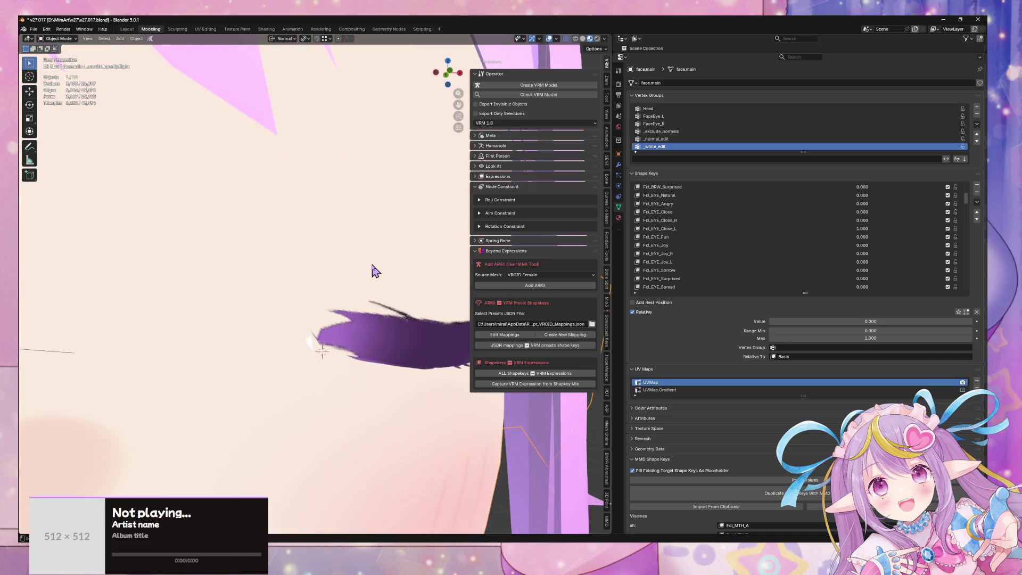
scroll(335, 277, "up", 1)
scroll(336, 276, "down", 5)
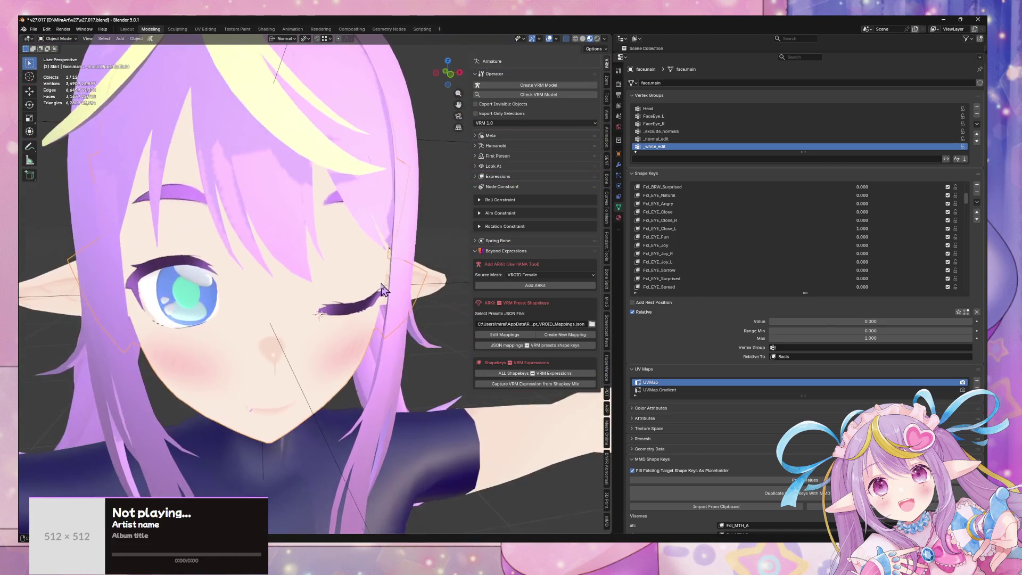
left_click(977, 184)
double_click(665, 287)
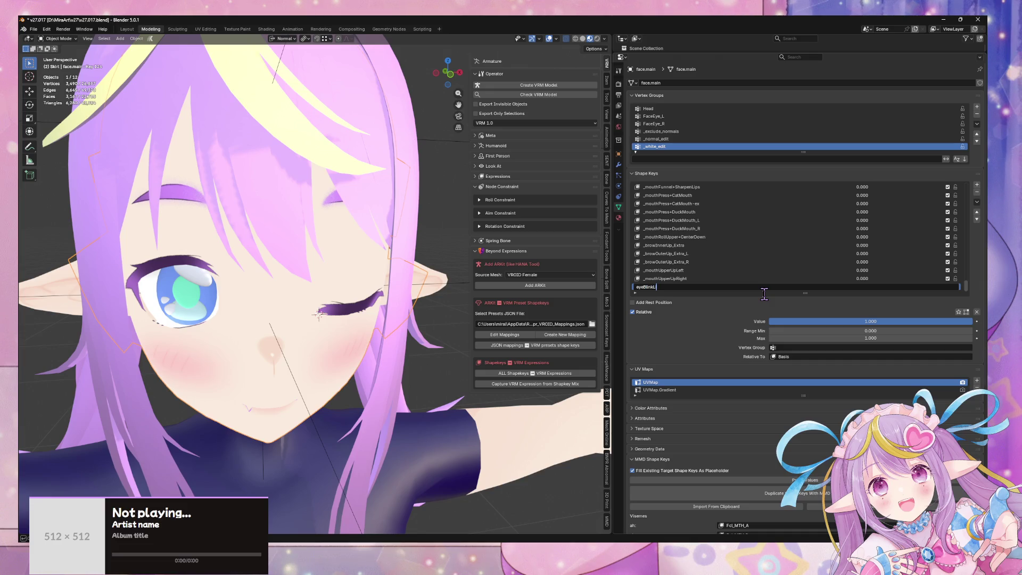
- Delete Key 124 and create eyeBlinkLeft with New Shape from Mix
key("Escape")
left_click(978, 192)
left_click(977, 201)
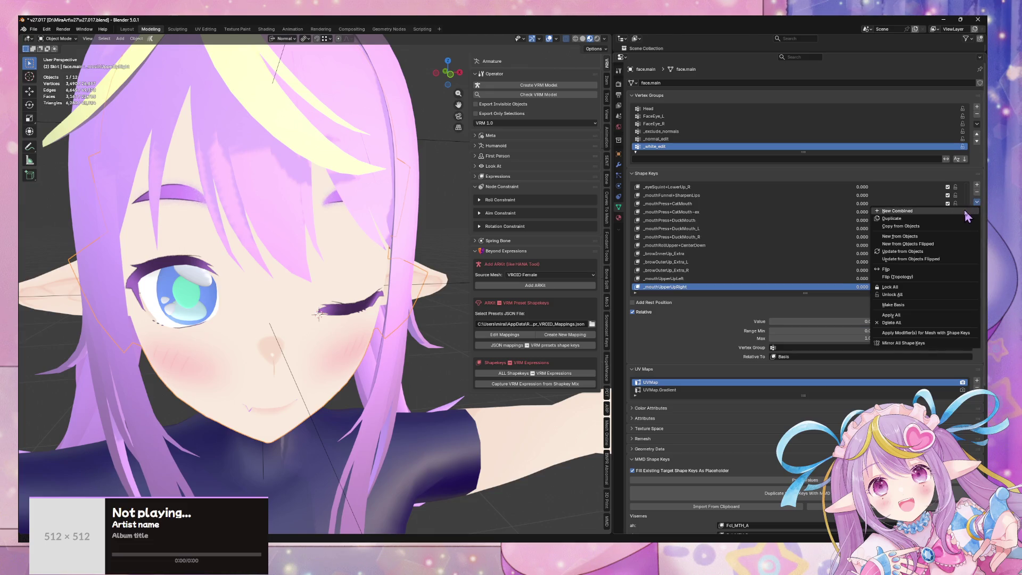
left_click(897, 211)
double_click(664, 287)
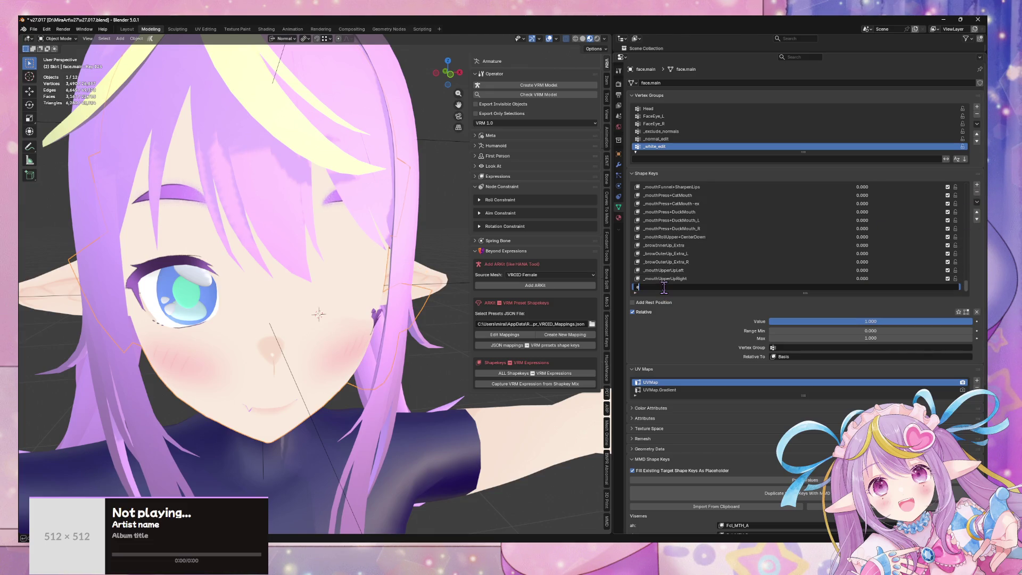
type("eyeBlinkLft")
key("Return")
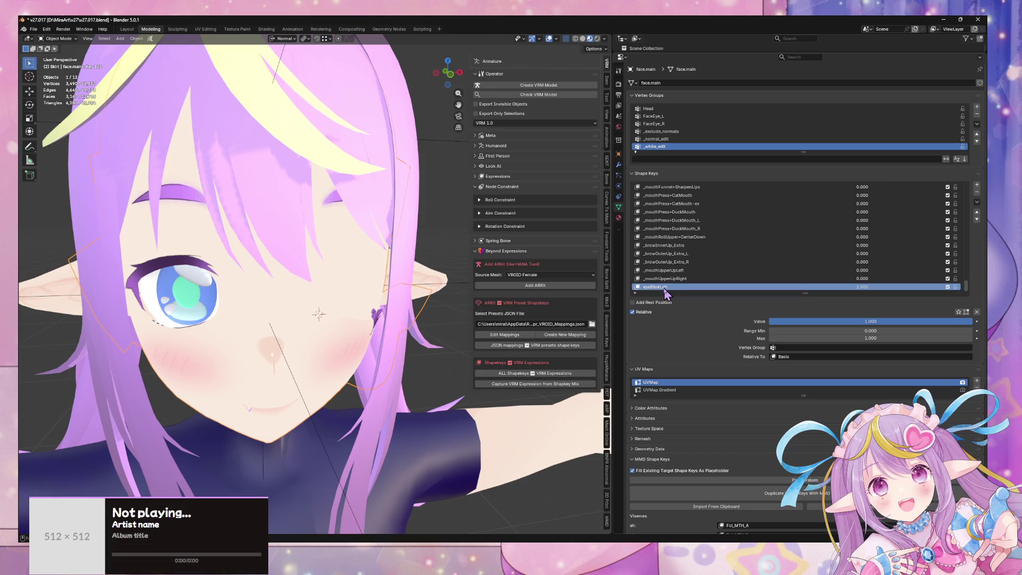
- Reset Fcl_EYE_Close_L and eyeBlinkLeft to 0 to test the new key
mouse_move(967, 284)
left_mouse_down()
mouse_move(961, 228)
mouse_move(973, 227)
mouse_move(979, 199)
left_mouse_up()
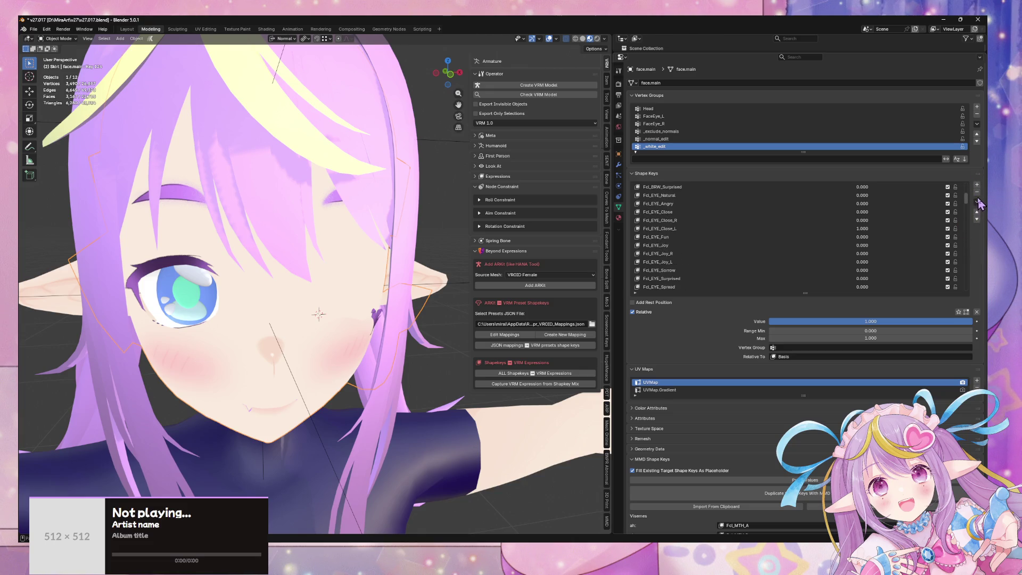
mouse_move(863, 228)
left_mouse_down()
mouse_move(831, 229)
mouse_move(895, 221)
left_mouse_up()
scroll(944, 227, "down", 10)
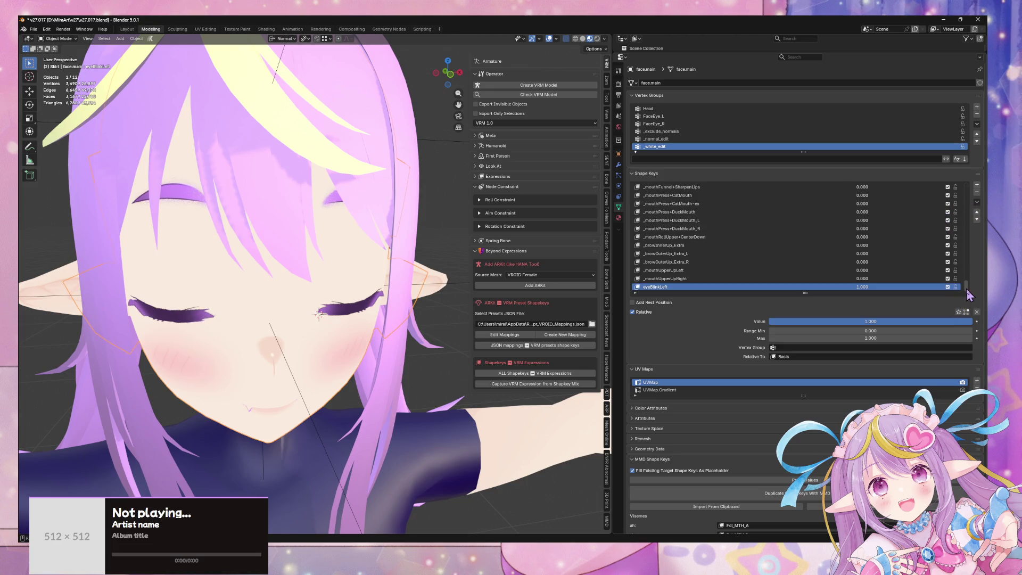
left_click_drag(876, 288, 788, 287)
left_click(977, 202)
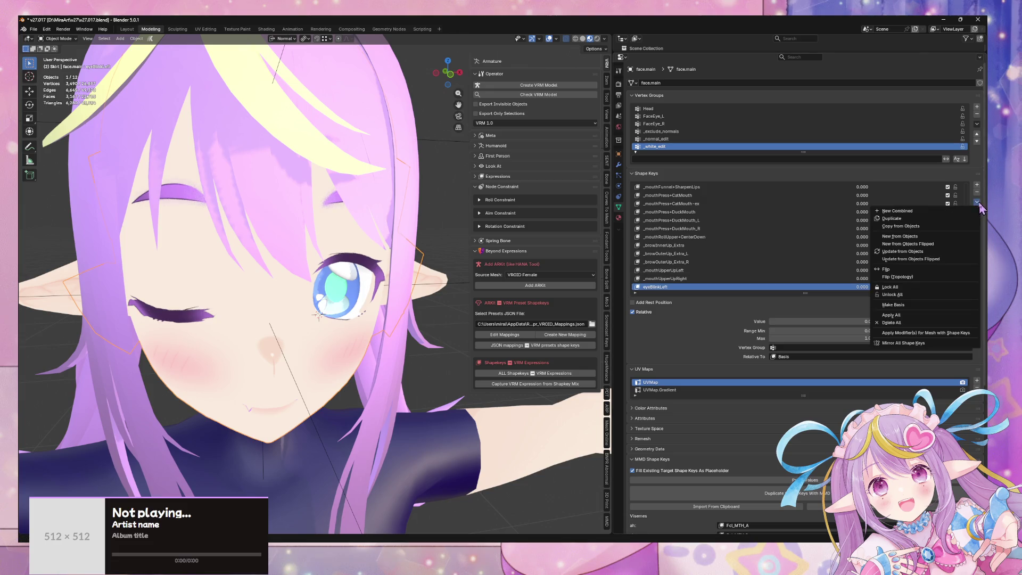
- Create eyeBlinkRight from the current mix and test it at about 0.626
middle_click_drag(309, 250, 394, 234)
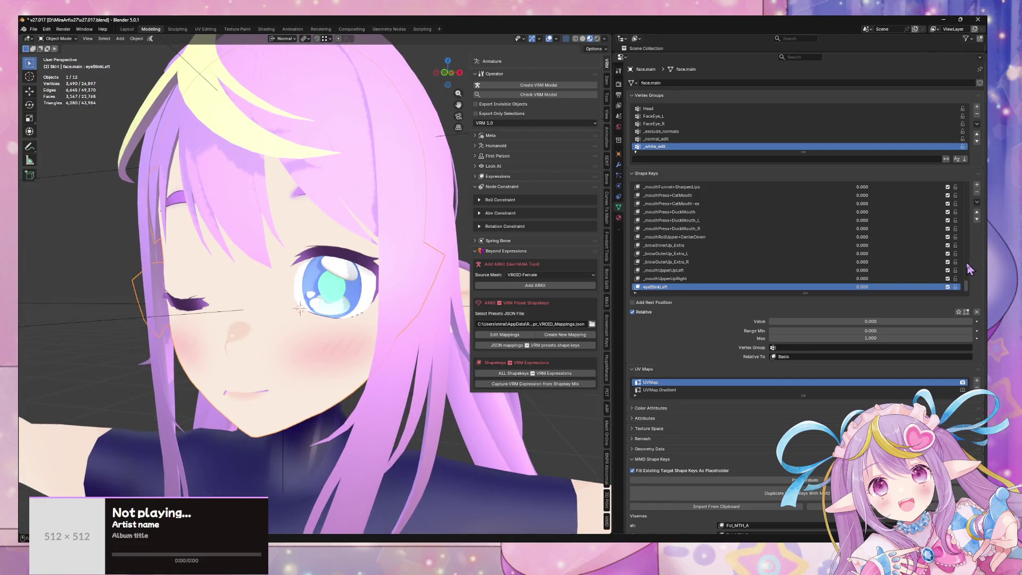
left_click(977, 203)
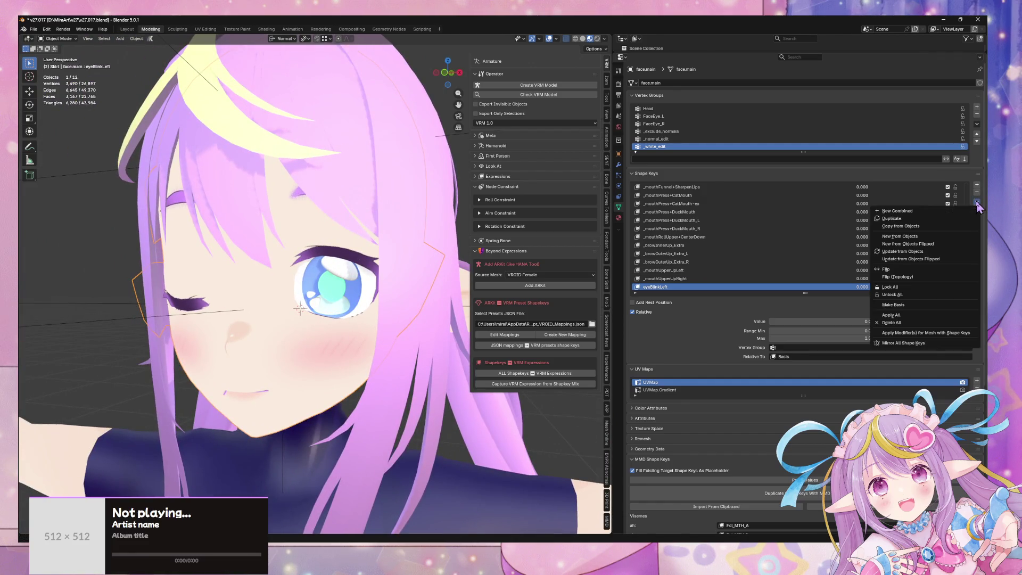
left_click(936, 213)
double_click(665, 286)
type("eyeBlinkRight")
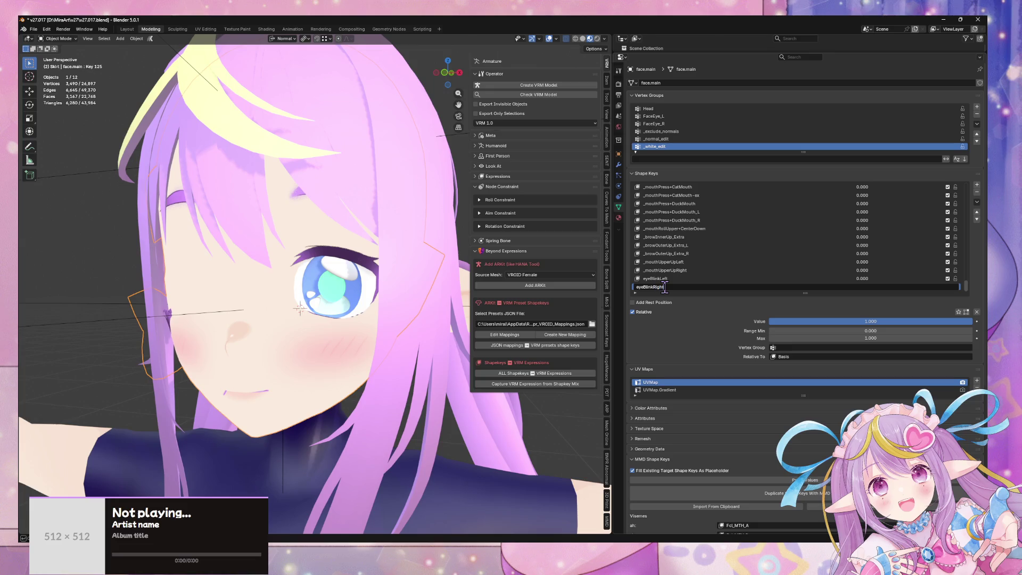
key("Return")
left_click_drag(860, 287, 773, 287)
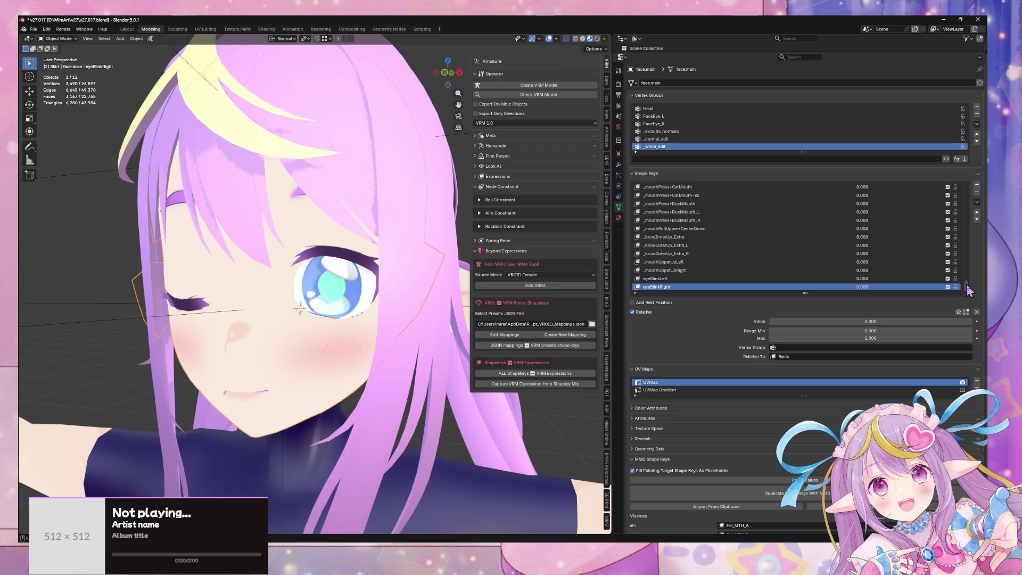
- Zero Fcl_EYE_Close_R and set eyeBlinkLeft to 1.000, then enter Edit Mode on the closed eye
left_click_drag(967, 284, 966, 197)
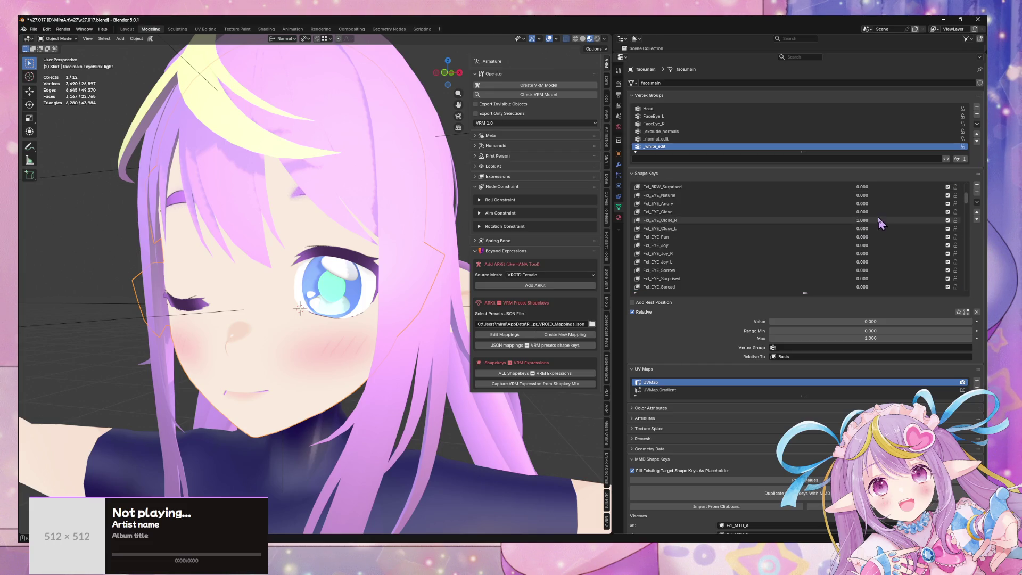
left_click_drag(881, 224, 825, 224)
middle_click_drag(250, 216, 202, 226)
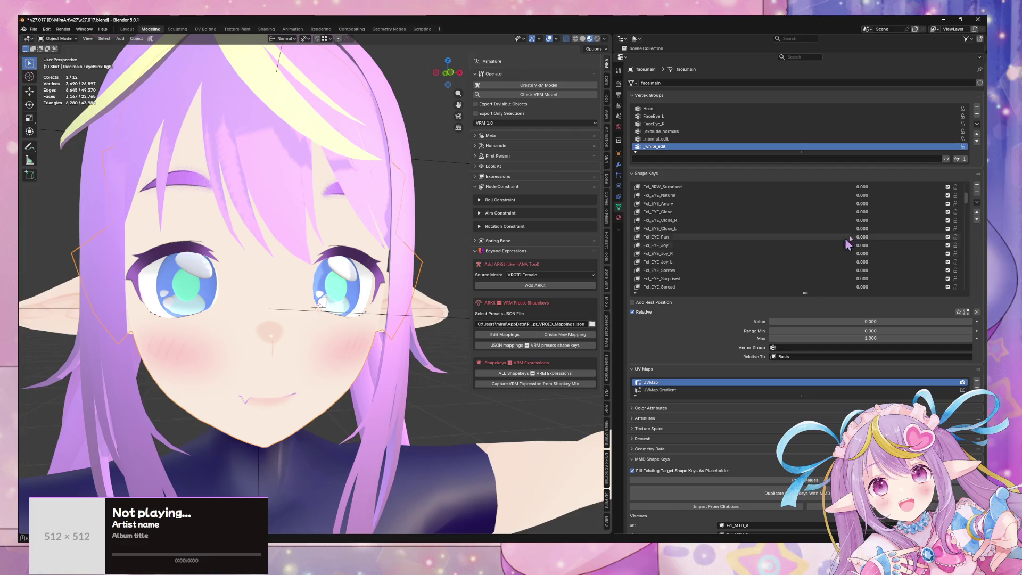
scroll(883, 255, "down", 5)
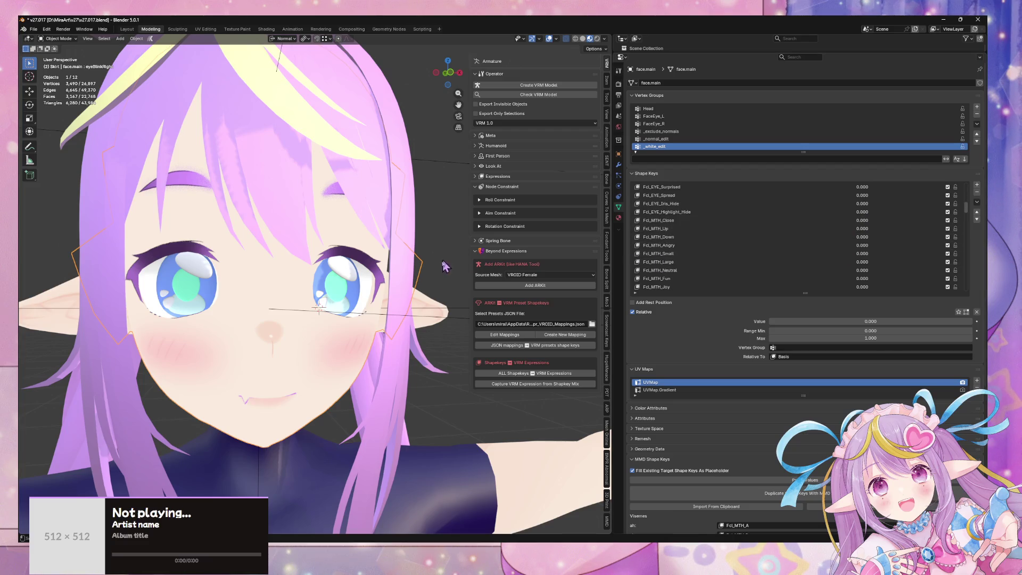
scroll(810, 256, "down", 15)
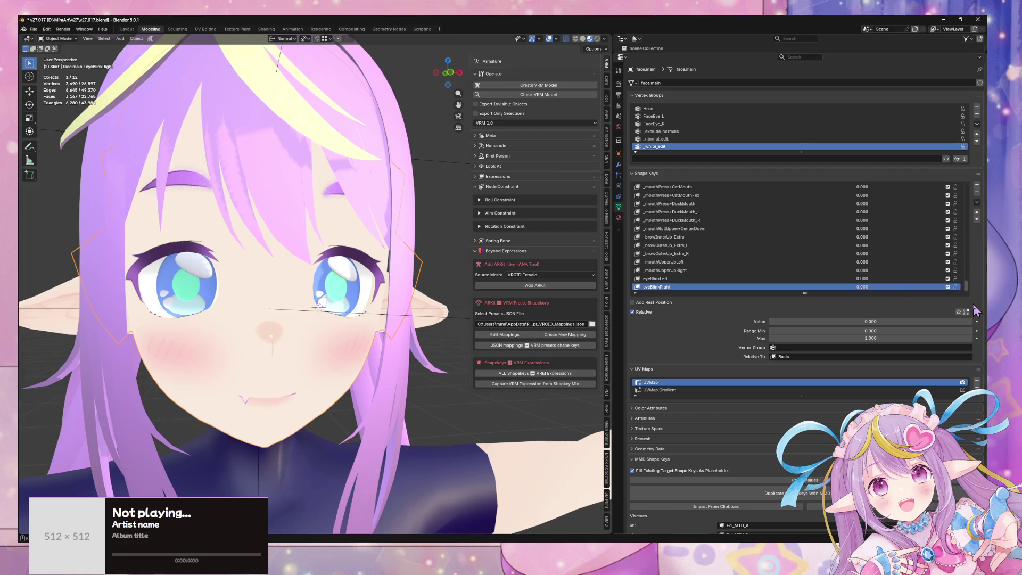
left_click_drag(862, 279, 905, 279)
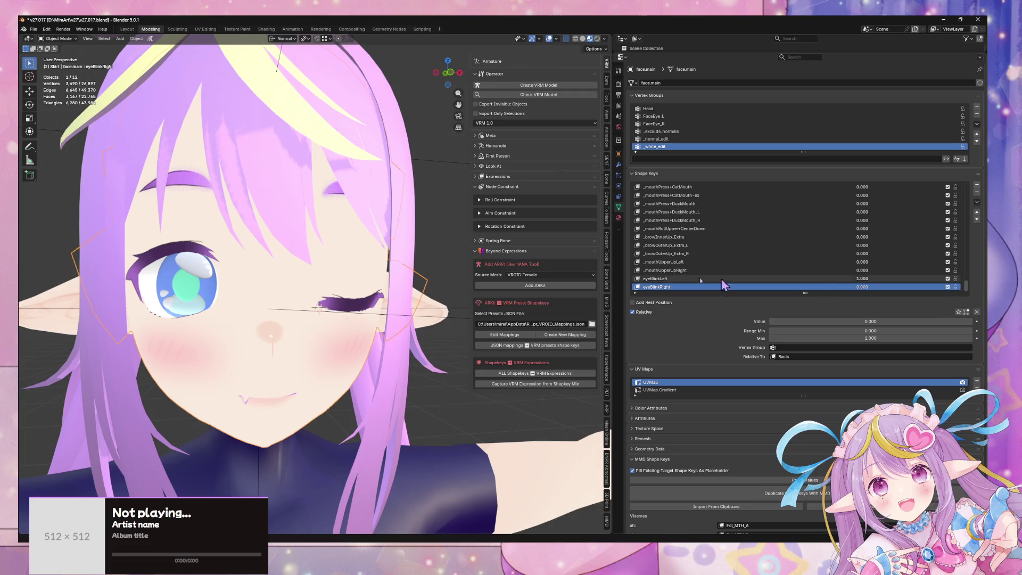
scroll(448, 296, "up", 4)
scroll(389, 303, "up", 3)
key("Tab")
- On eyeBlinkLeft, select a stray eyelid vertex and reposition it
middle_click_drag(334, 393, 354, 400)
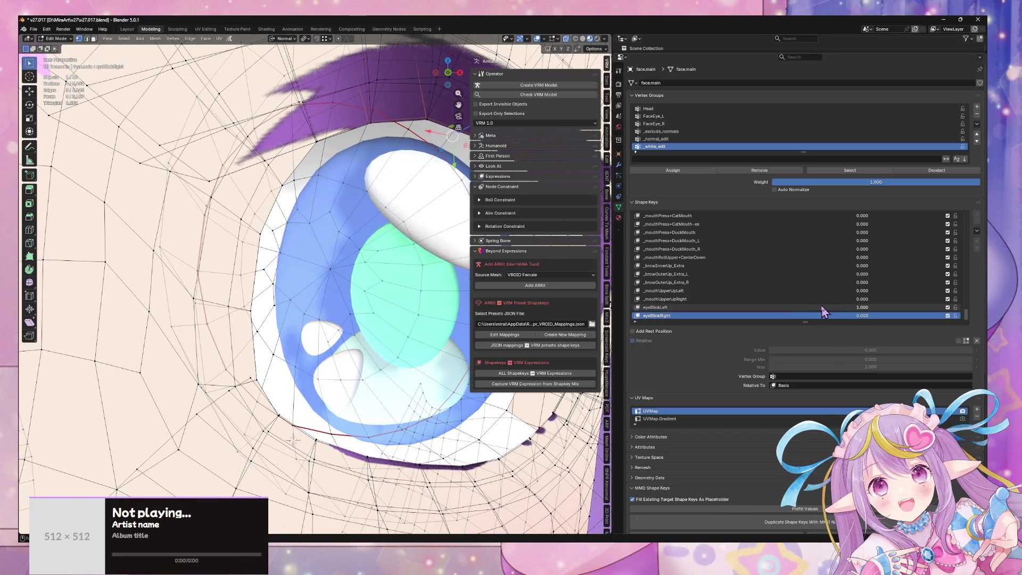
key("Return")
left_click(753, 308)
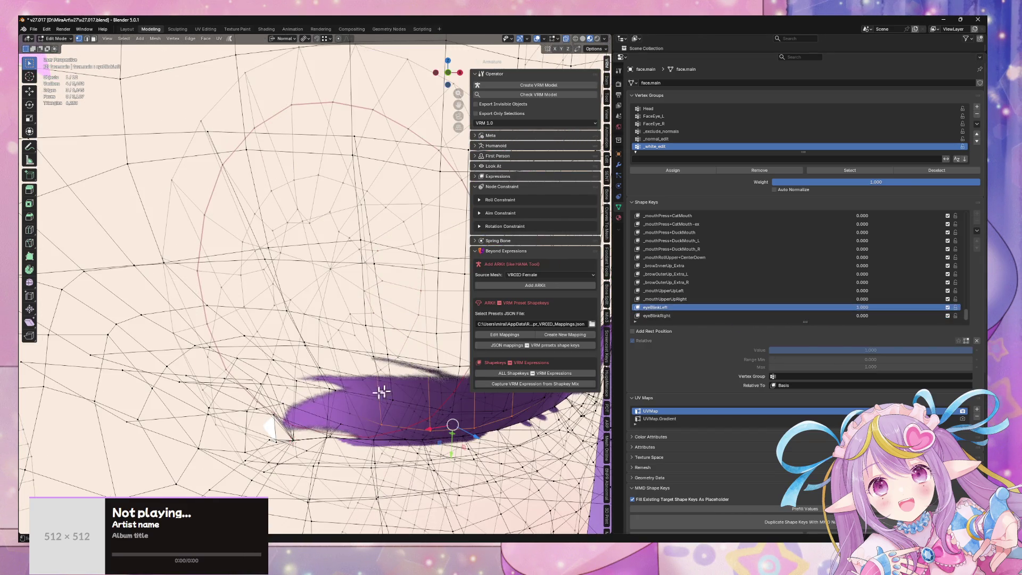
left_click(286, 442)
key("g")
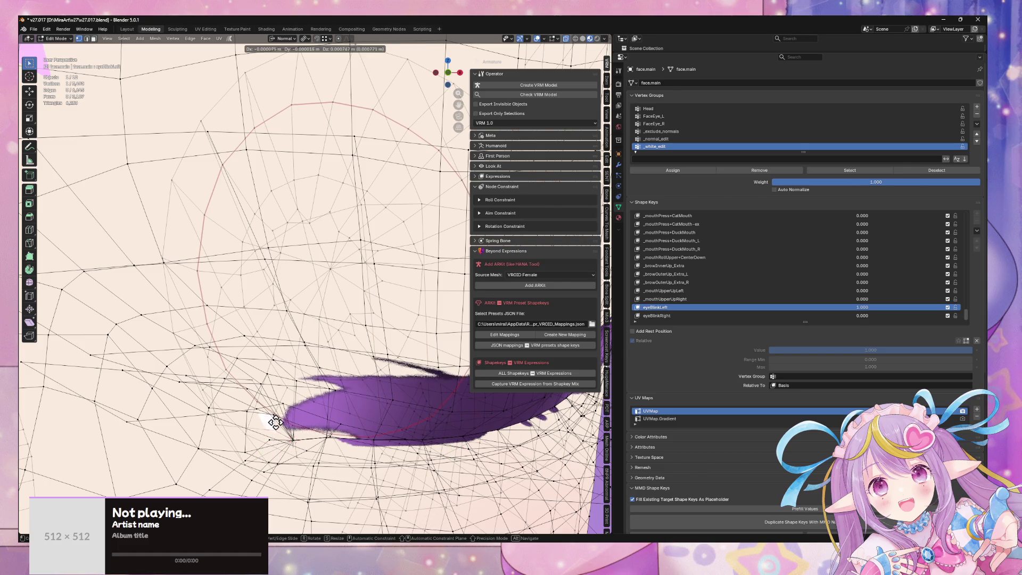
left_click(269, 420)
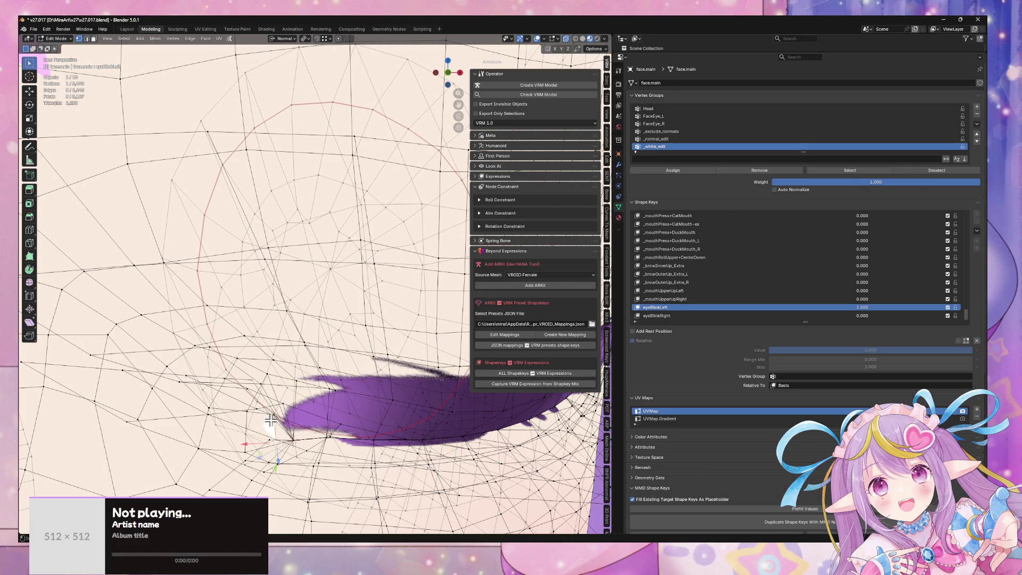
key("g")
left_click(279, 446)
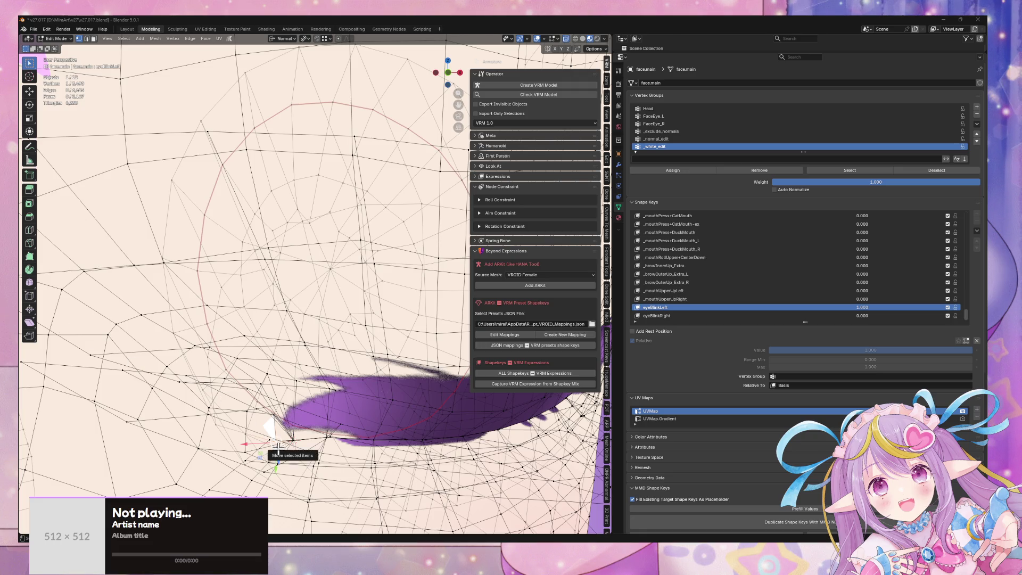
- Slide that vertex along its normal and return to Object Mode
key("g")
key("z")
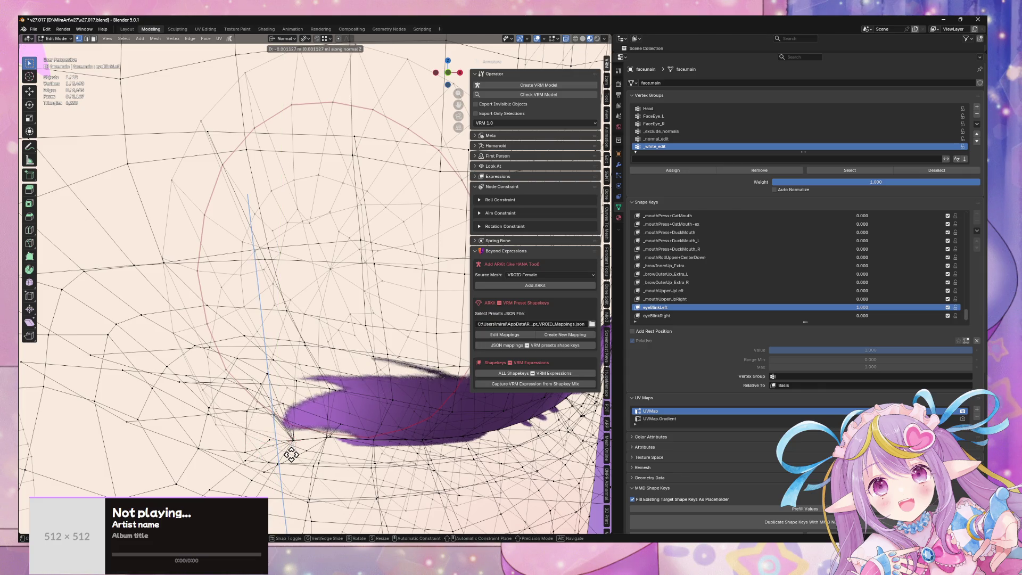
left_click(290, 450)
scroll(291, 451, "down", 3)
scroll(330, 421, "down", 2)
key("Tab")
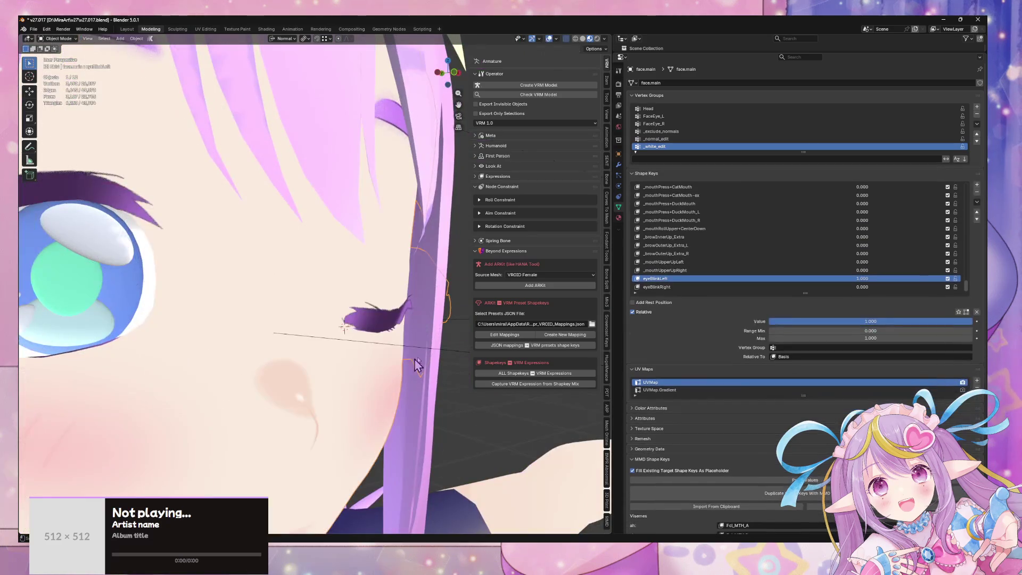
- Reset the blink key's value to 0 and edit Fcl_EYE_Close_L in Edit Mode
left_click(908, 290)
key("Return")
scroll(969, 288, "up", 5)
mouse_move(967, 282)
left_mouse_down()
mouse_move(966, 183)
mouse_move(970, 212)
left_mouse_up()
scroll(728, 254, "up", 5)
left_click(694, 212)
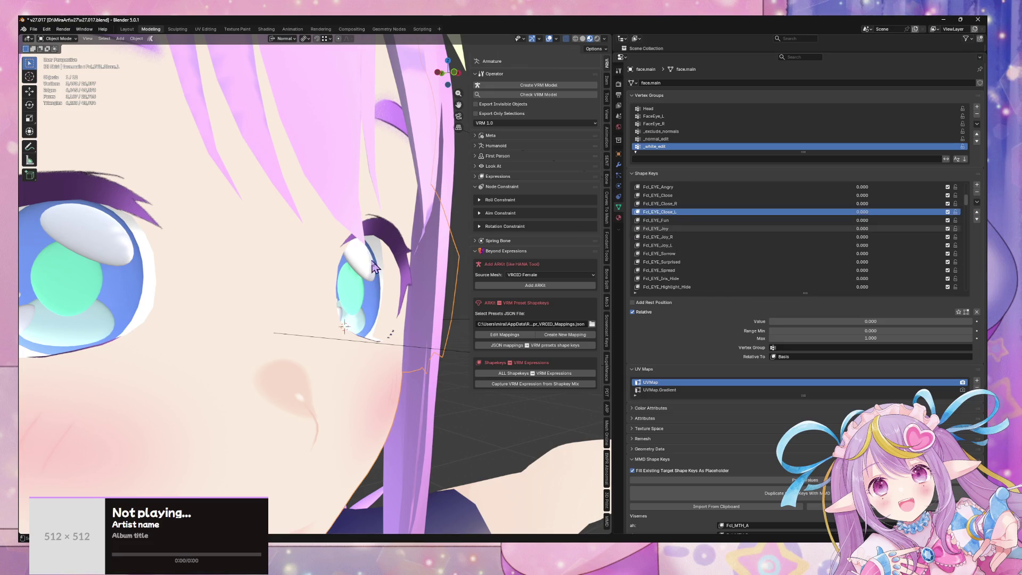
scroll(376, 265, "down", 3)
key("Tab")
scroll(360, 367, "up", 8)
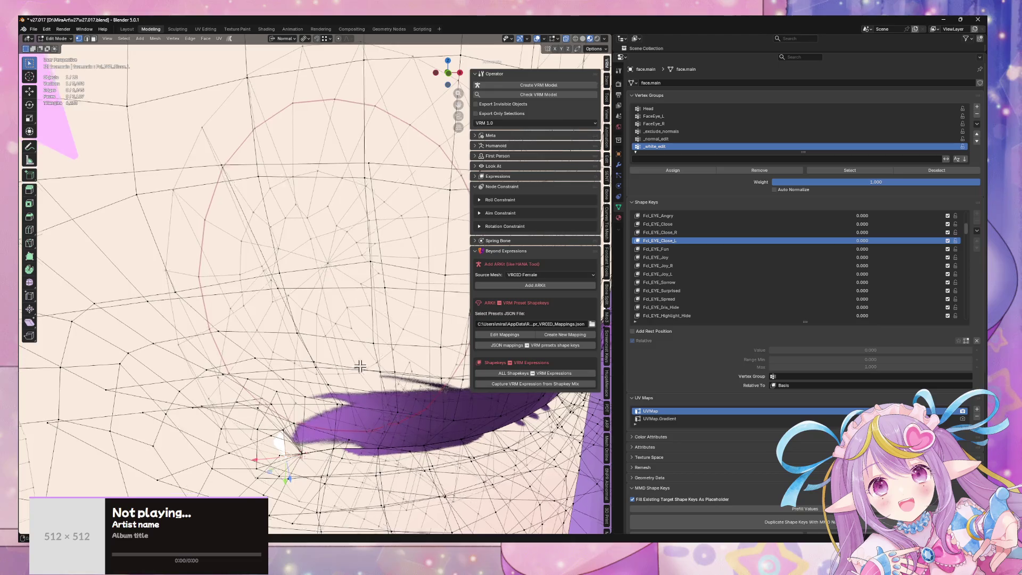
middle_click_drag(360, 367, 361, 392)
- Nudge the eyelid vertex along its normal on Fcl_EYE_Close, then return to Object Mode
key("g")
key("z")
key("z")
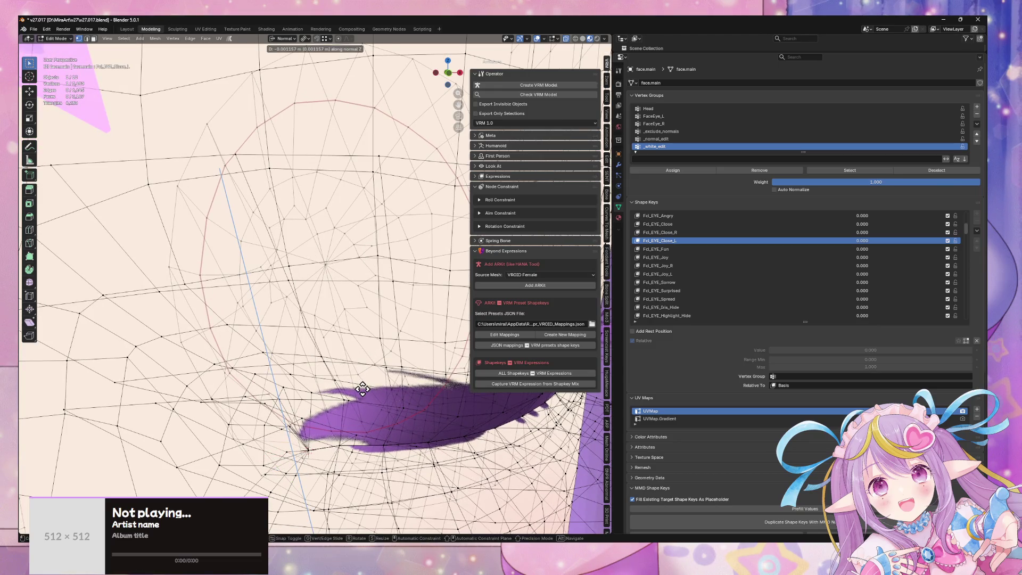
left_click(362, 388)
scroll(685, 234, "up", 2, "ctrl")
key("Tab")
key("Tab")
key("g")
key("z")
key("z")
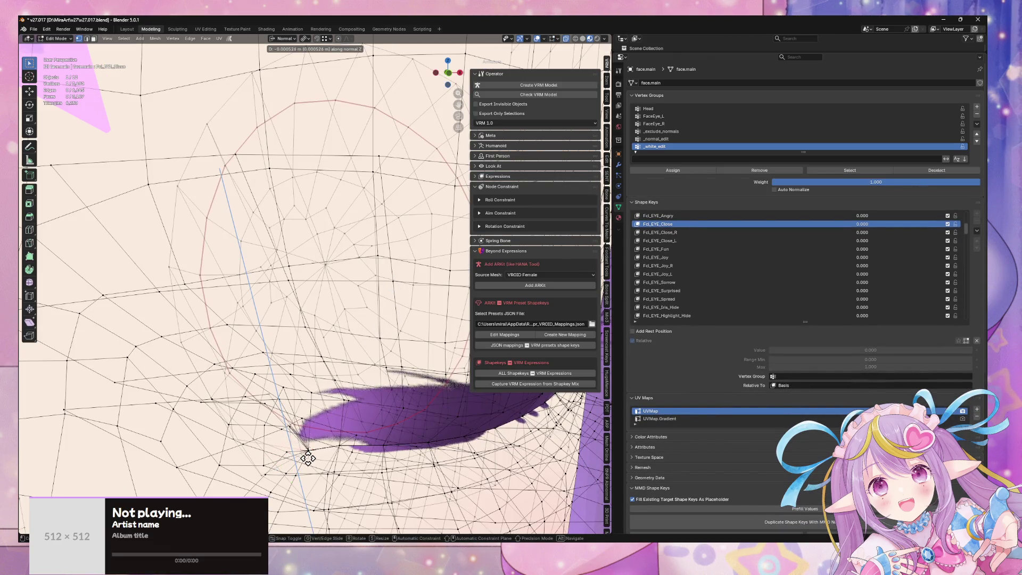
left_click(307, 458)
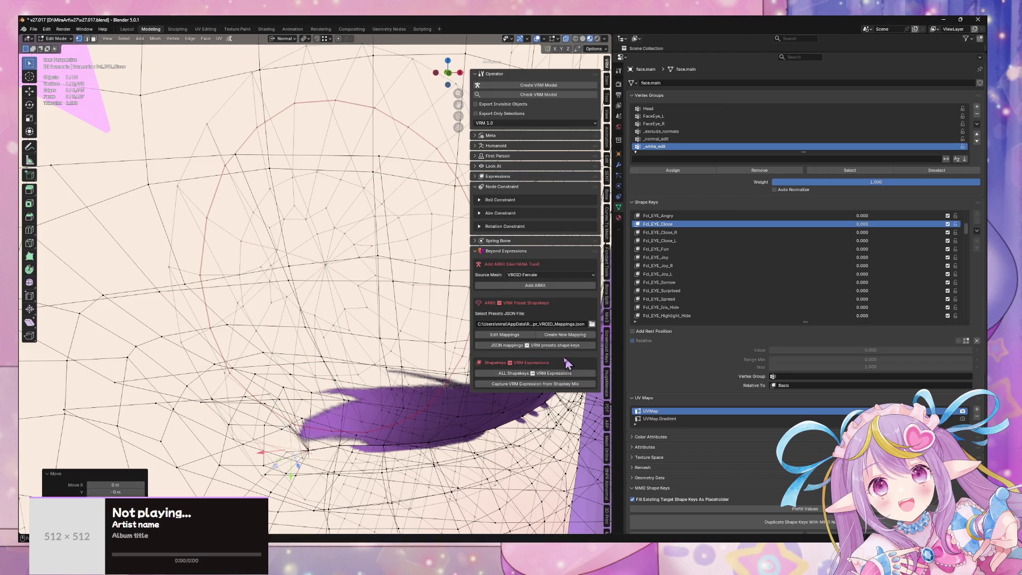
key("Tab")
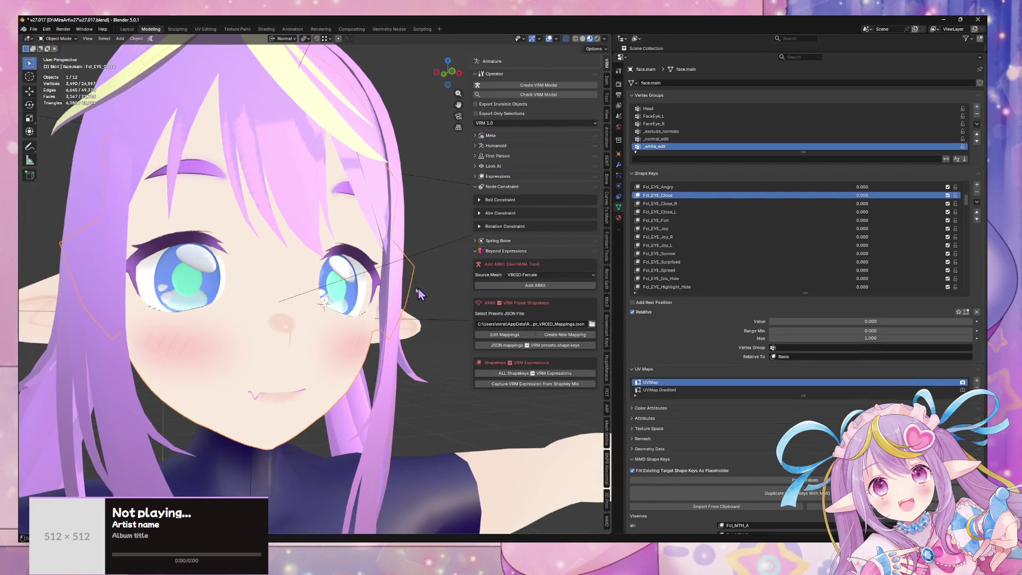
- Save v27.017.blend and scroll to face.main's MMD Shape Keys mappings
key("ctrl+s")
scroll(813, 240, "down", 5)
left_click_drag(967, 202, 968, 298)
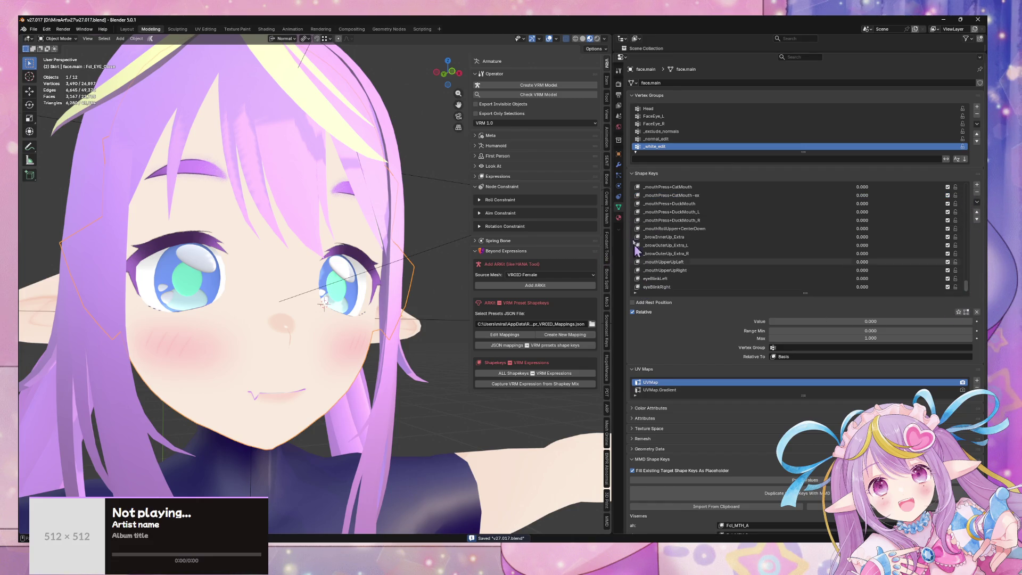
scroll(798, 293, "down", 10)
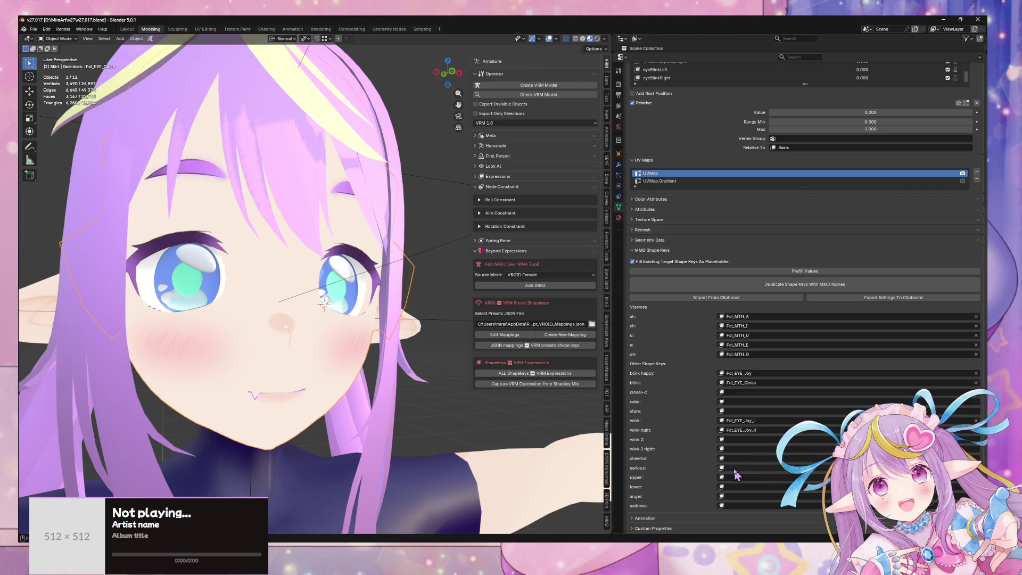
- Map the anger expression to Fcl_ALL_Angry and leave the sadness mapping empty
left_click(742, 497)
type("a")
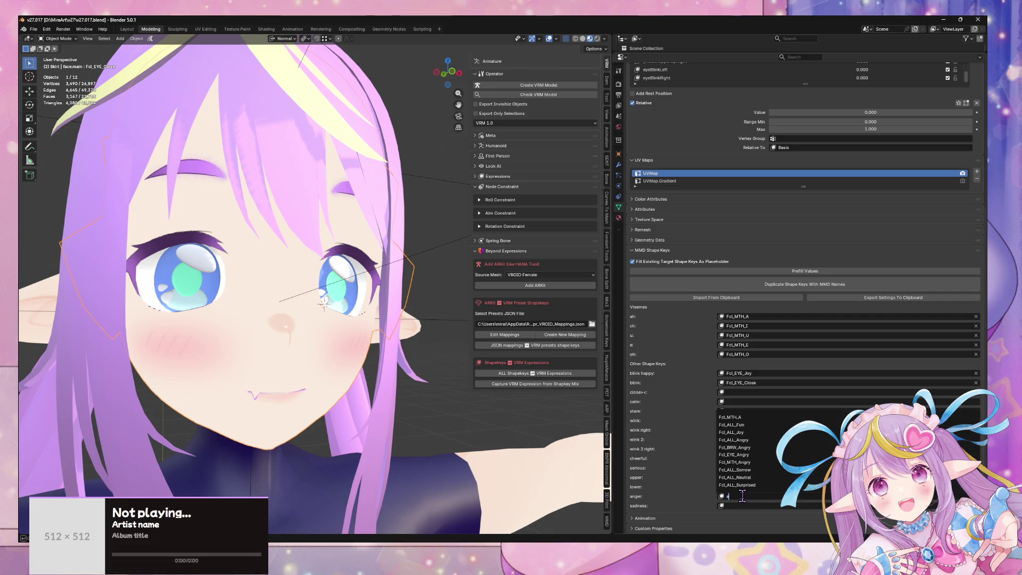
type("nge")
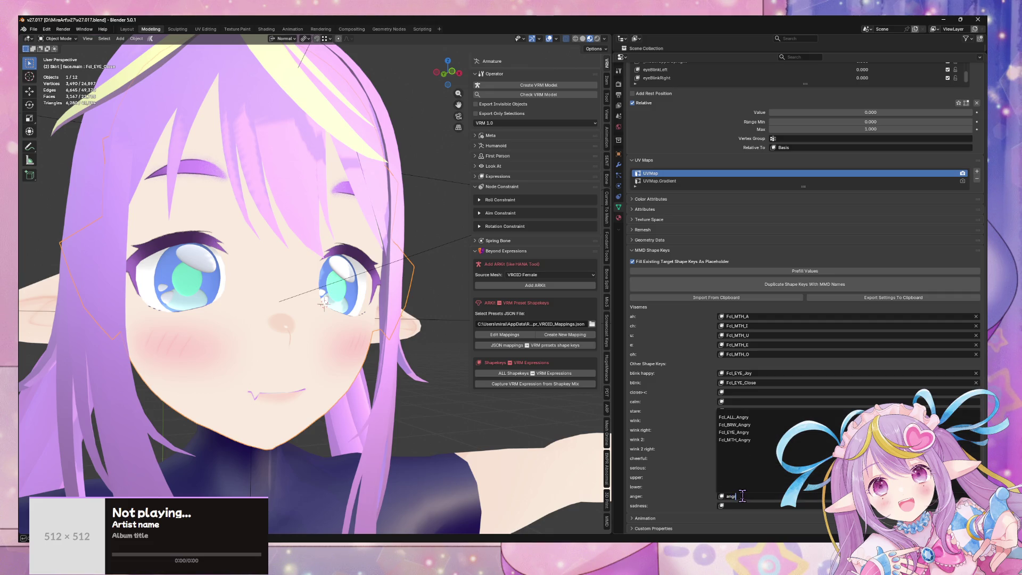
key("Return")
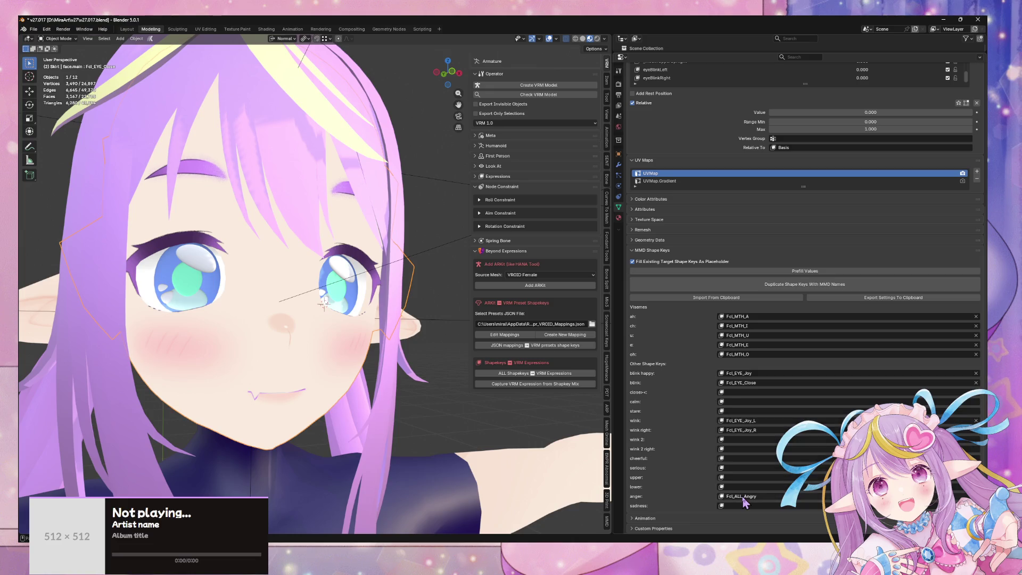
left_click(748, 506)
type("sad")
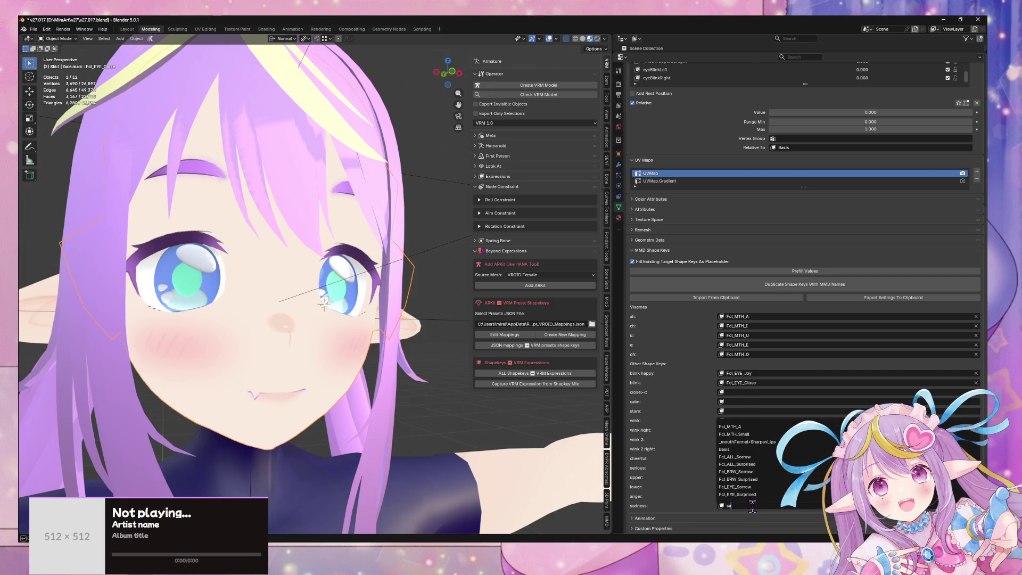
key("BackSpace")
key("BackSpace")
key("BackSpace")
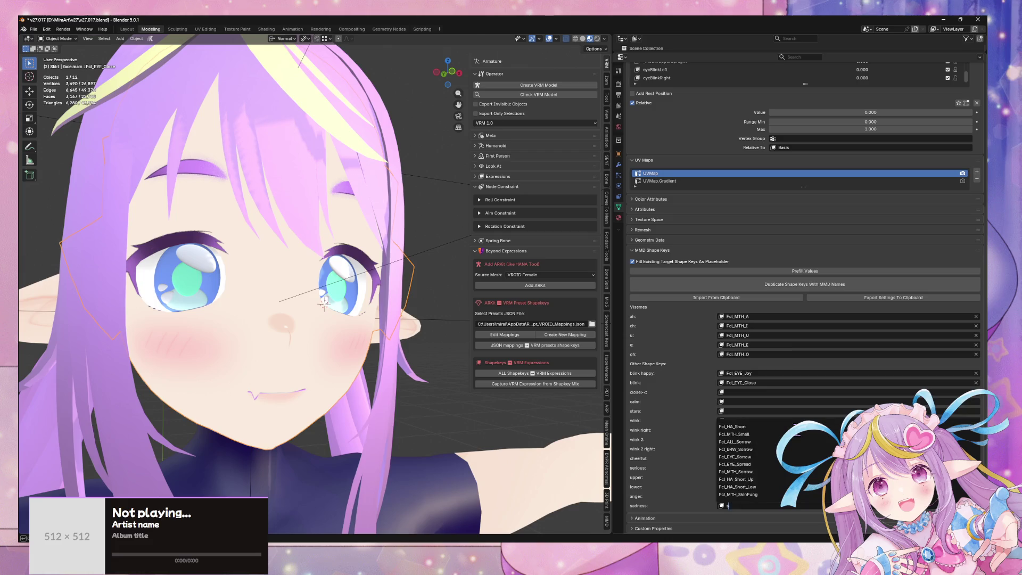
key("Escape")
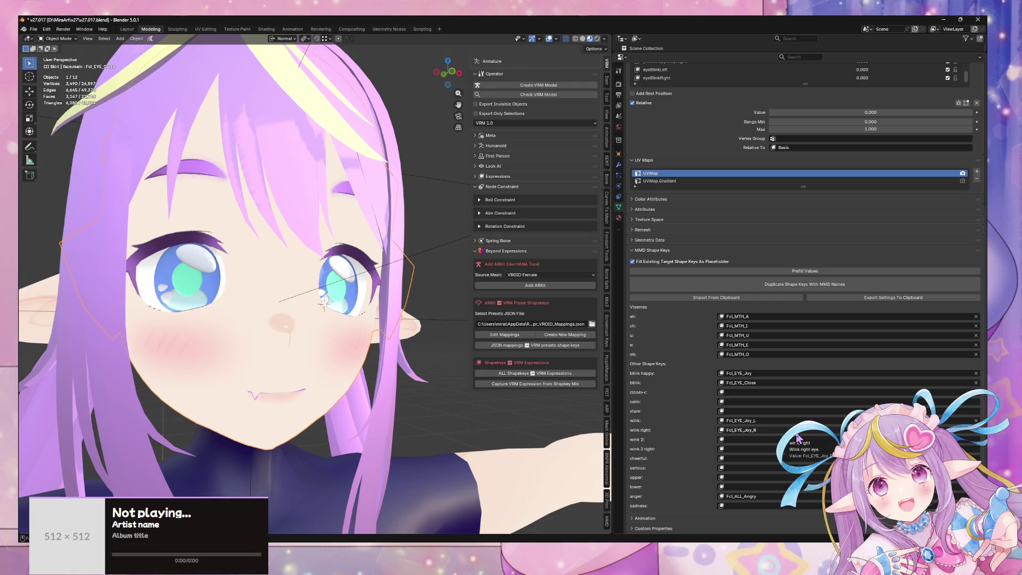
- Duplicate the mapped shape keys with MMD names such as 怒り and save v27.017.blend
left_click(780, 284)
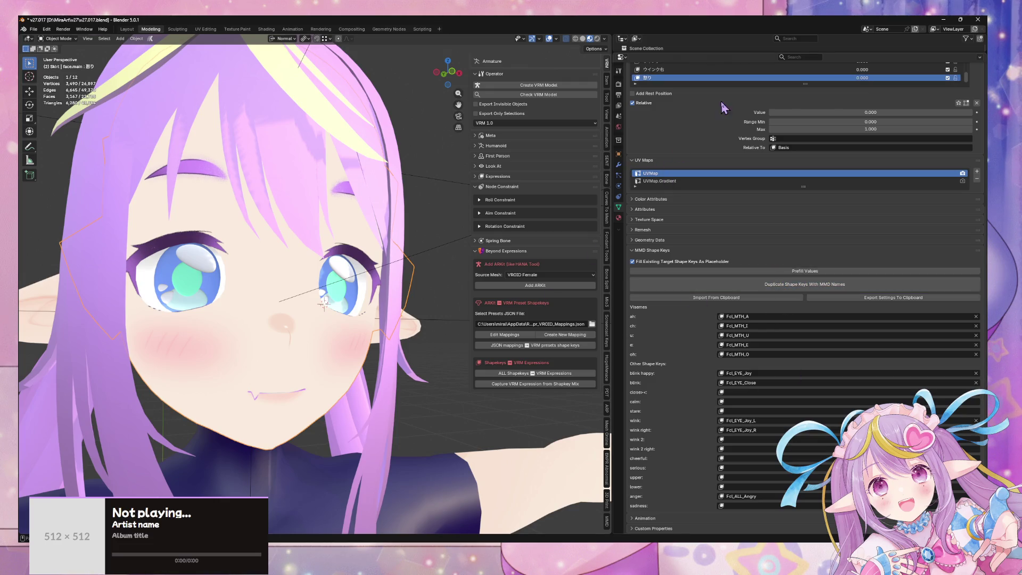
key("ctrl+s")
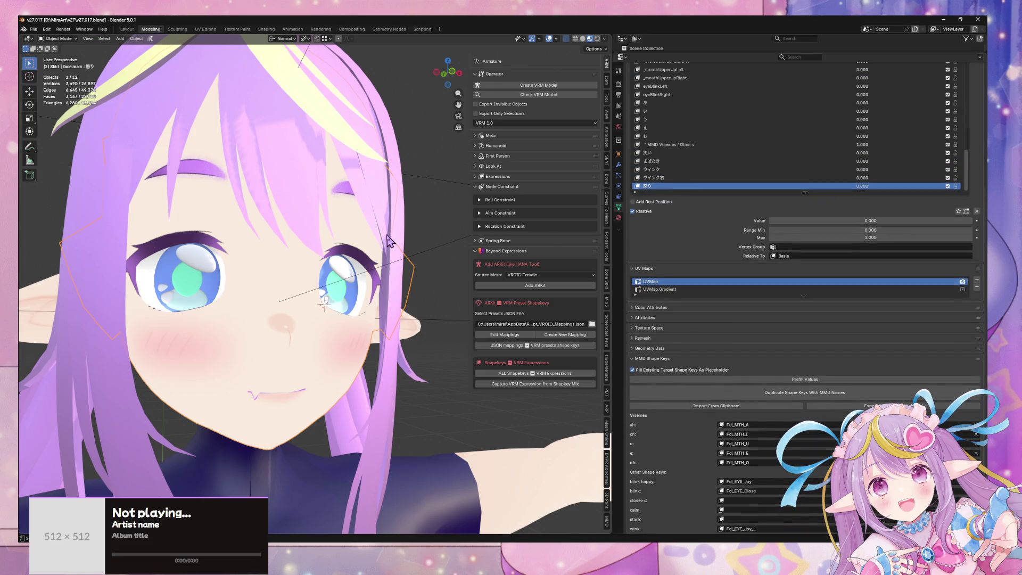
left_click(618, 164)
- Add a Normal Edit modifier to the face and move it above the Armature modifier
left_click(722, 88)
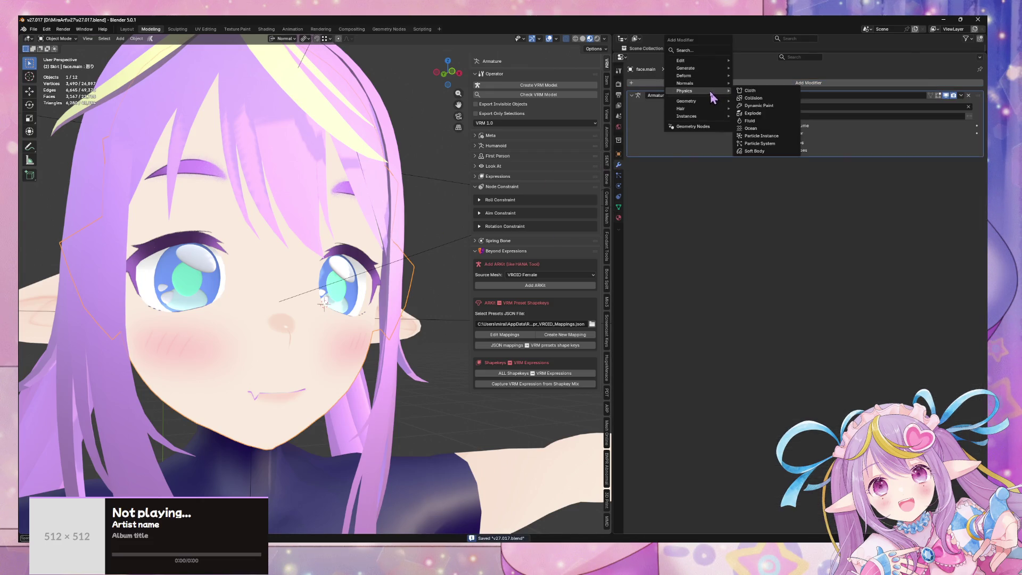
mouse_move(719, 62)
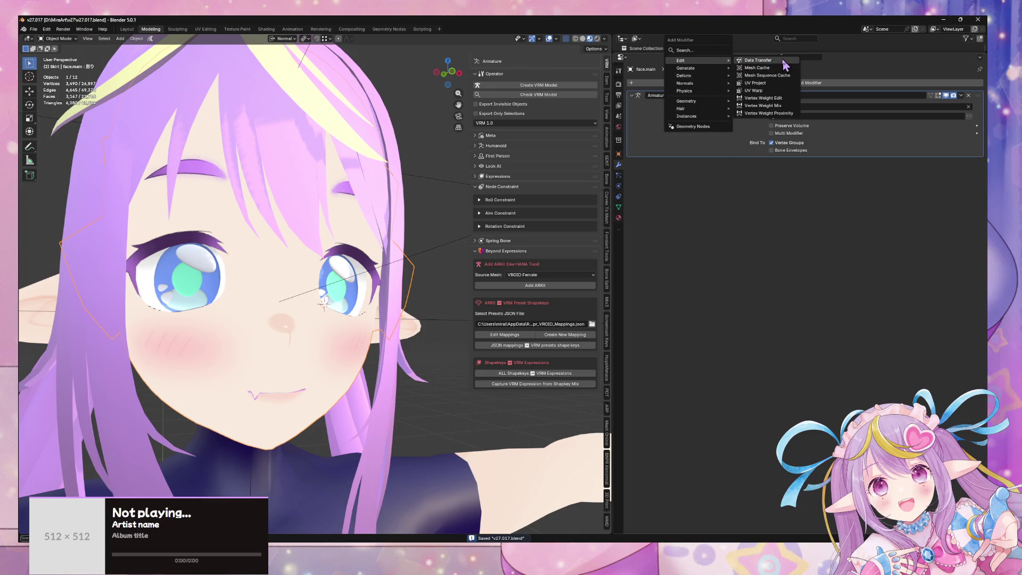
mouse_move(697, 86)
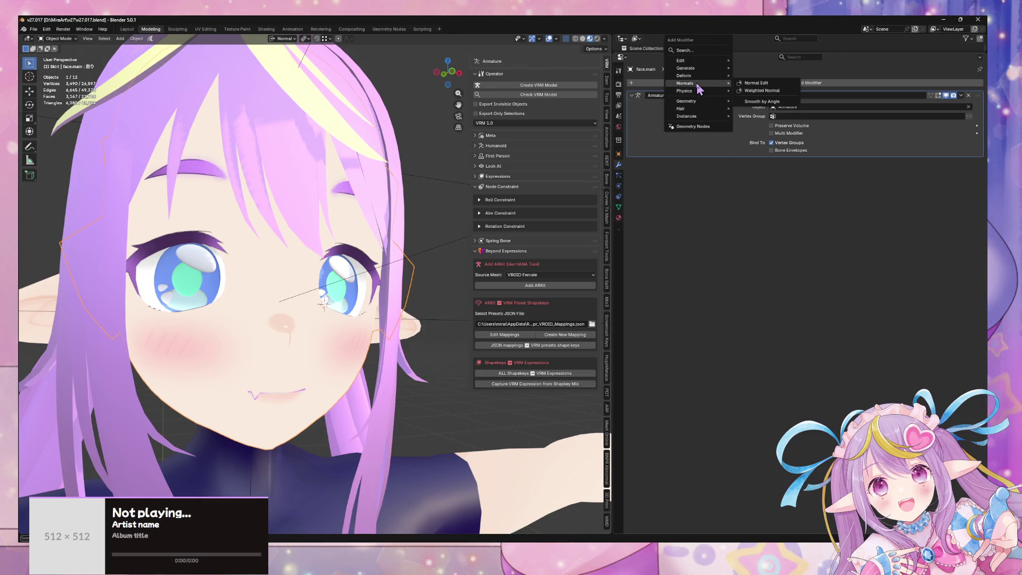
left_click(764, 83)
mouse_move(830, 53)
left_mouse_down()
mouse_move(830, 224)
mouse_move(831, 207)
left_mouse_up()
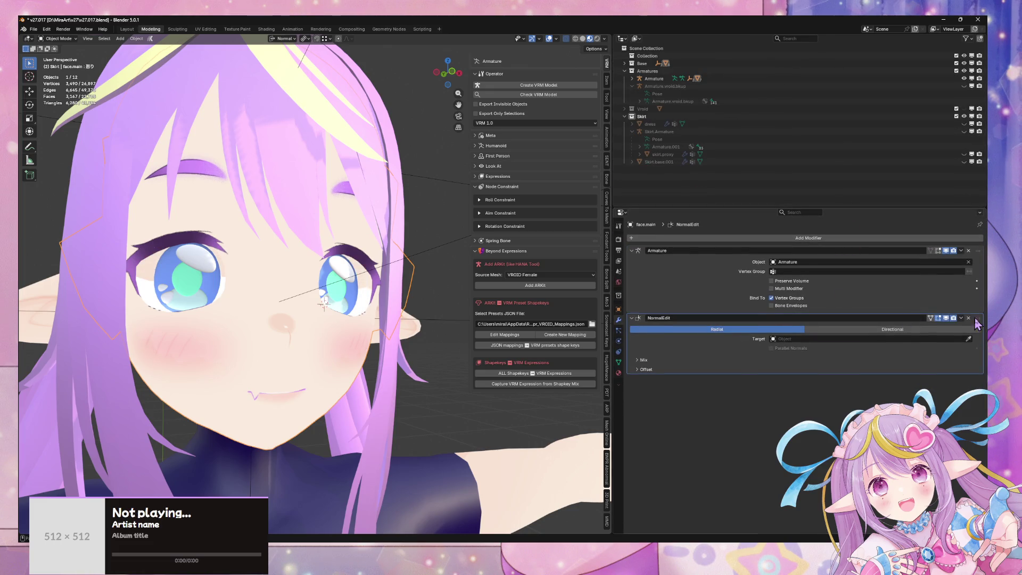
left_click_drag(977, 318, 974, 250)
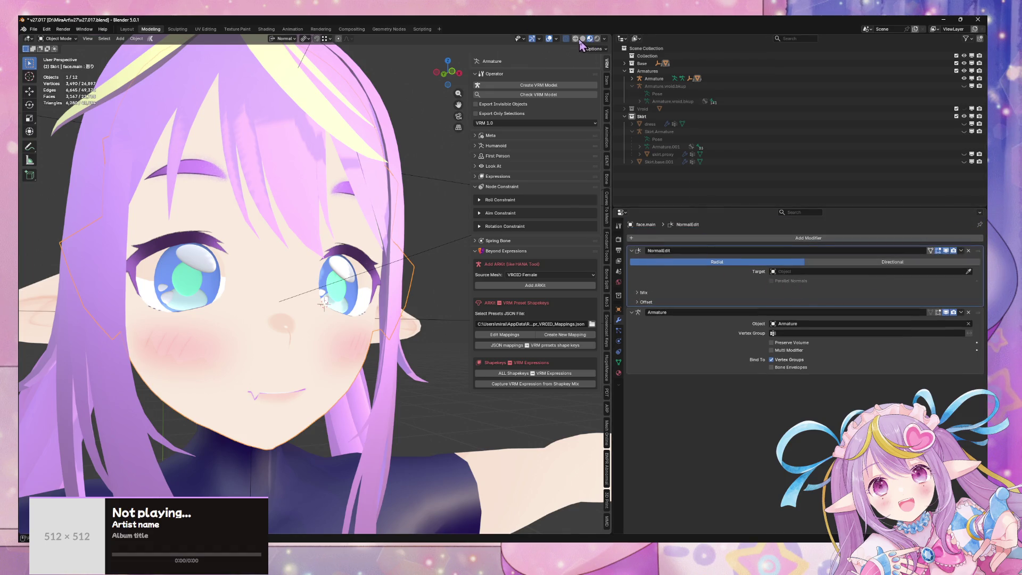
- Switch to solid shading without see-through and set the NormalEdit target to face.normal.center
left_click(582, 39)
key("alt+z")
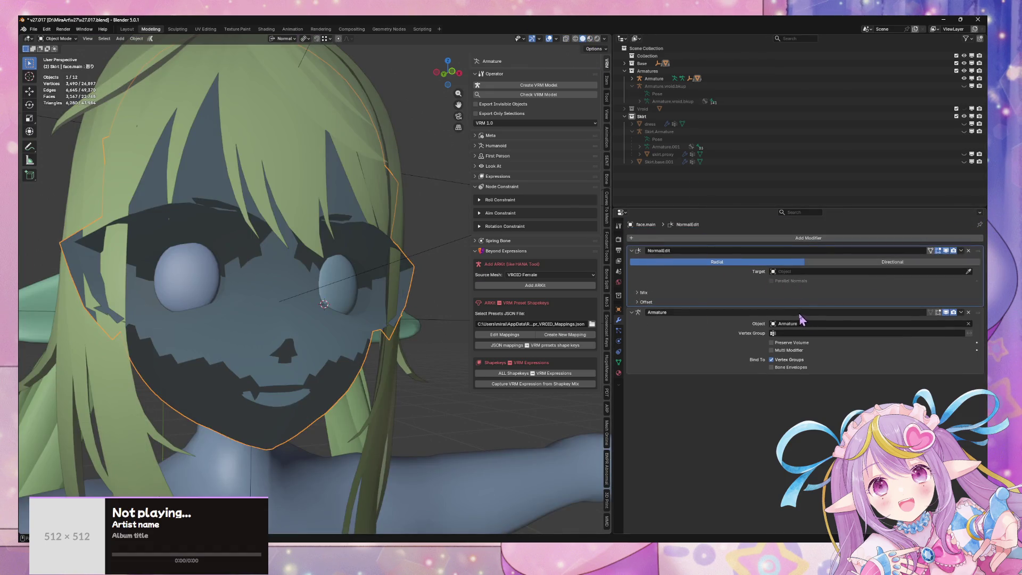
left_click(816, 333)
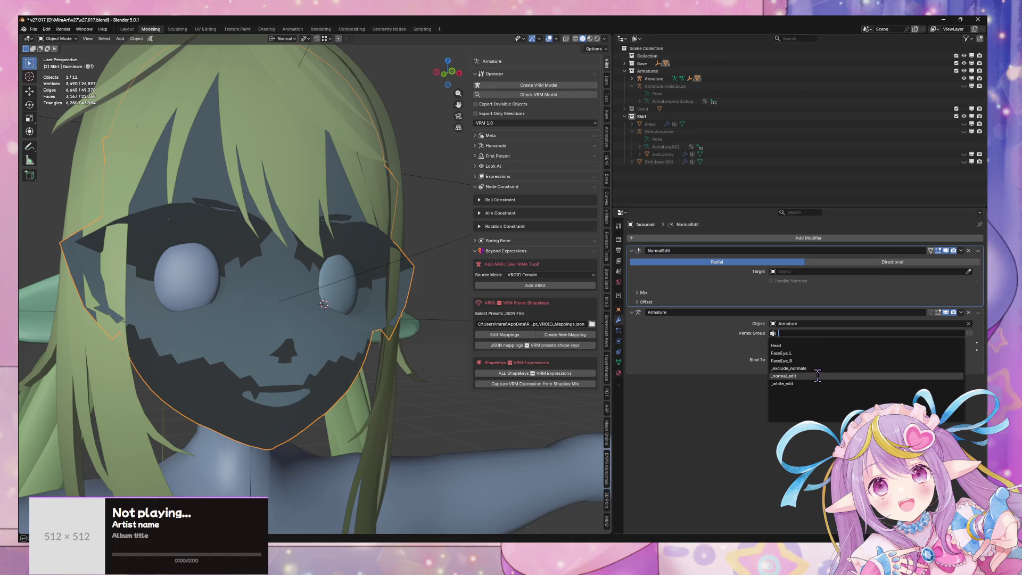
key("Escape")
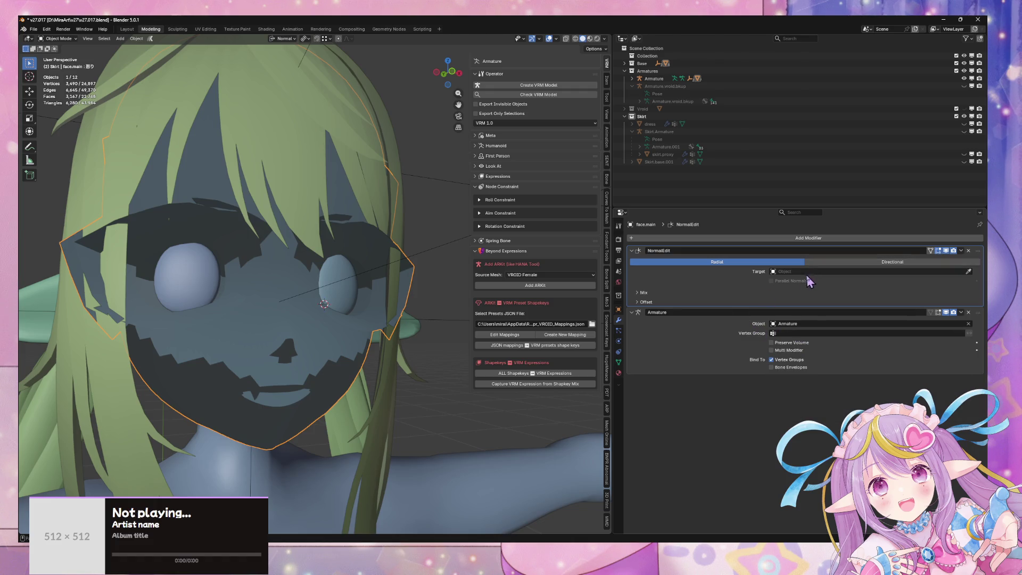
left_click(807, 273)
type("fa")
left_click(816, 292)
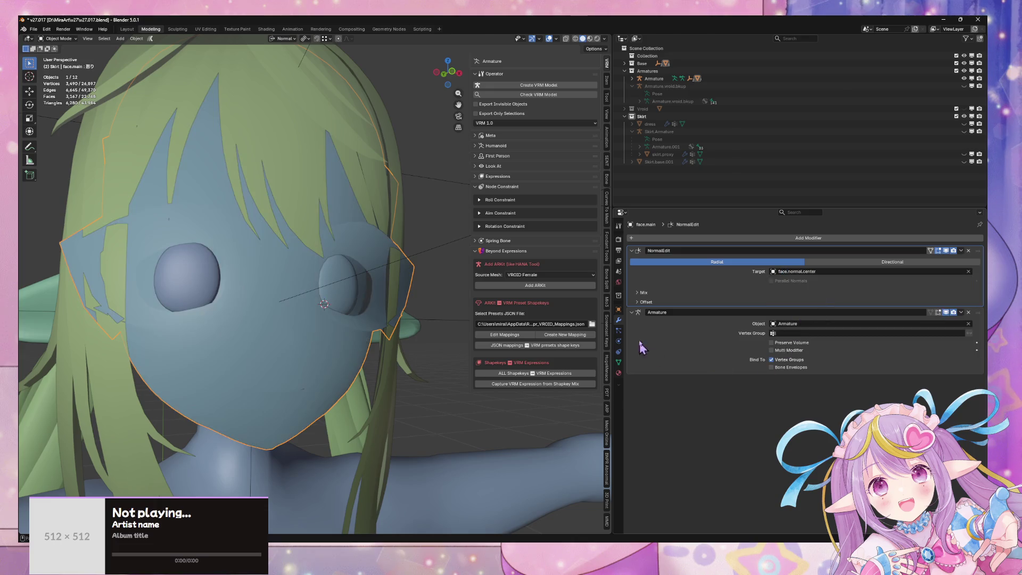
- Try applying the NormalEdit modifier, which fails because the mesh has shape keys
left_click(645, 293)
scroll(443, 240, "down", 3)
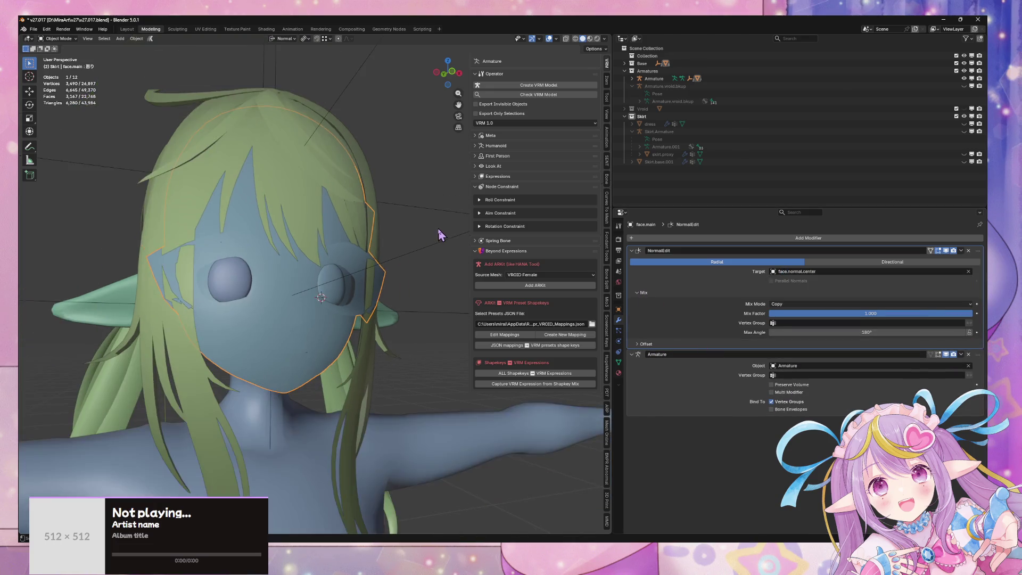
scroll(443, 240, "up", 2)
left_click(962, 250)
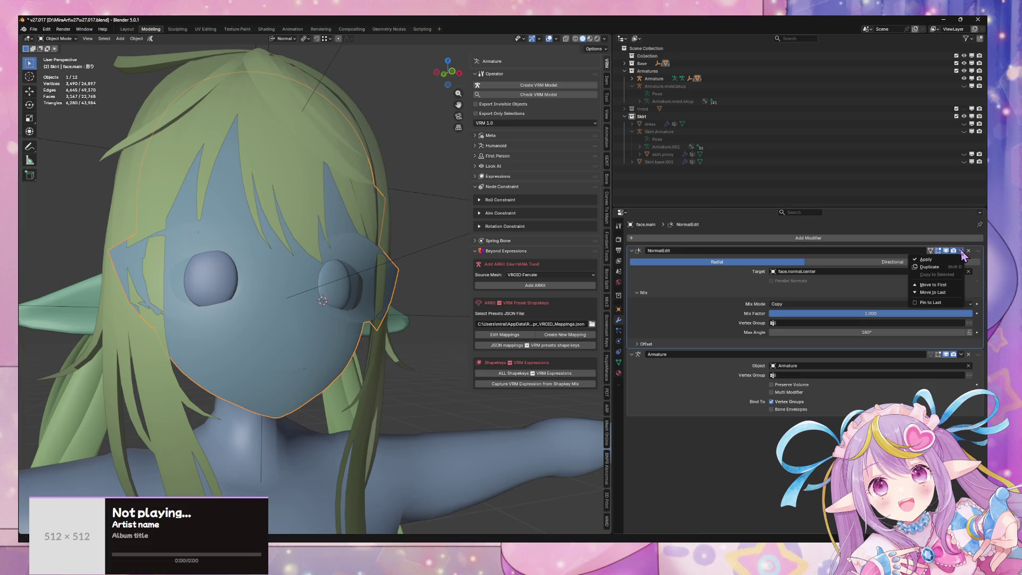
left_click(955, 265)
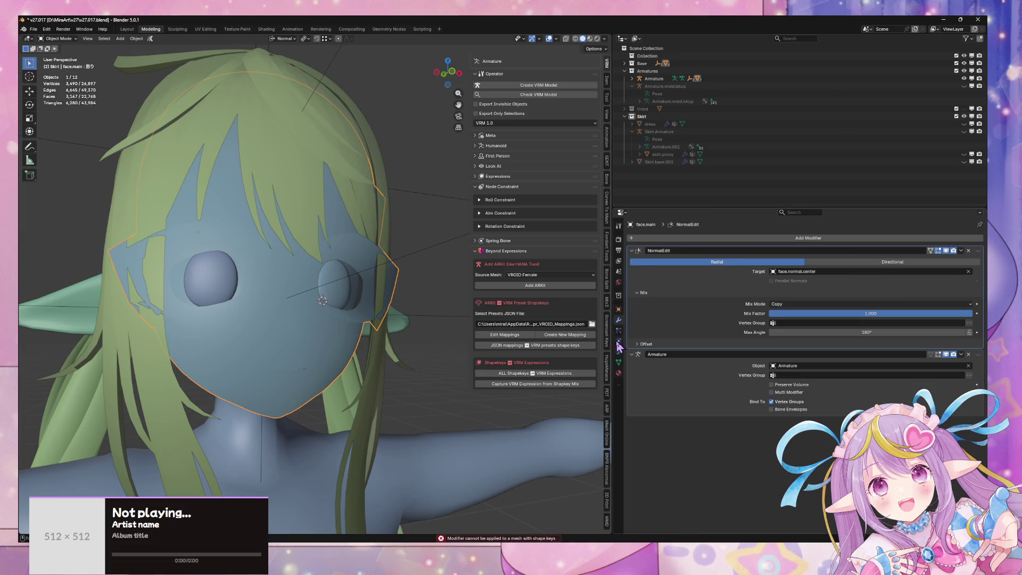
left_click(618, 362)
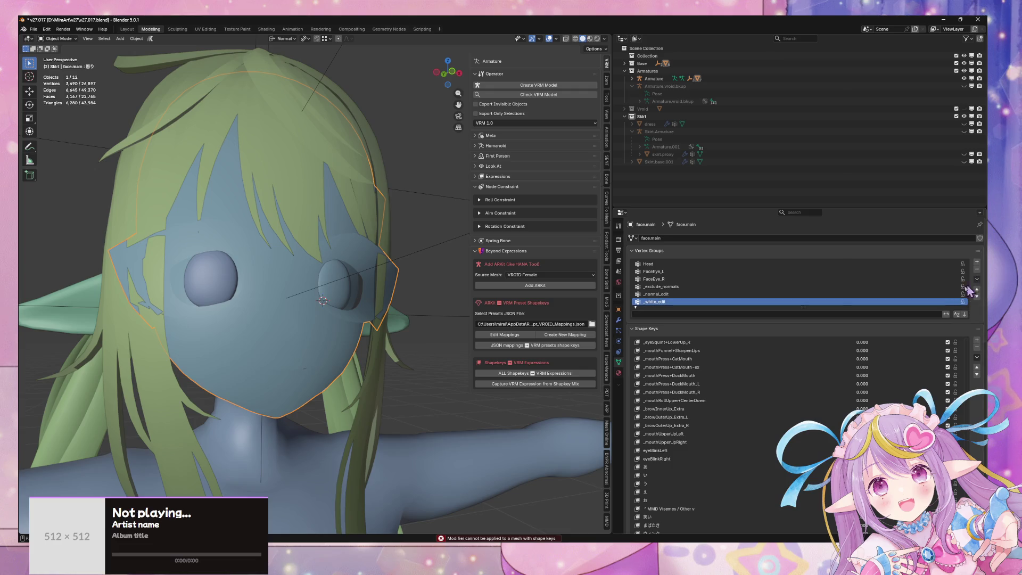
- Apply NormalEdit through Apply Modifier(s) for Mesh with Shape Keys and save v27.017.blend
scroll(974, 286, "down", 5)
left_click(977, 252)
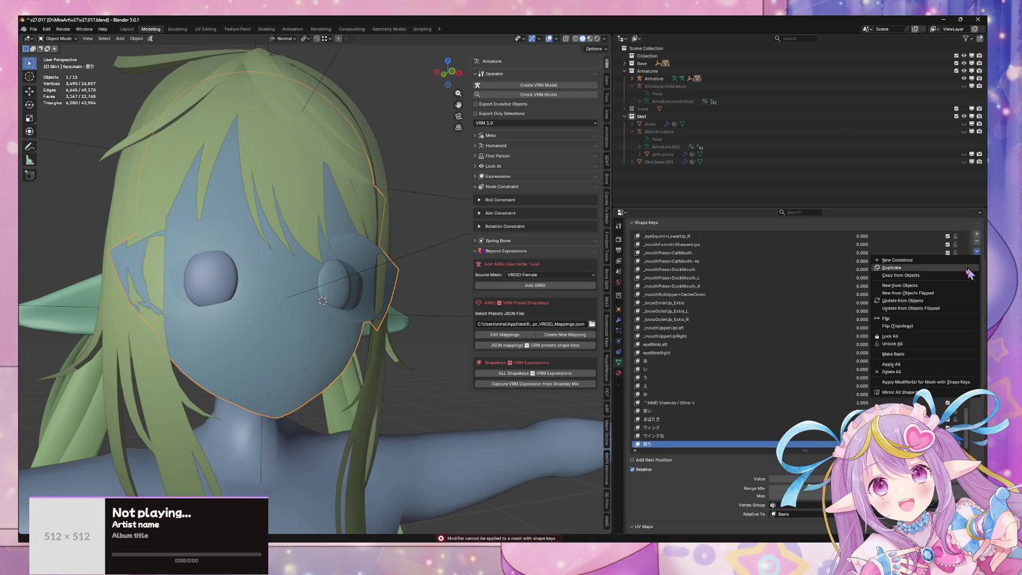
left_click(932, 386)
left_click(893, 397)
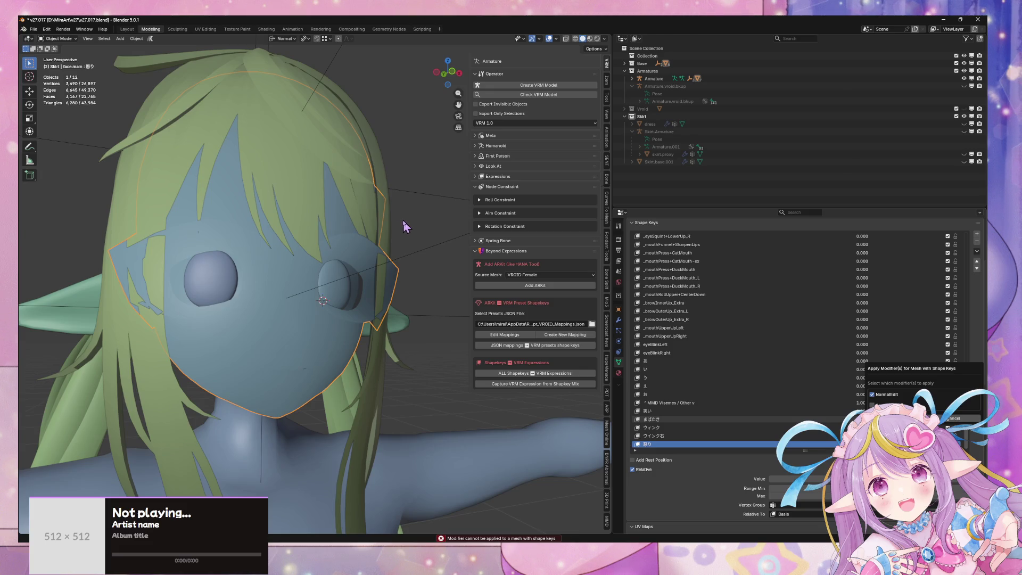
key("ctrl+s")
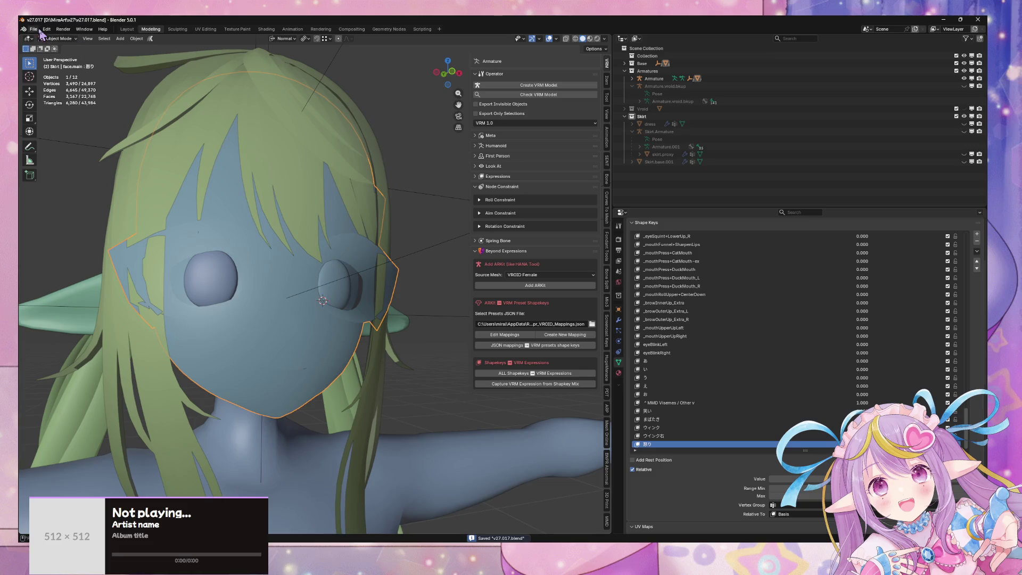
- Export the avatar to mirav27.fbx as FBX, then switch over to Unity
left_click(34, 29)
mouse_move(48, 144)
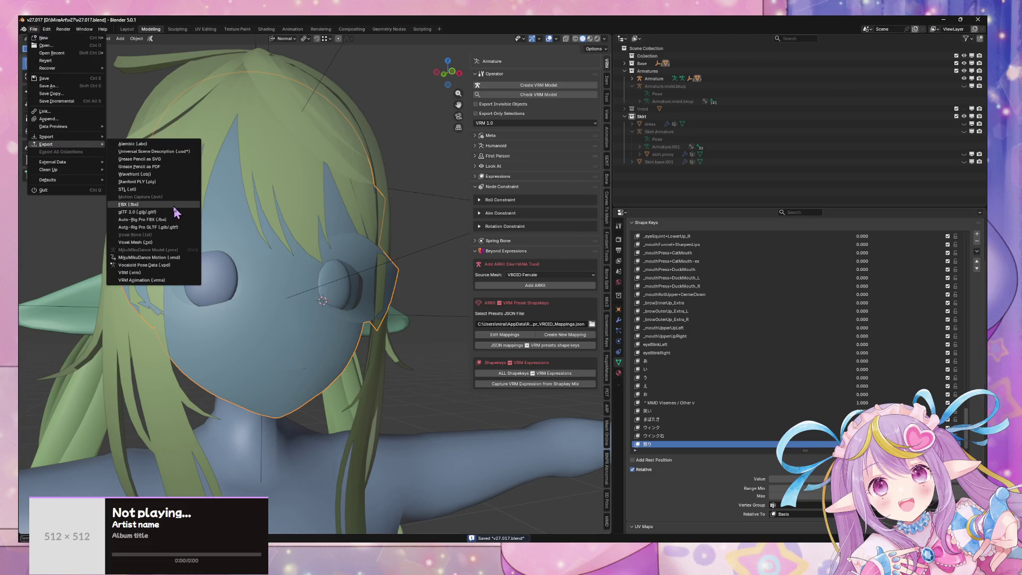
left_click(174, 207)
key("Escape")
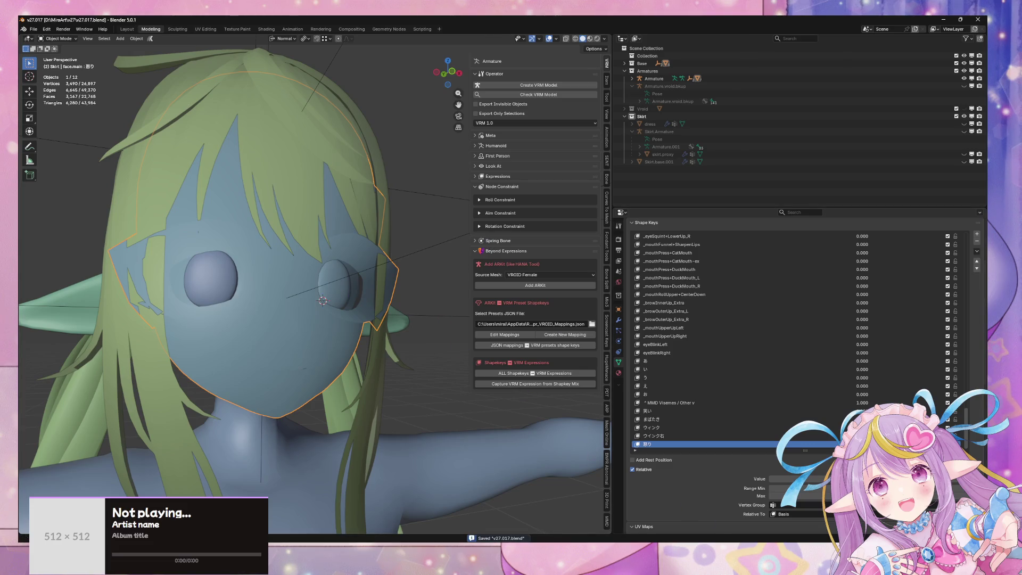
key("alt+Tab")
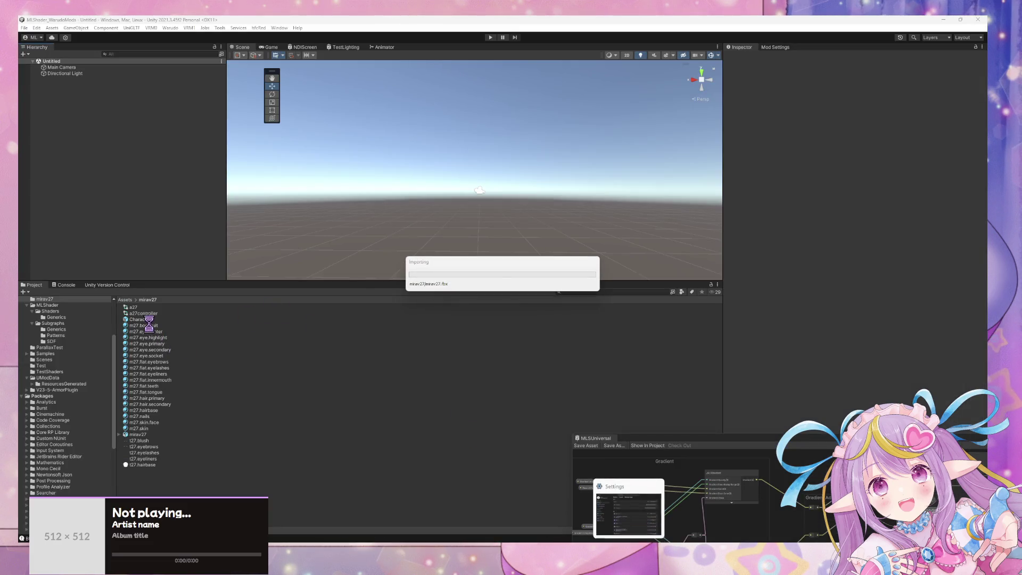
- Drag the Character prefab into the Hierarchy, frame it and zoom in on its face
mouse_move(151, 327)
left_mouse_down()
mouse_move(130, 239)
mouse_move(58, 79)
left_mouse_up()
double_click(59, 78)
mouse_move(341, 160)
left_mouse_down("alt")
mouse_move(383, 130)
mouse_move(453, 143)
left_mouse_up("alt")
scroll(453, 142, "up", 5)
scroll(442, 157, "down", 5)
scroll(428, 174, "up", 8)
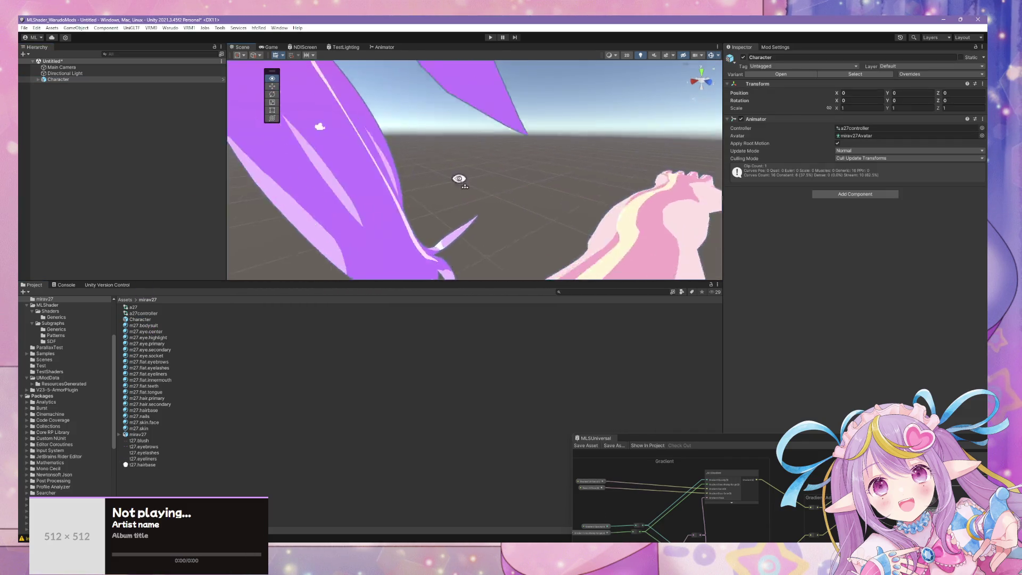
scroll(428, 174, "down", 8)
scroll(428, 174, "up", 6)
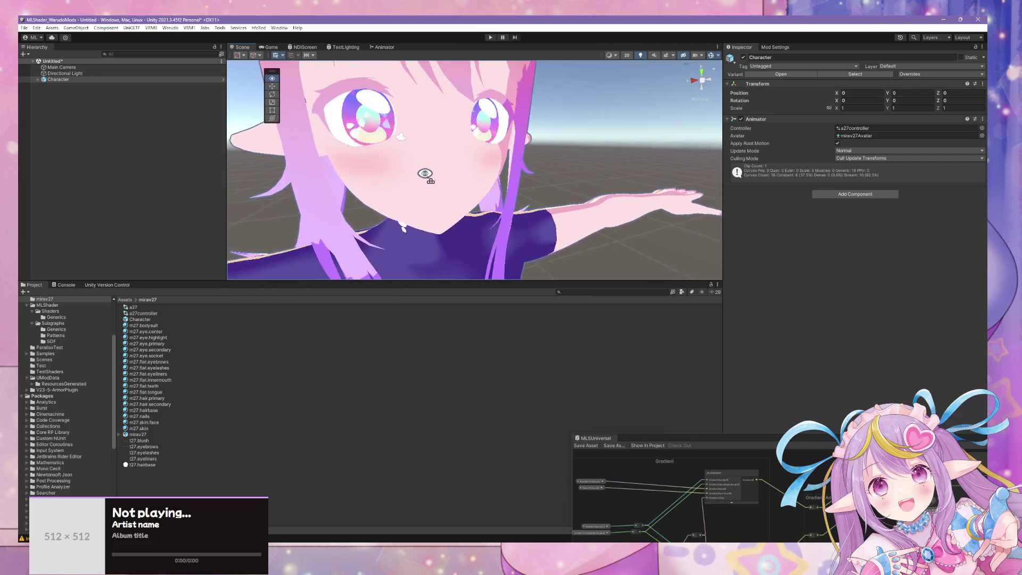
- Inspect the face from the side and make Basis the active shape key
key("alt+Tab")
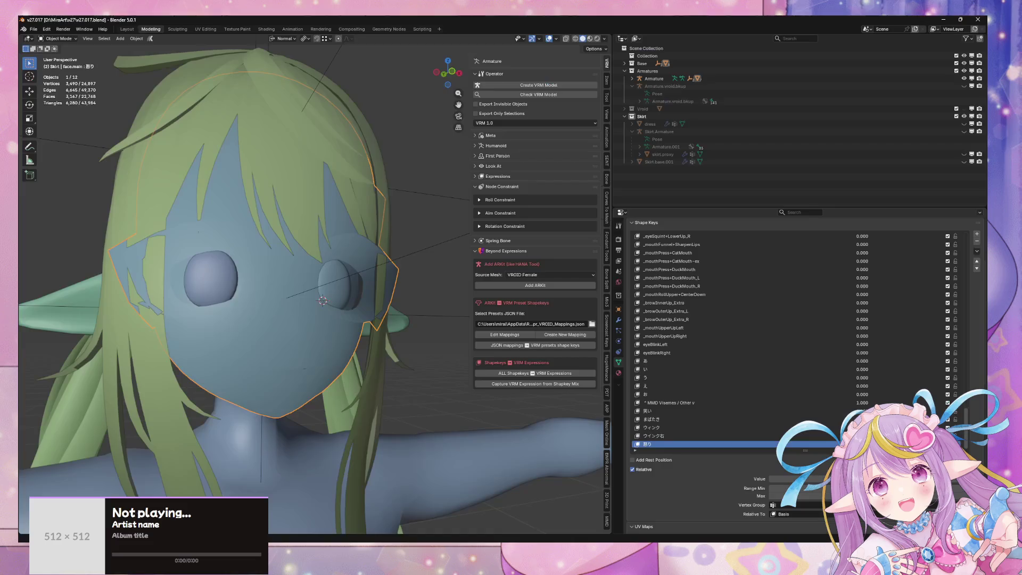
middle_click_drag(319, 346, 383, 370)
scroll(351, 365, "up", 4)
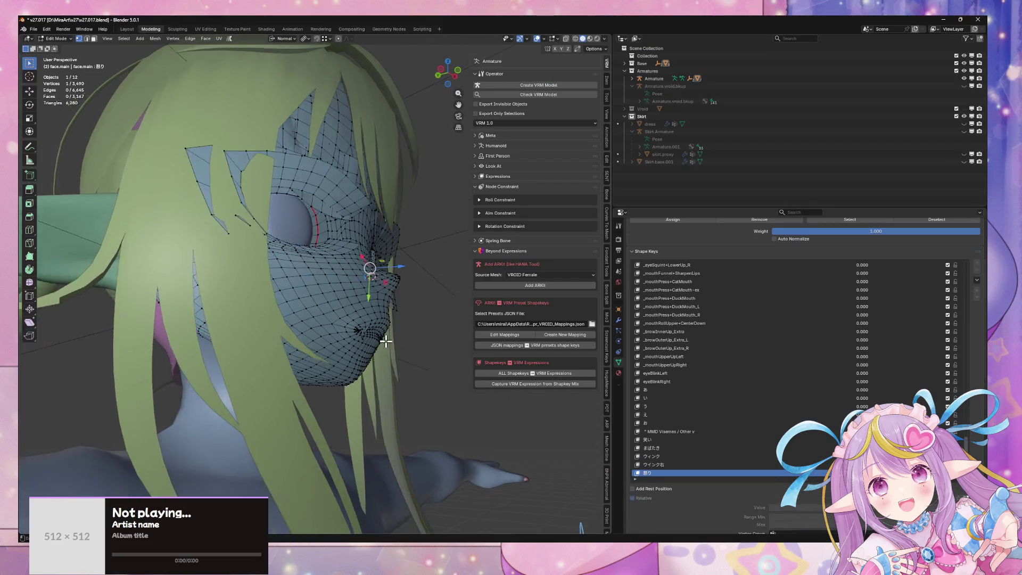
scroll(746, 320, "up", 10)
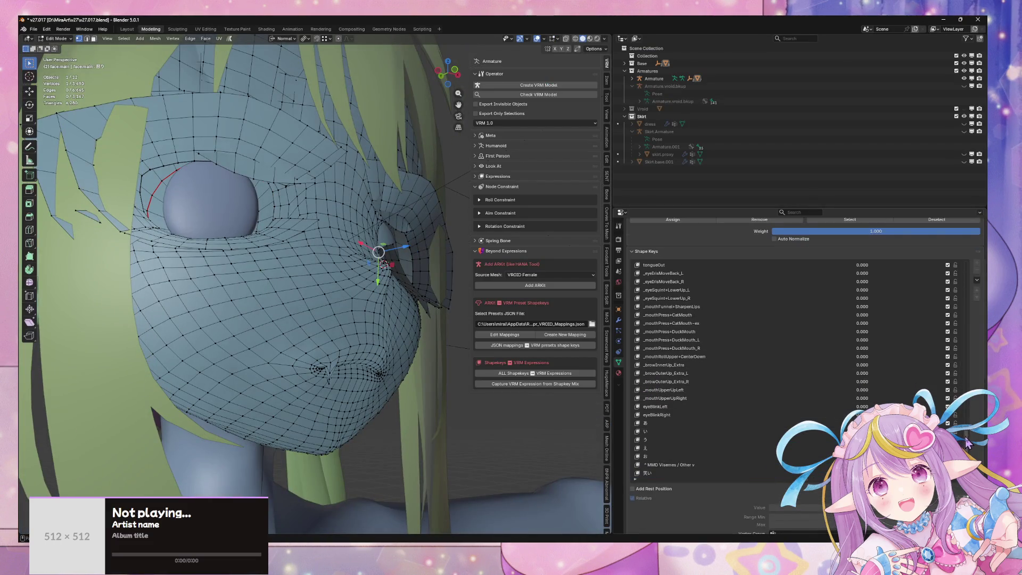
left_click(715, 265)
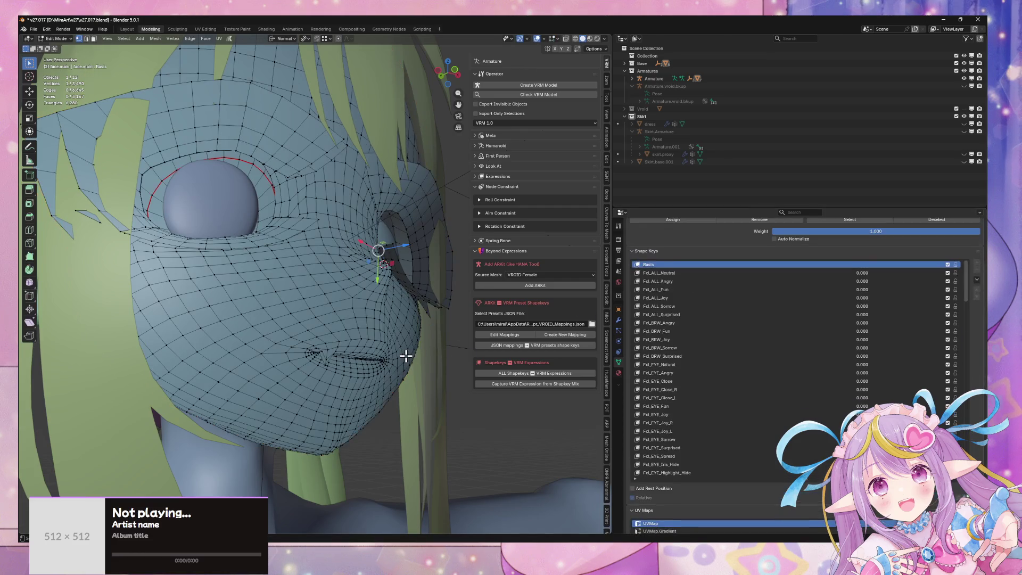
scroll(402, 355, "down", 6)
- Return to object mode, deselect everything, save the blend file and switch to Unity
key("Tab")
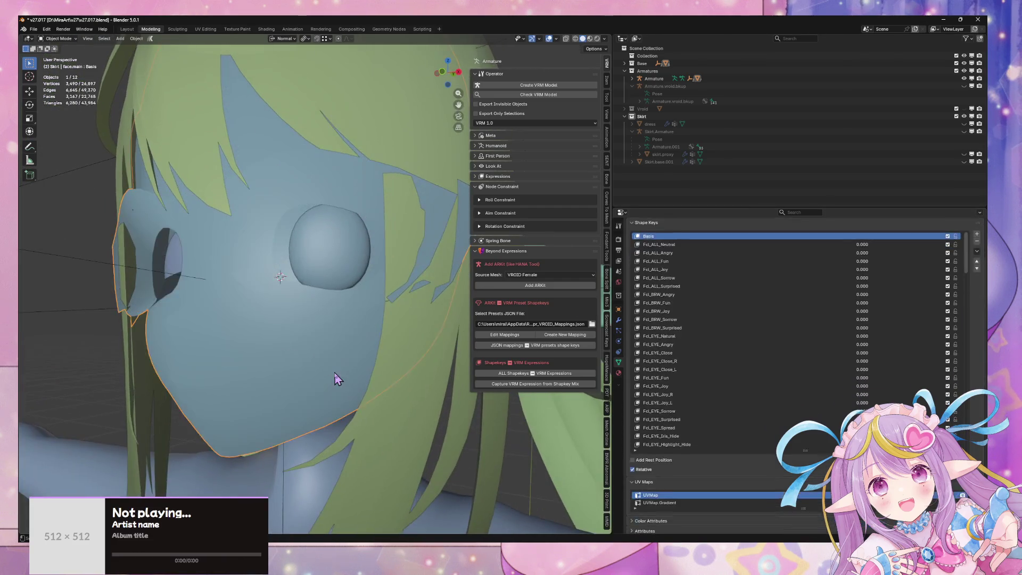
key("Tab")
key("Tab")
key("alt+a")
mouse_move(375, 389)
middle_mouse_down()
mouse_move(405, 373)
mouse_move(418, 386)
middle_mouse_up()
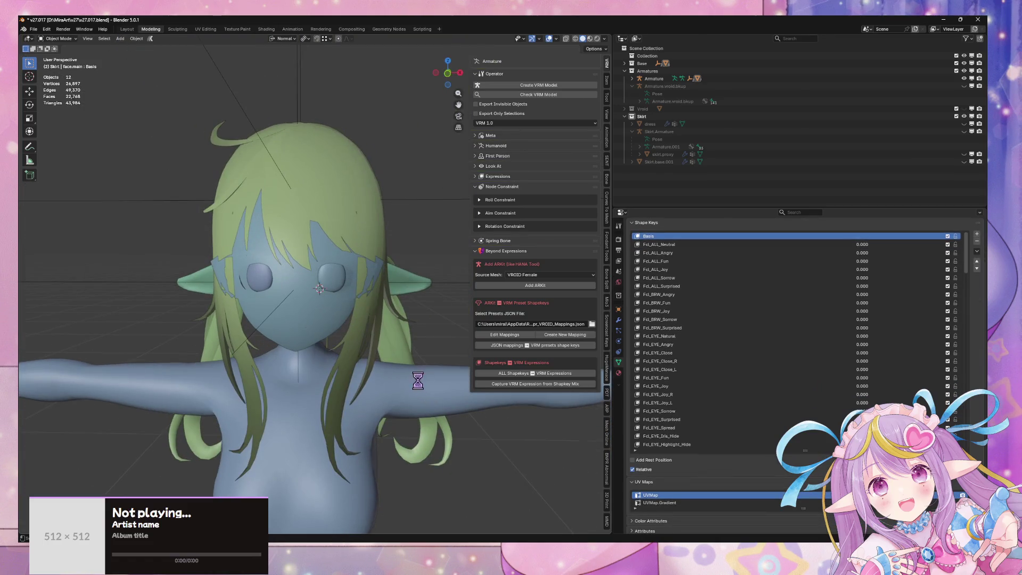
key("ctrl+s")
key("alt+Tab")
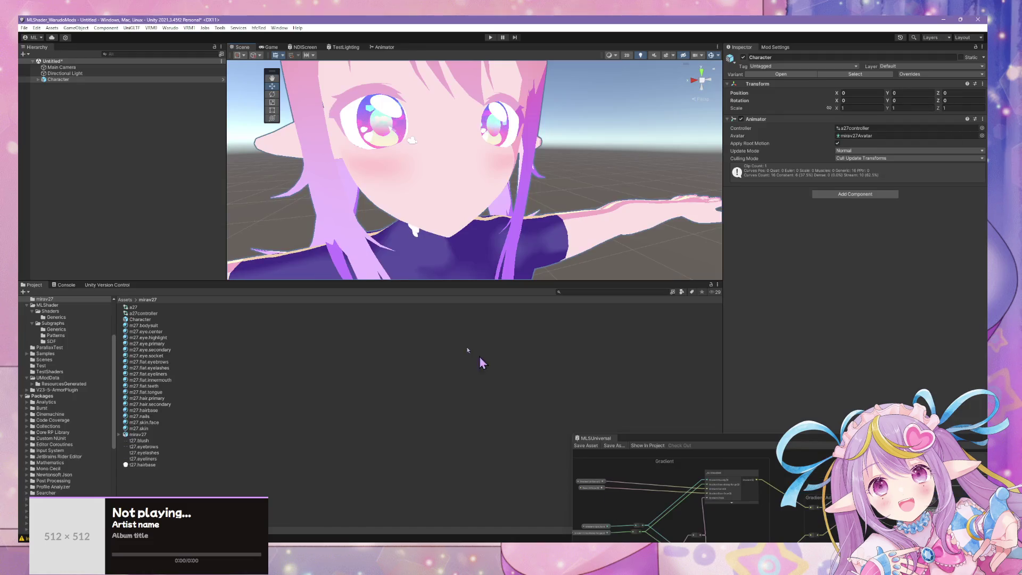
- Test the Fcl_EYE_Close_R and Fcl_EYE_Close blend shapes on face.main to close the eyes
scroll(440, 184, "up", 3)
left_click(432, 205)
left_click(424, 215)
left_click(328, 205)
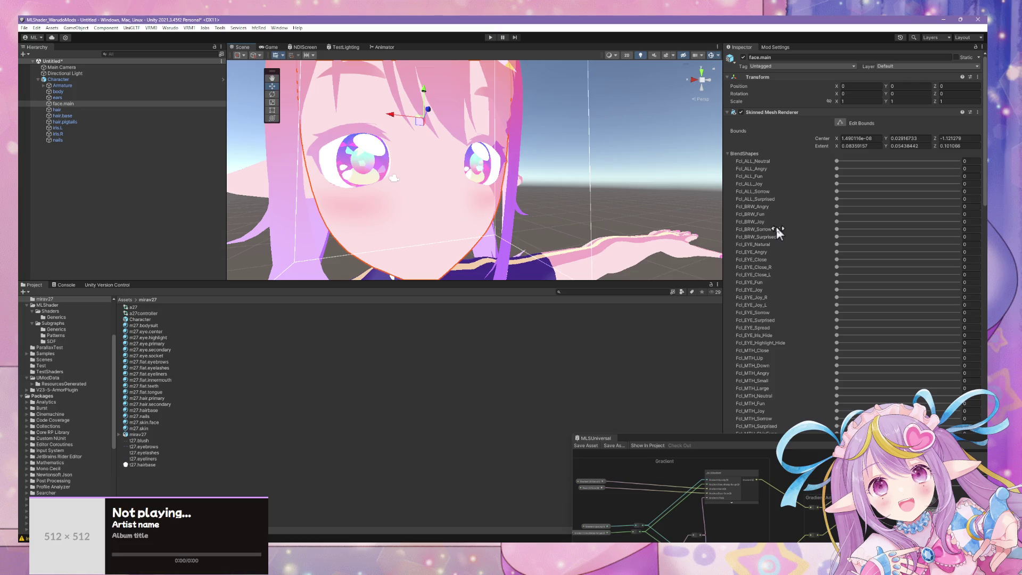
mouse_move(843, 274)
left_mouse_down()
mouse_move(959, 269)
mouse_move(756, 269)
left_mouse_up()
mouse_move(837, 259)
left_mouse_down()
mouse_move(953, 260)
mouse_move(577, 237)
left_mouse_up()
- Run a Warudo mod command on the character and dismiss the prefab restructure error
left_click(170, 28)
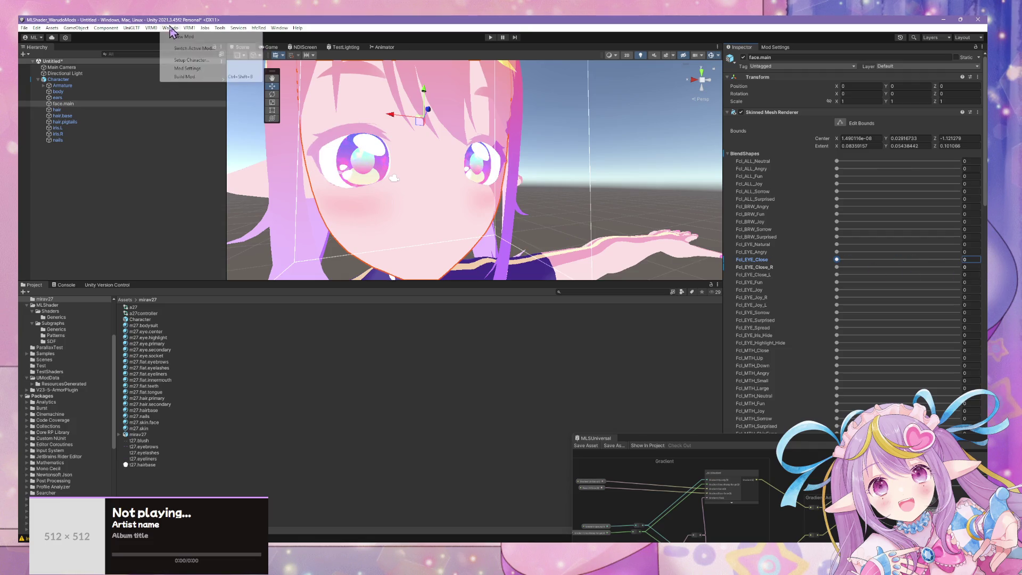
left_click(187, 77)
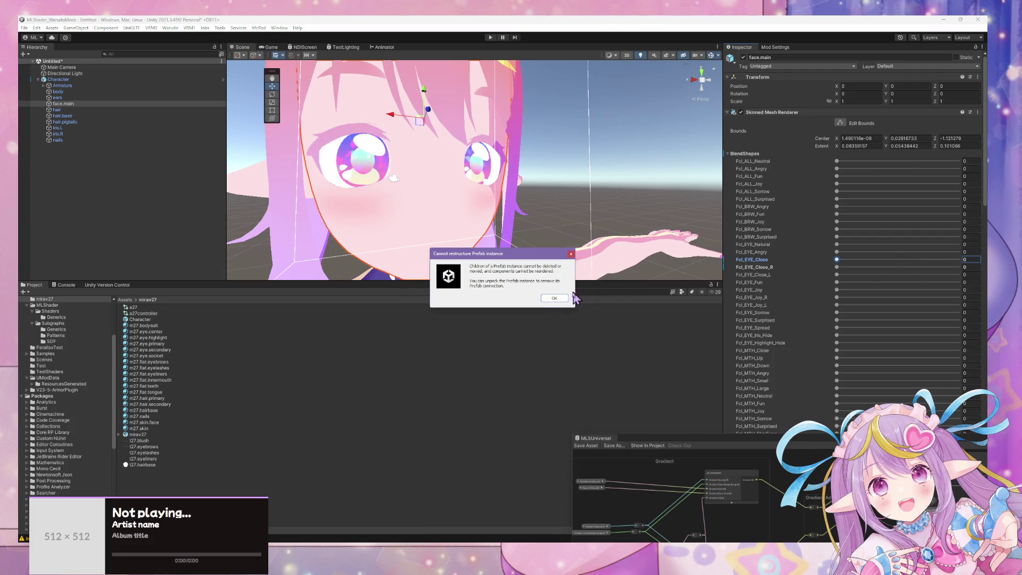
left_click(550, 301)
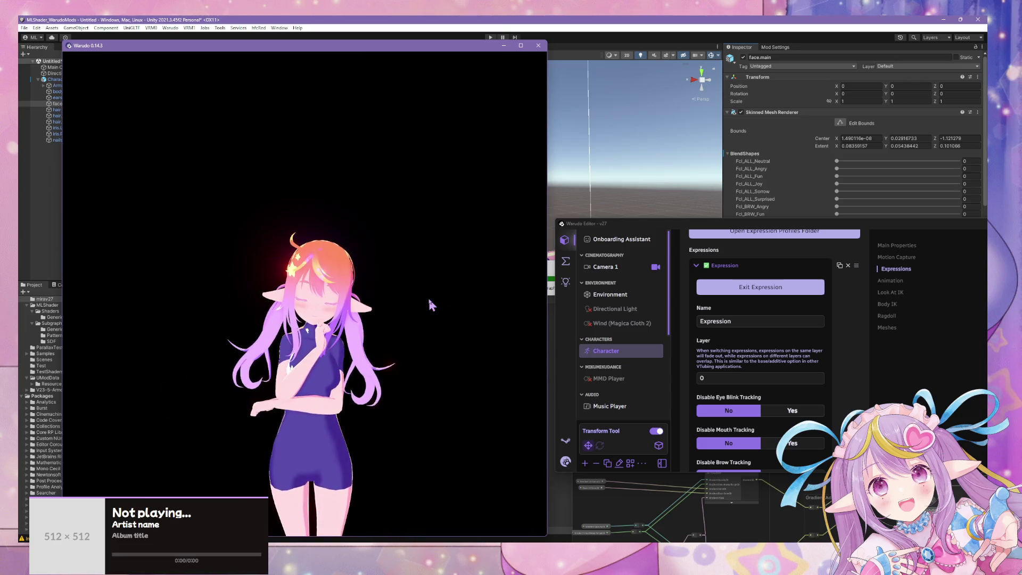
- Exit the closed-eye expression so the eyes reopen, then bring Spotify to the front
scroll(709, 288, "up", 2)
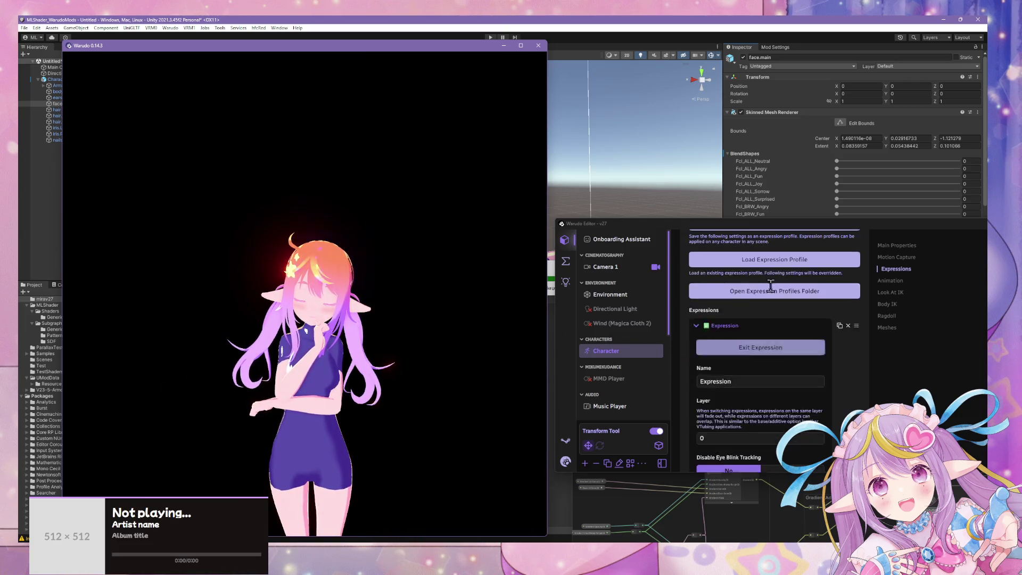
left_click(762, 363)
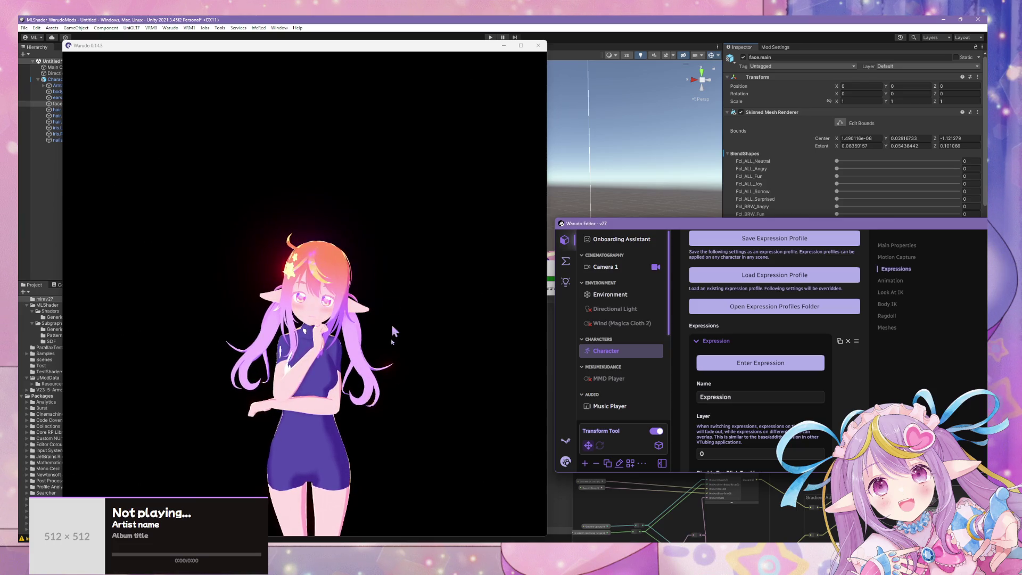
left_click(466, 538)
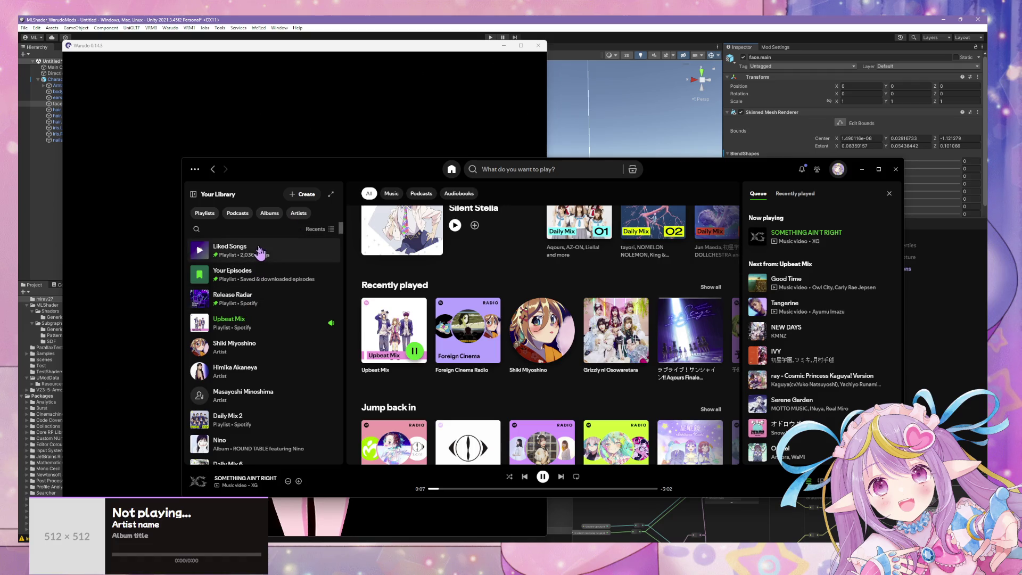
- Play the Grizzly ni Osowaretara song radio from Liked Songs, then return to Warudo
left_click(324, 249)
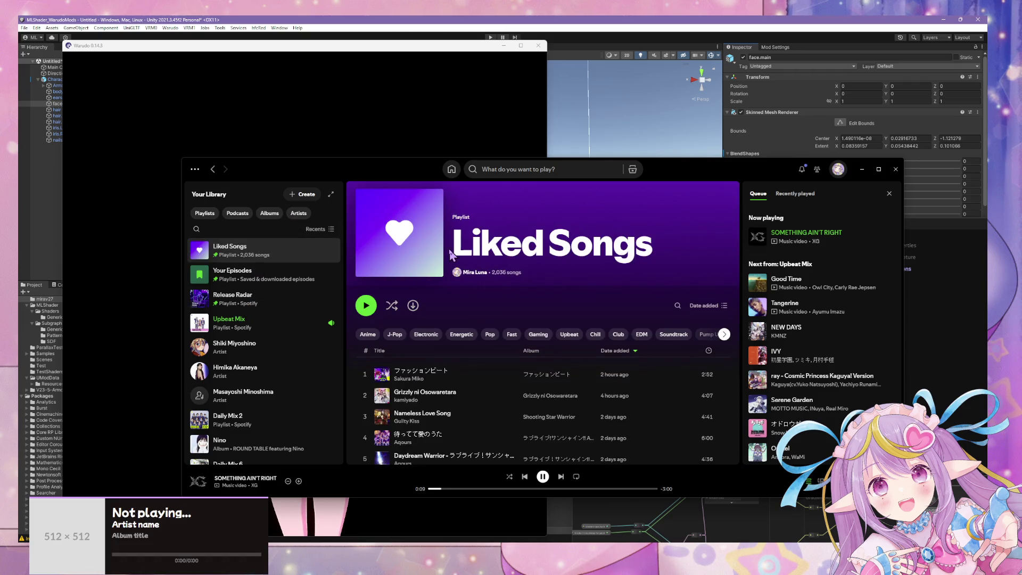
scroll(409, 272, "down", 2)
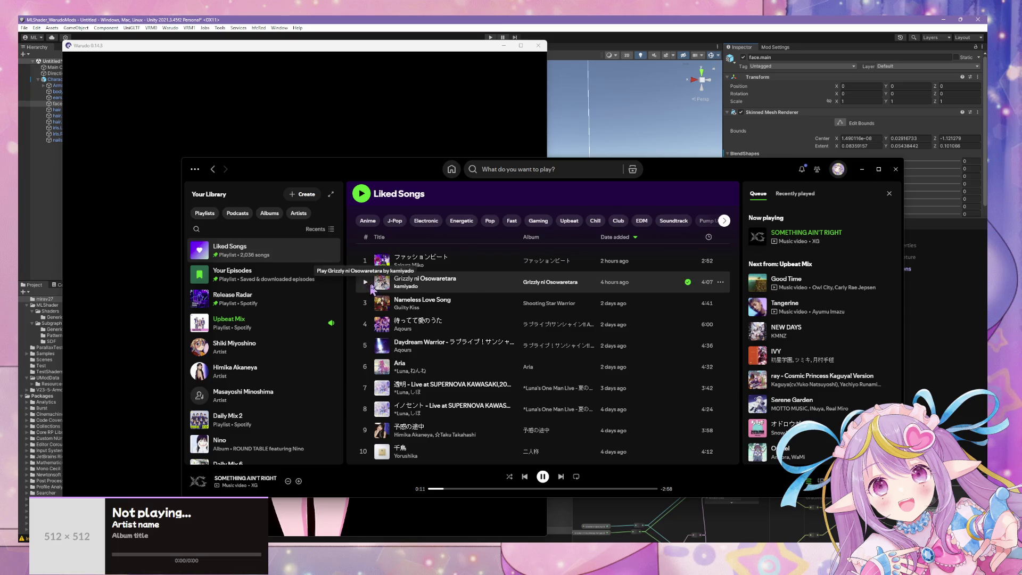
right_click(477, 295)
left_click(343, 284)
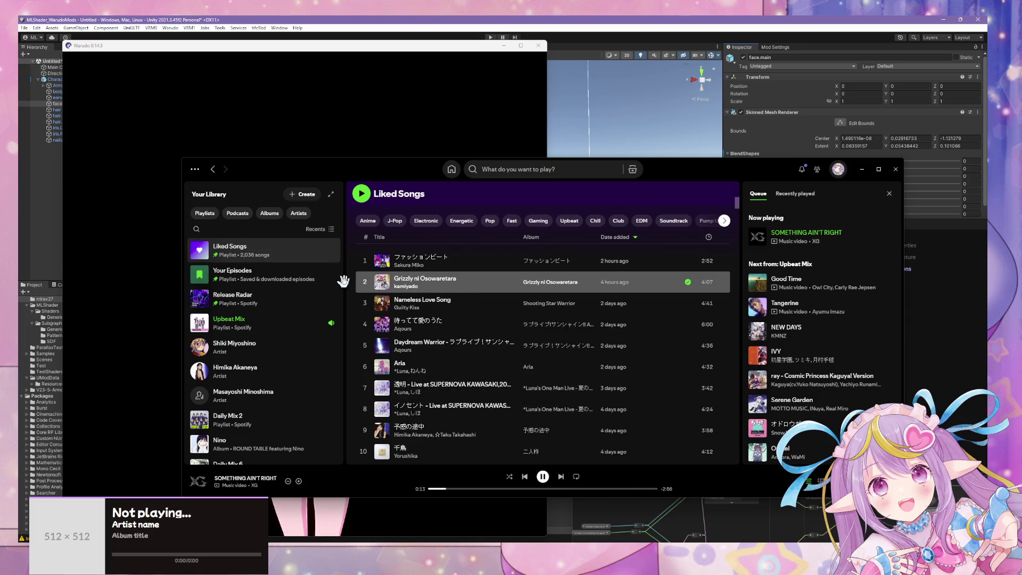
left_click(365, 305)
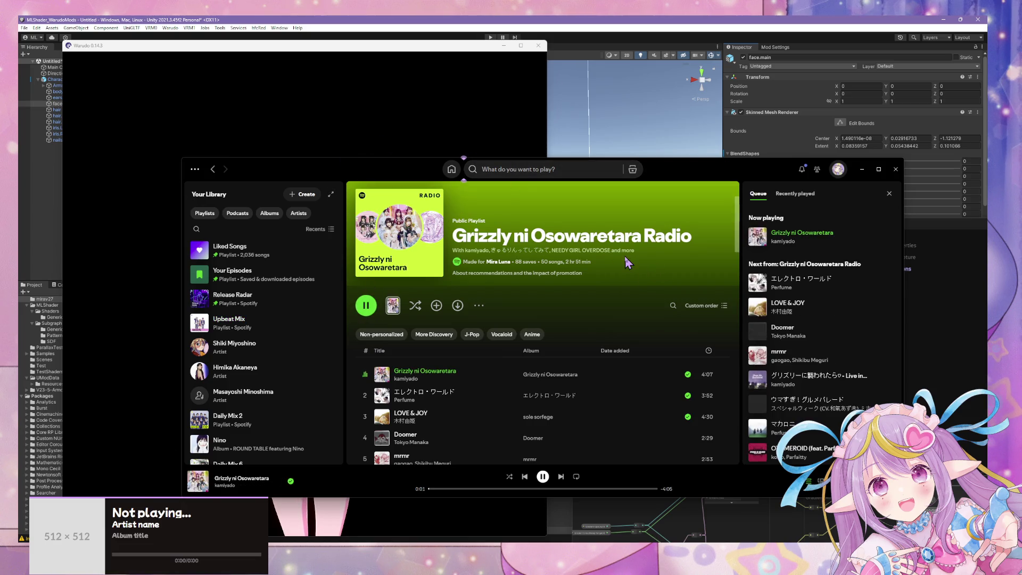
left_click(465, 122)
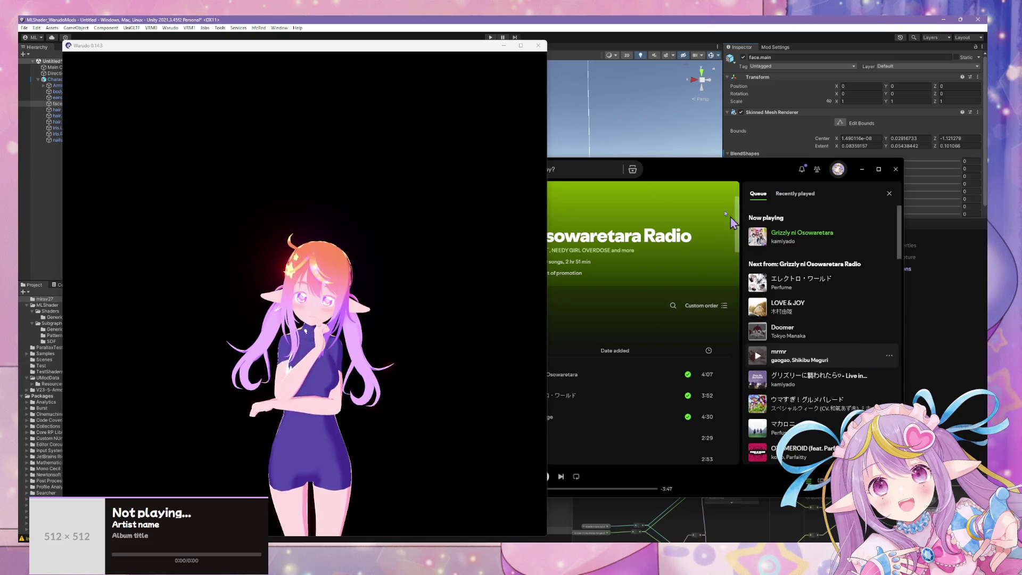
- Orbit and zoom the Warudo camera to inspect the avatar from several angles
left_click_drag(406, 284, 262, 249)
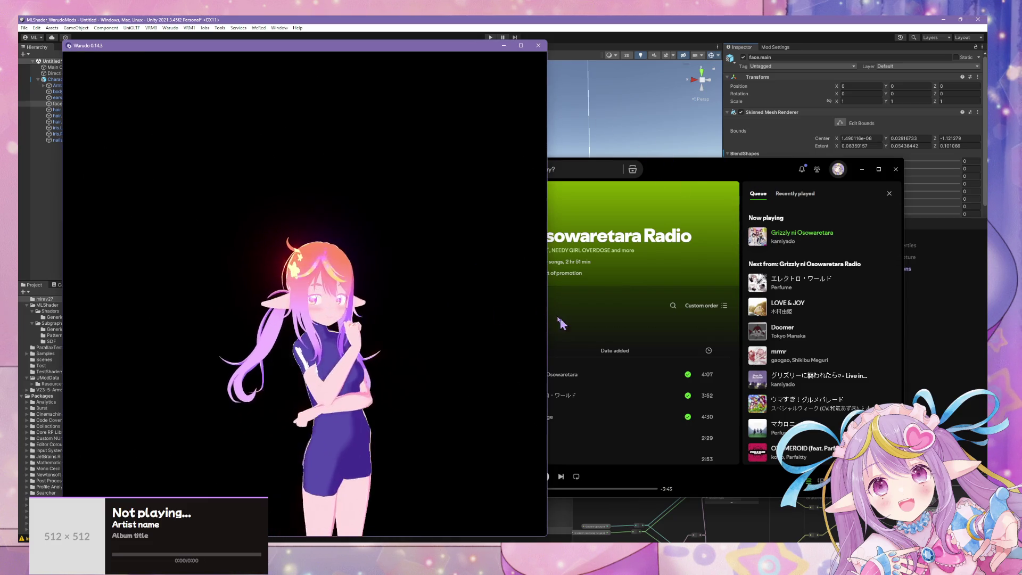
scroll(468, 250, "up", 3)
mouse_move(468, 249)
left_mouse_down()
mouse_move(137, 240)
mouse_move(528, 264)
left_mouse_up()
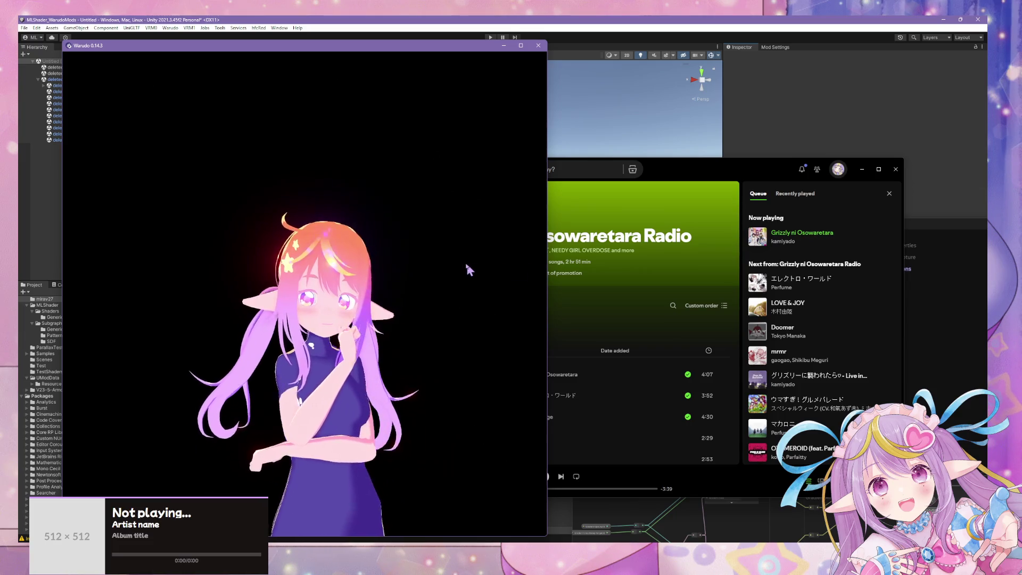
scroll(468, 251, "down", 3)
scroll(432, 248, "down", 2)
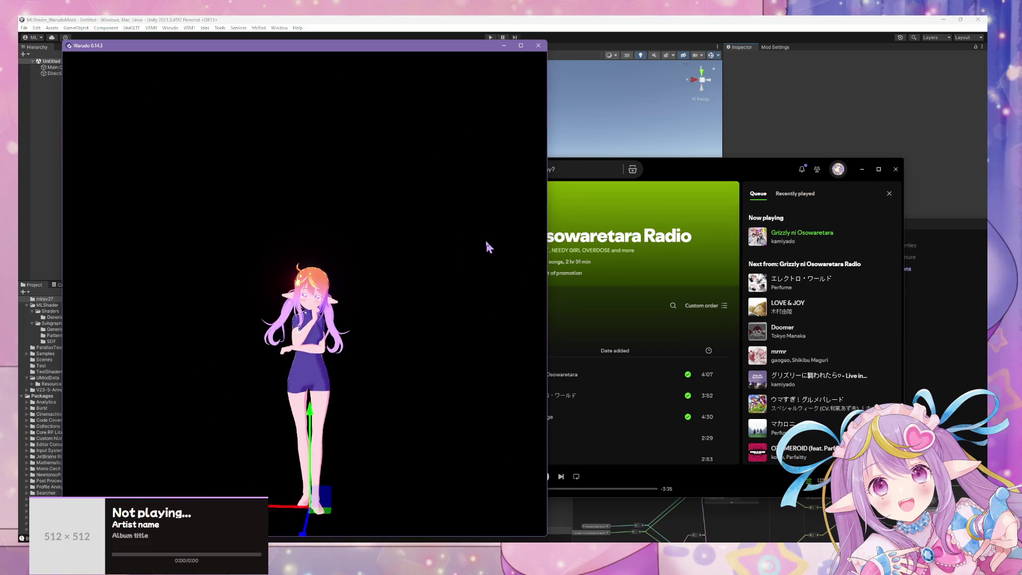
left_click_drag(489, 247, 482, 247)
scroll(432, 275, "up", 5)
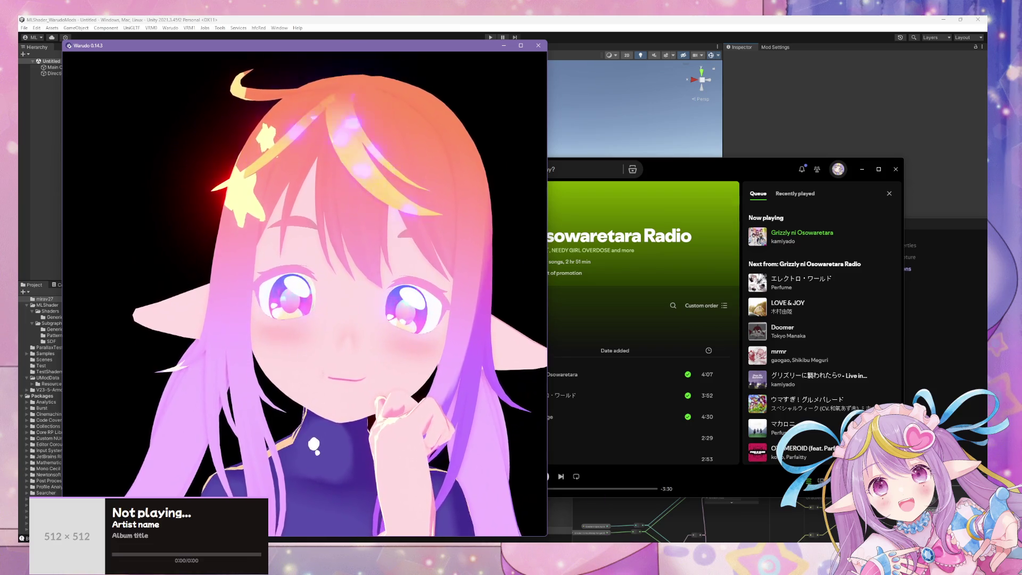
key("super+Down")
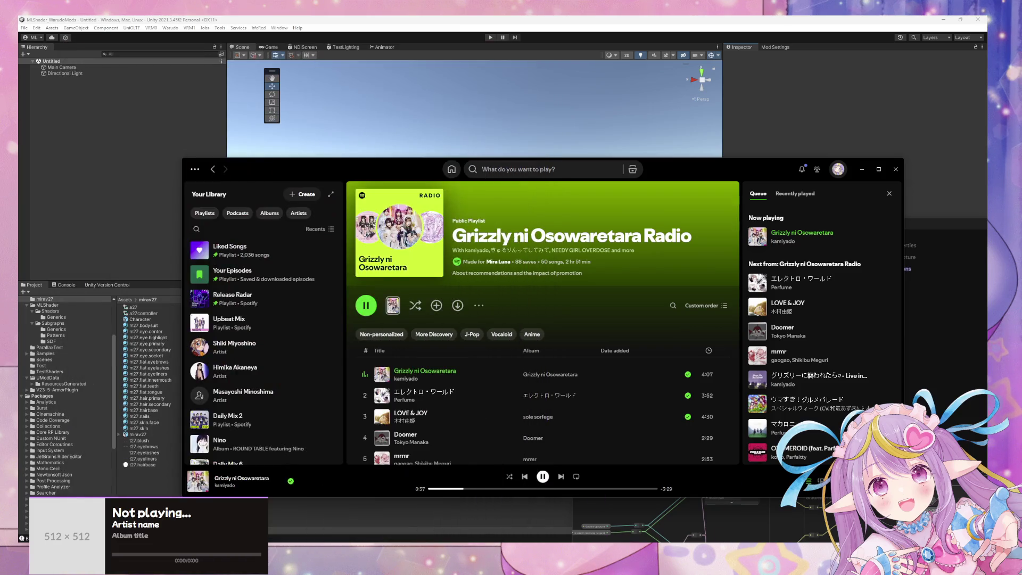
key("alt+Tab")
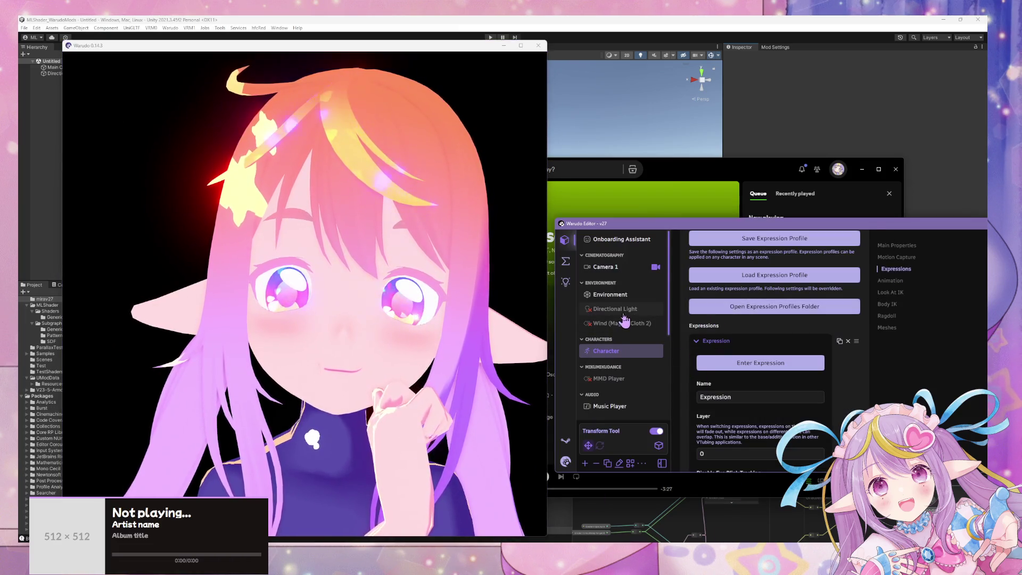
- Start the MMD Player dance playback, watch it, then stop it
left_click(609, 303)
left_click(697, 319)
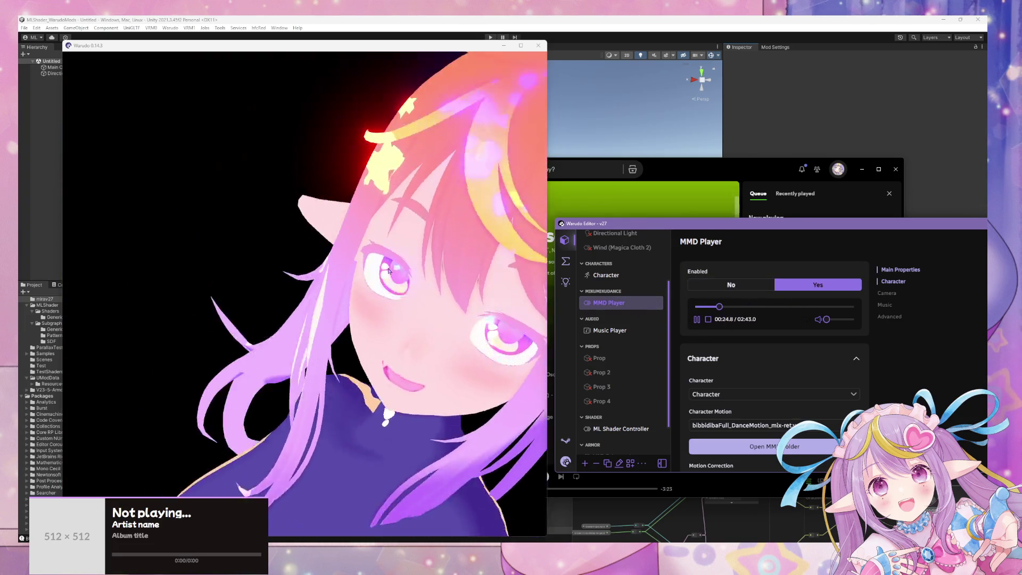
left_click(395, 261)
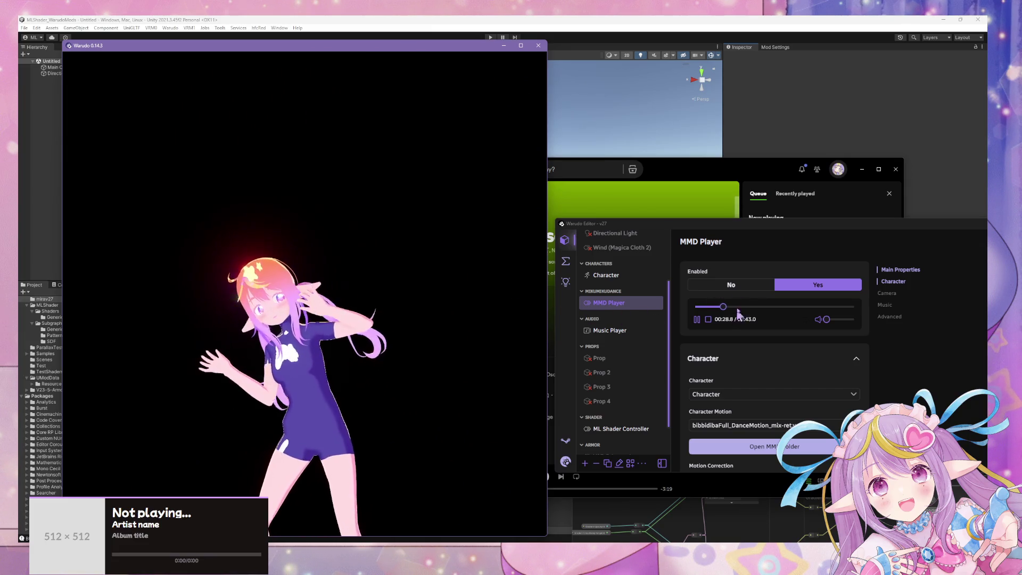
left_click(732, 284)
- End the closed-eye expression preview and turn the MMD dance playback back on
left_click(606, 275)
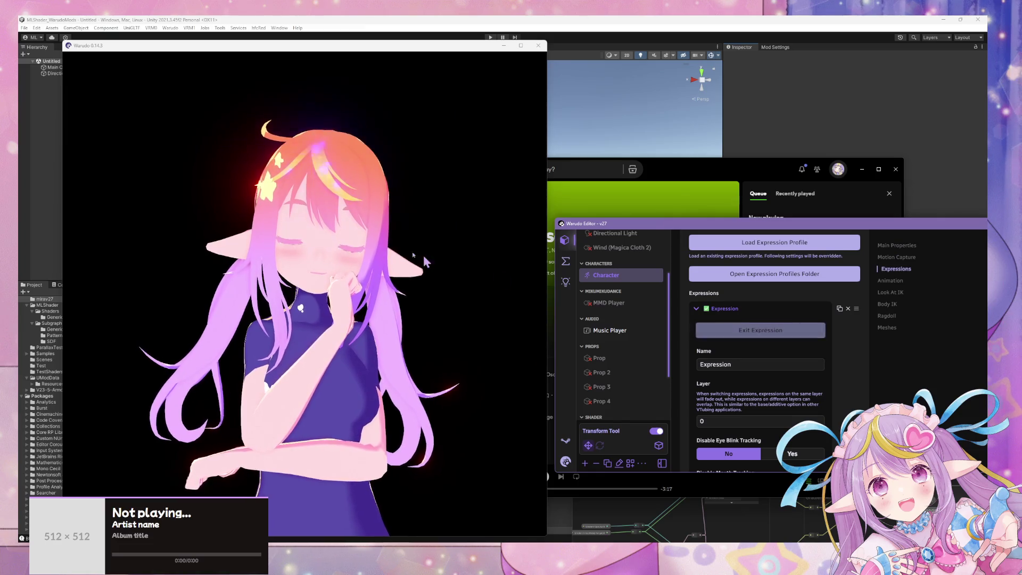
left_click(379, 283)
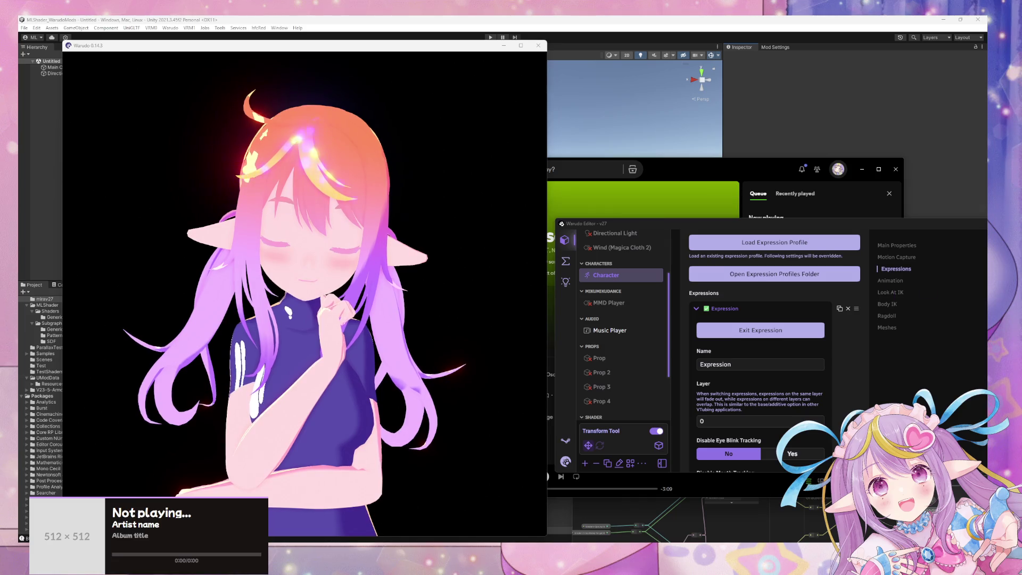
left_click(785, 331)
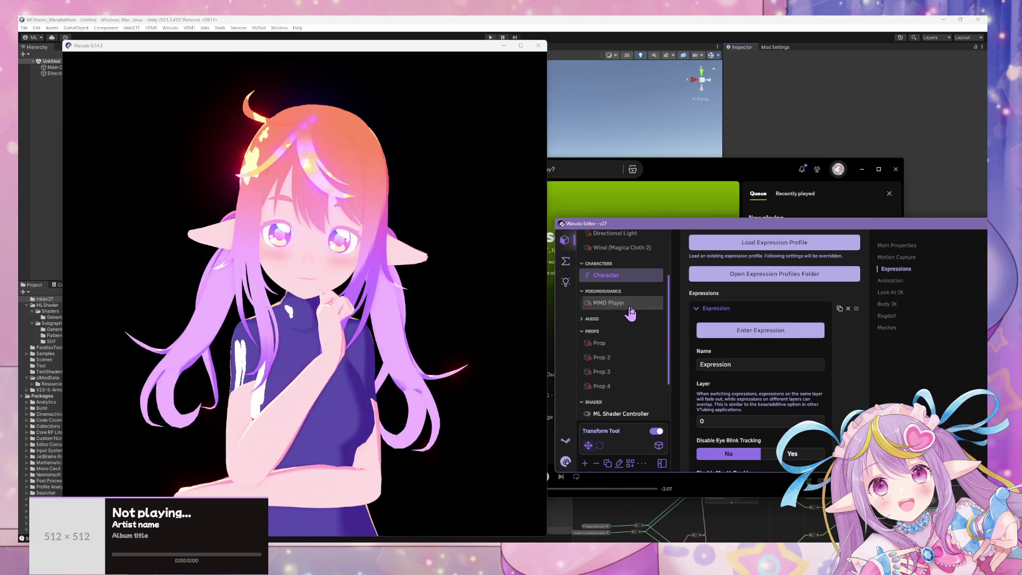
left_click(628, 309)
left_click(817, 284)
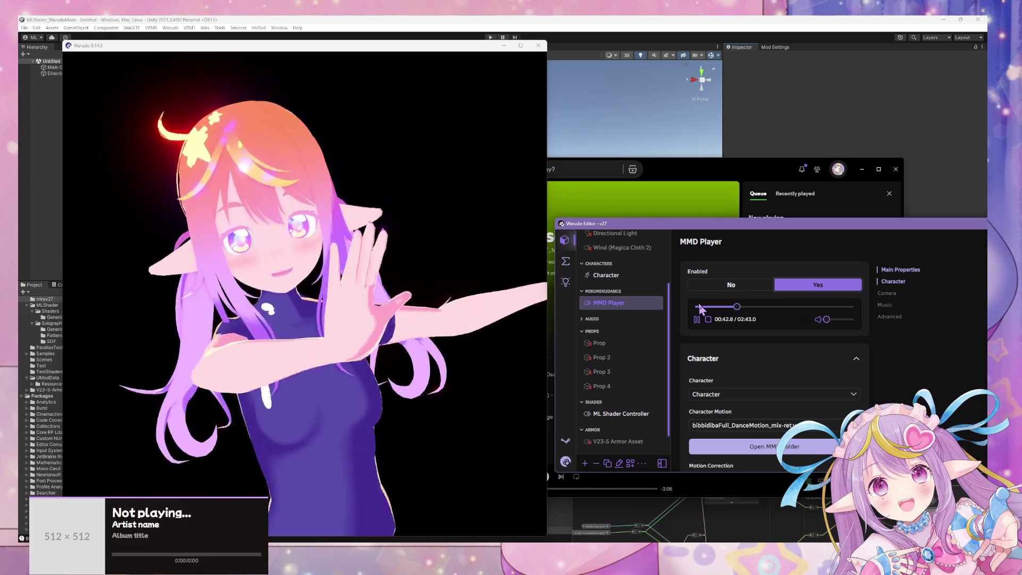
- Rewind the bibbidiba dance to the start and watch the avatar perform it in the viewport
left_click(699, 307)
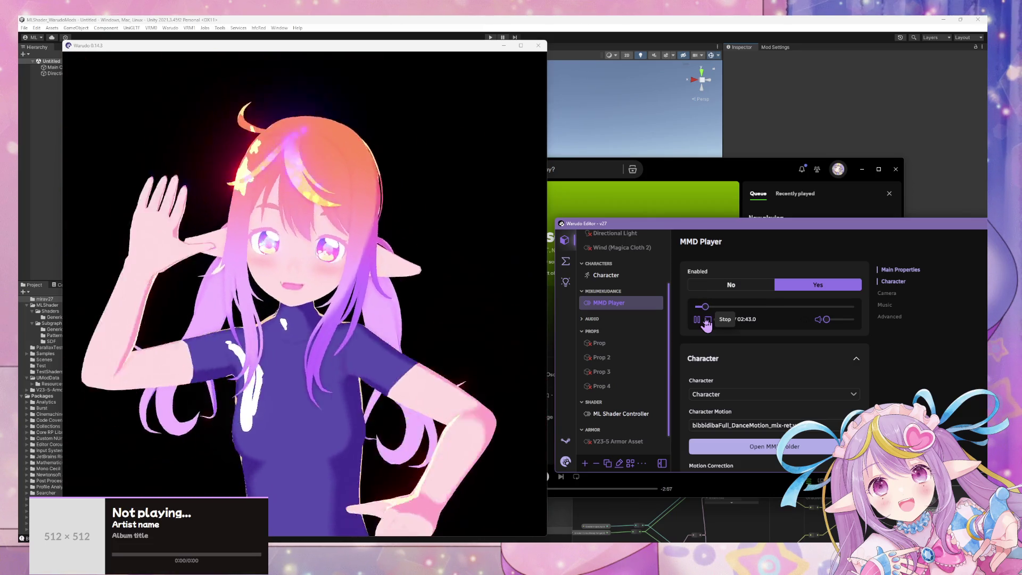
left_click(456, 337)
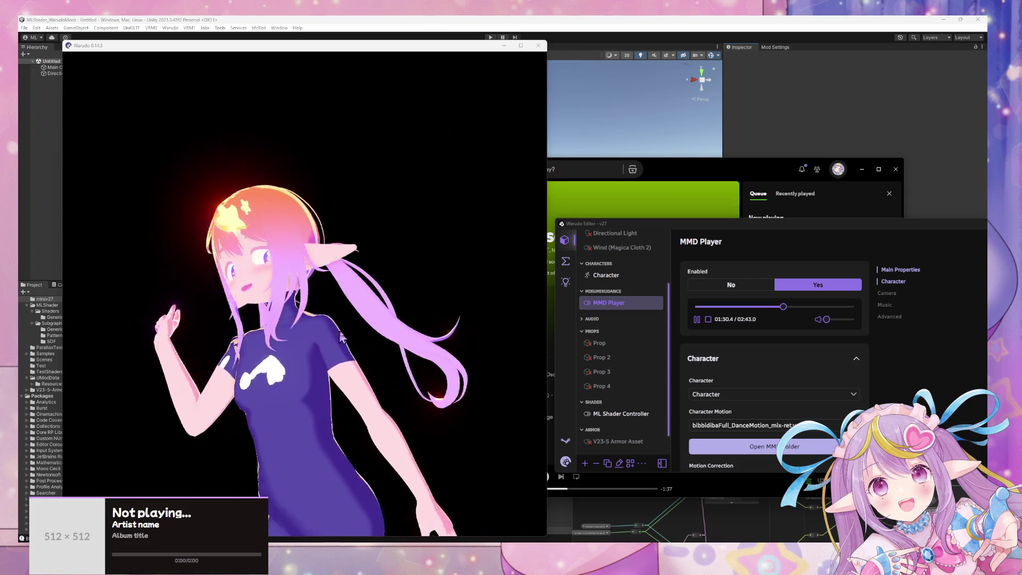
- Zoom the viewport out and let the bibbidiba dance play on to about 02:43
left_click(315, 335)
scroll(324, 331, "down", 3)
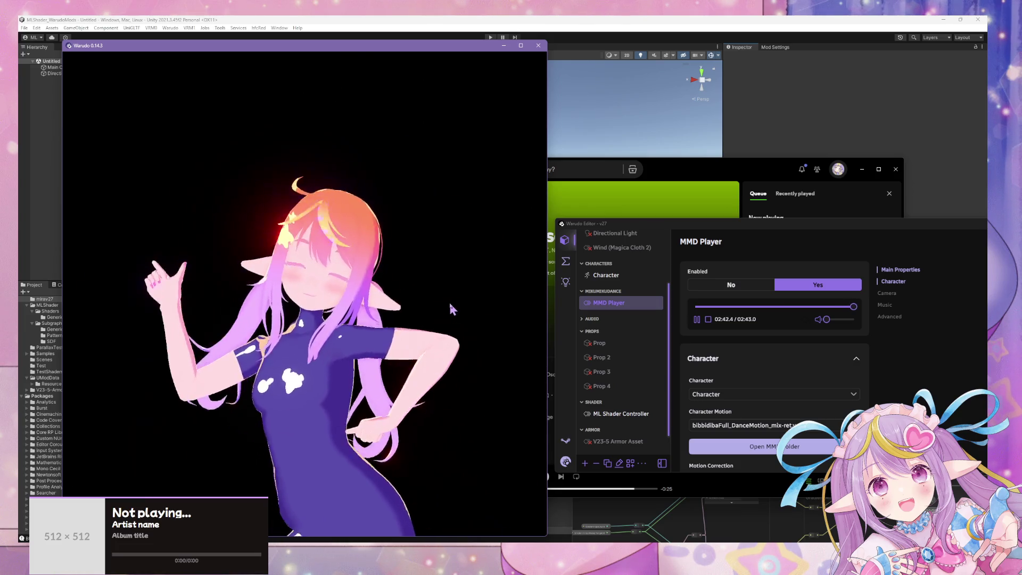
- Open the saved-scene browser and scroll through it to the v16 092424 scene
left_click(568, 460)
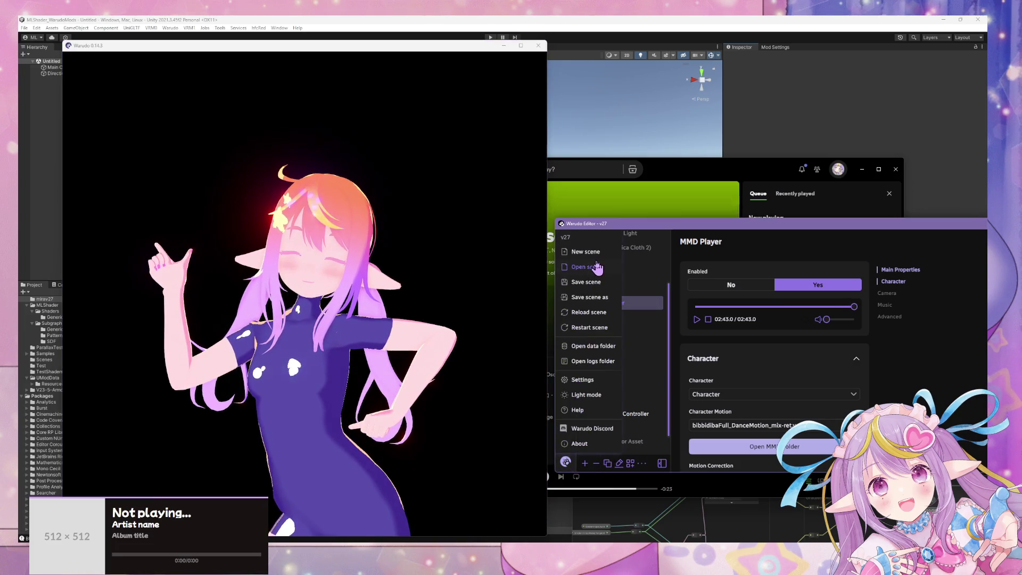
left_click(586, 267)
scroll(727, 341, "down", 5)
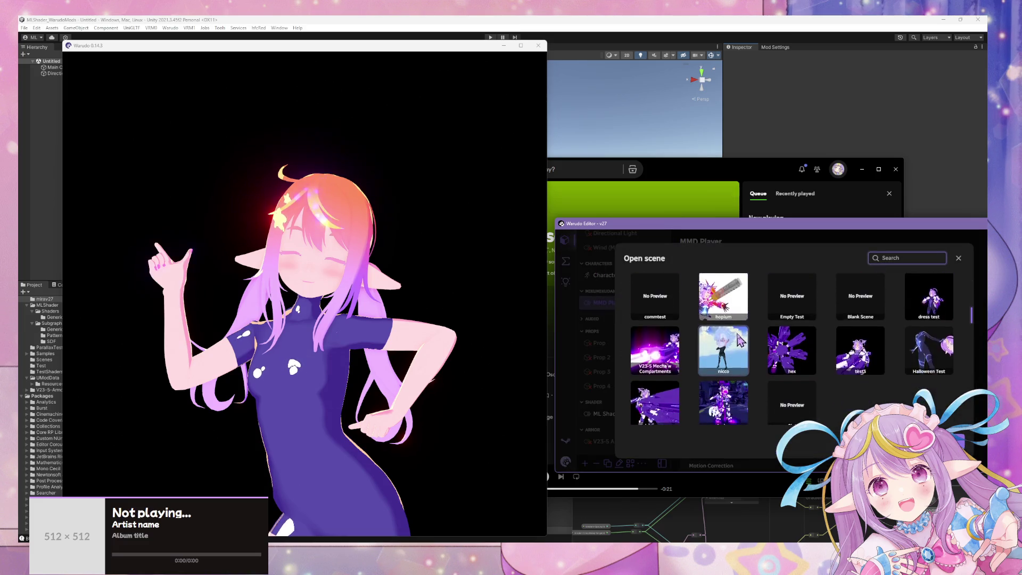
scroll(743, 340, "down", 5)
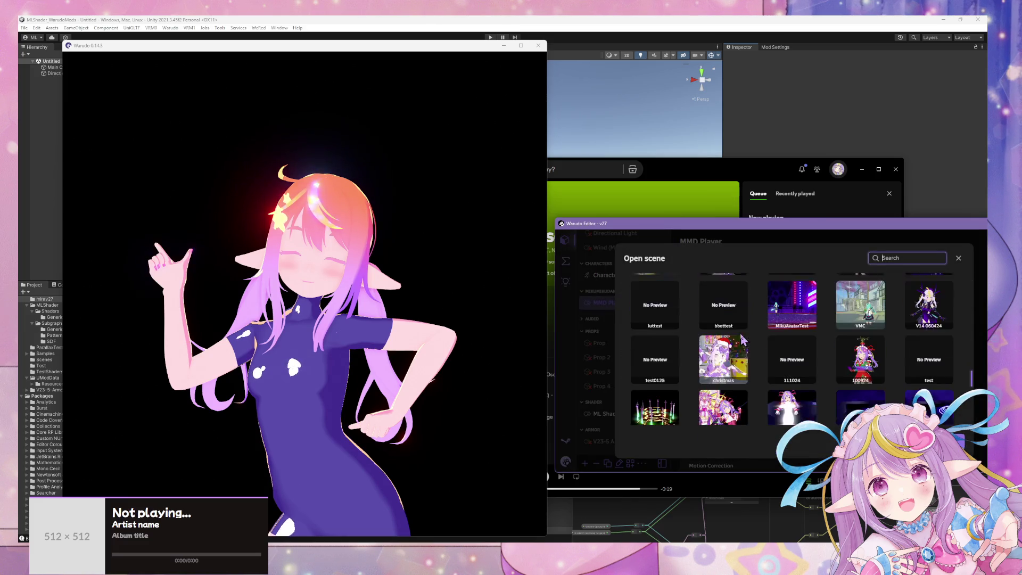
scroll(744, 339, "down", 1)
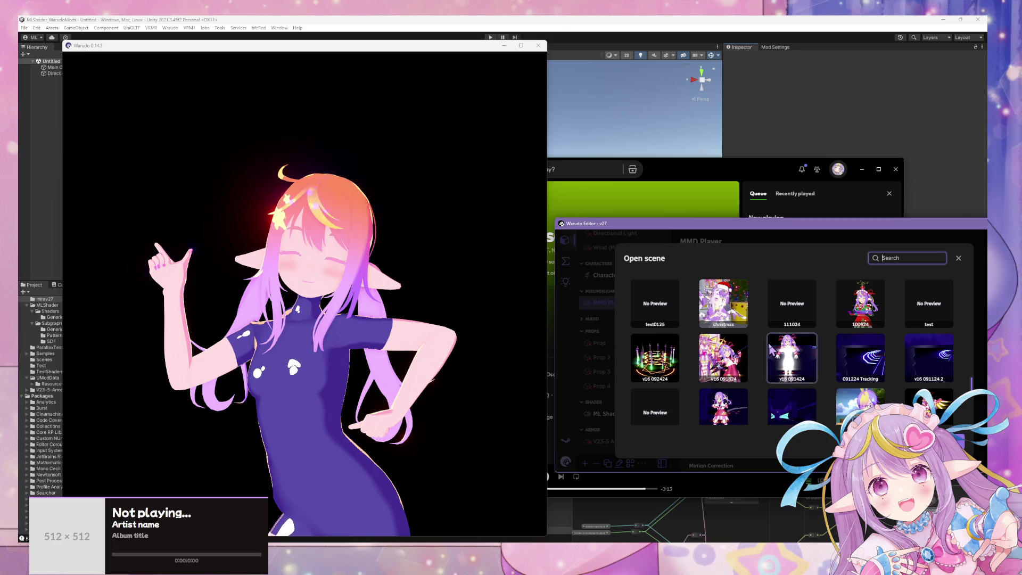
scroll(690, 339, "down", 1)
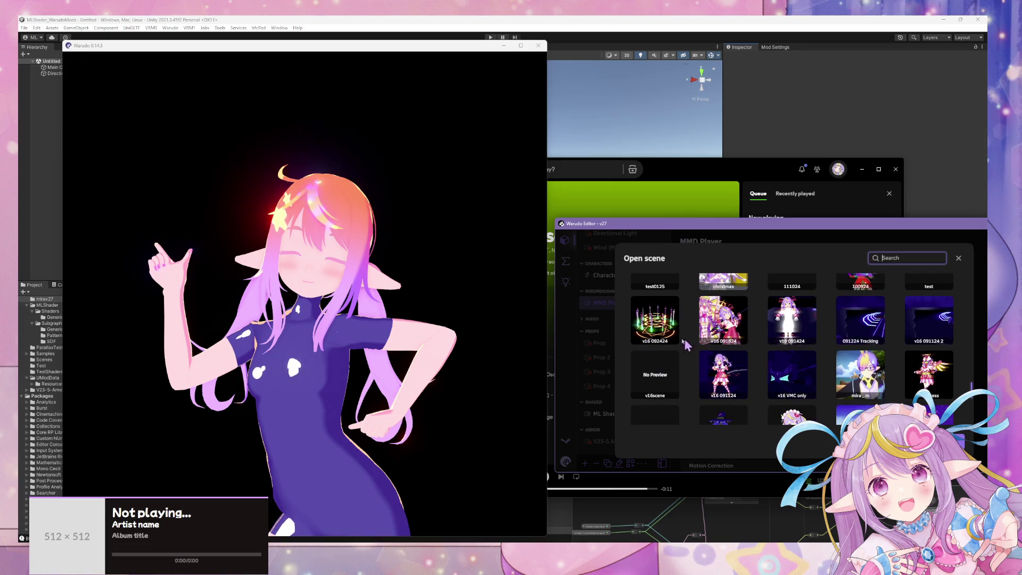
scroll(706, 343, "down", 1)
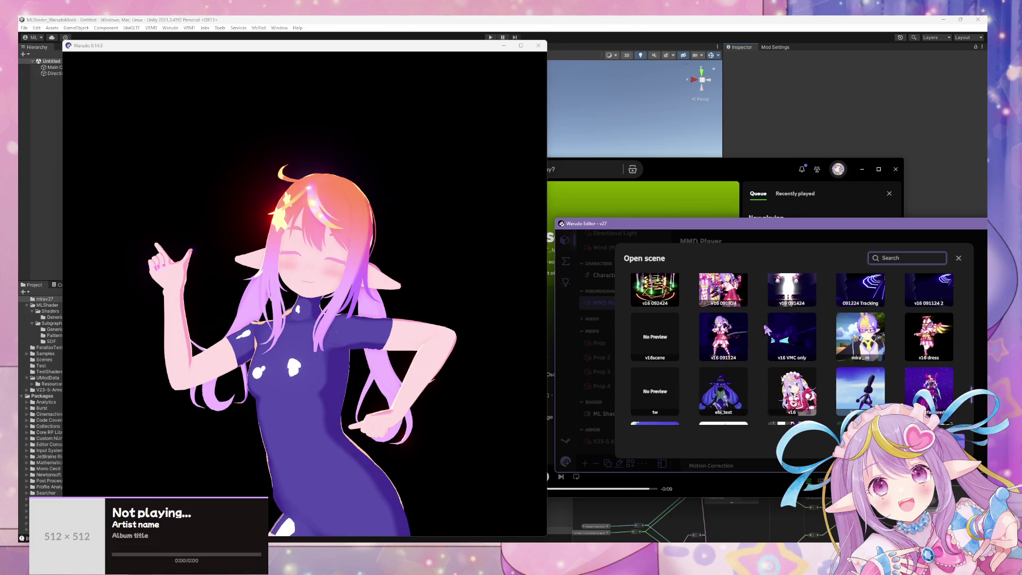
scroll(719, 351, "down", 2)
scroll(734, 358, "up", 2)
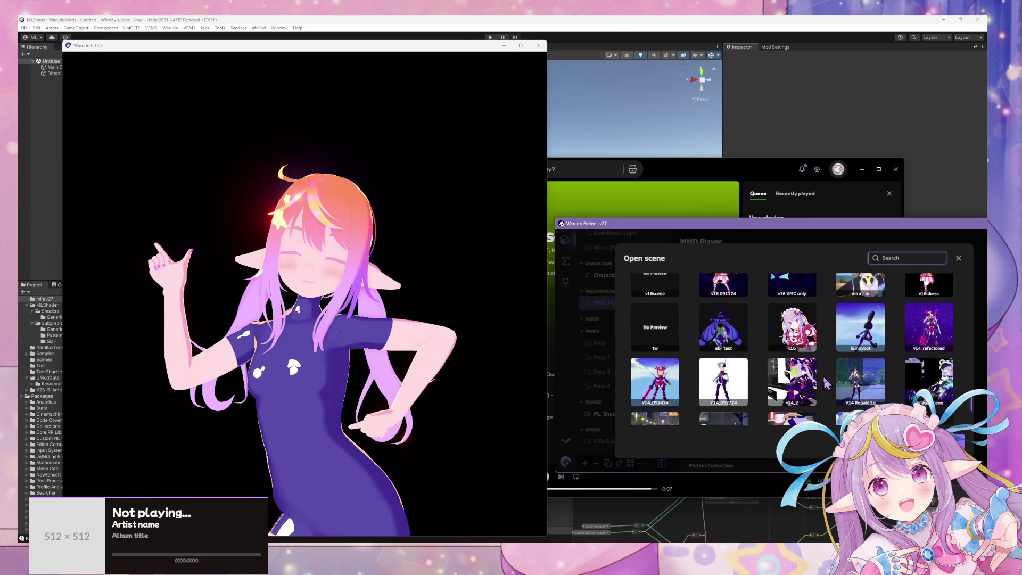
scroll(735, 357, "up", 1)
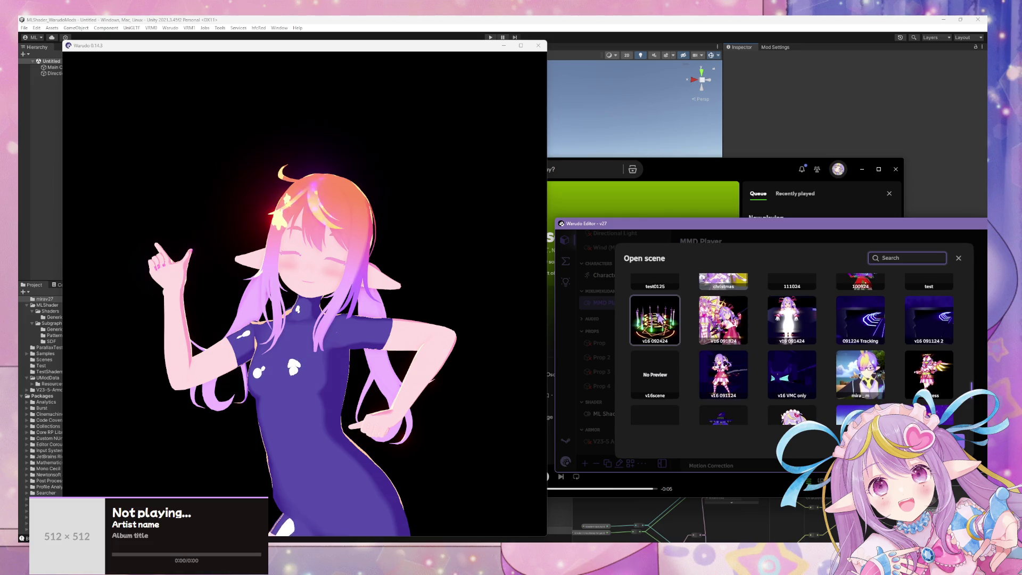
left_click(670, 333)
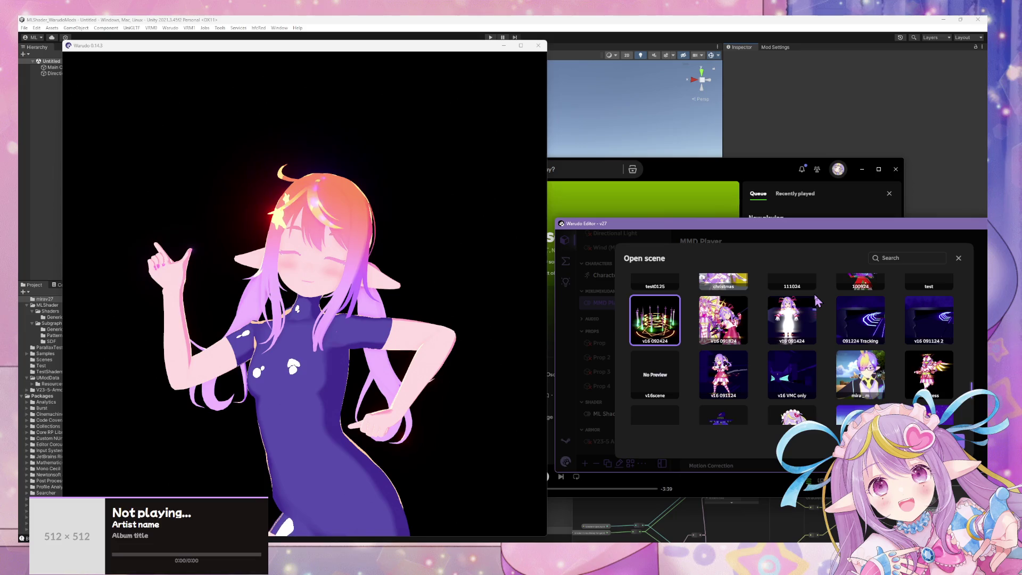
- Hide the Spotify window and load the v16 092424 scene
left_click(671, 199)
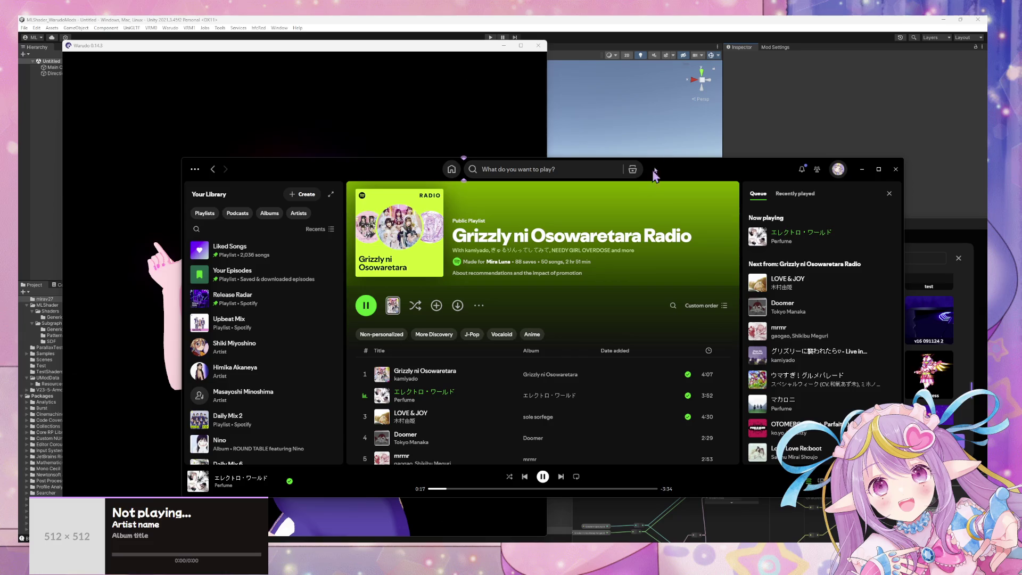
left_click(862, 170)
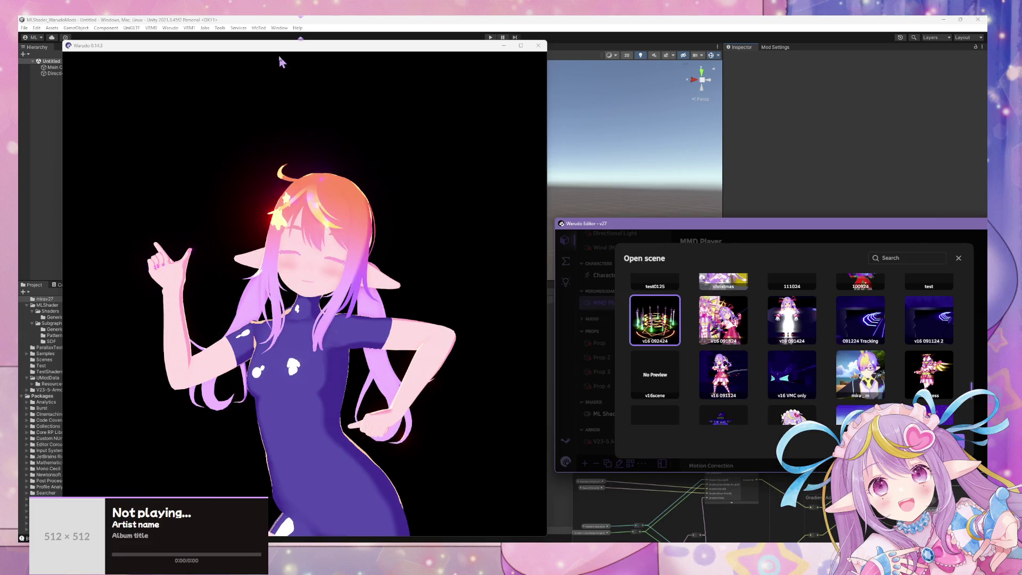
left_click(284, 63)
left_click_drag(729, 223, 730, 184)
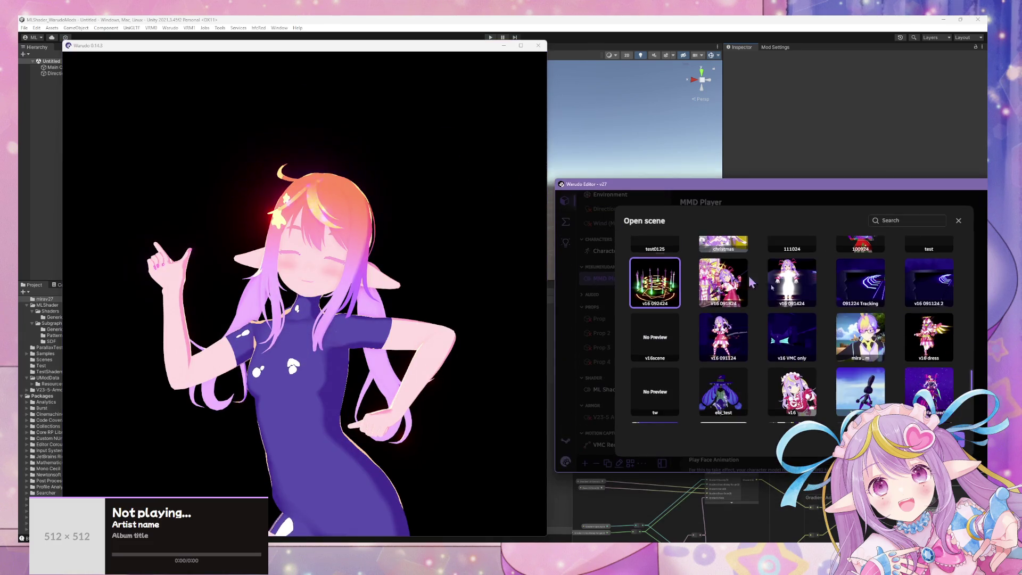
left_click(716, 266)
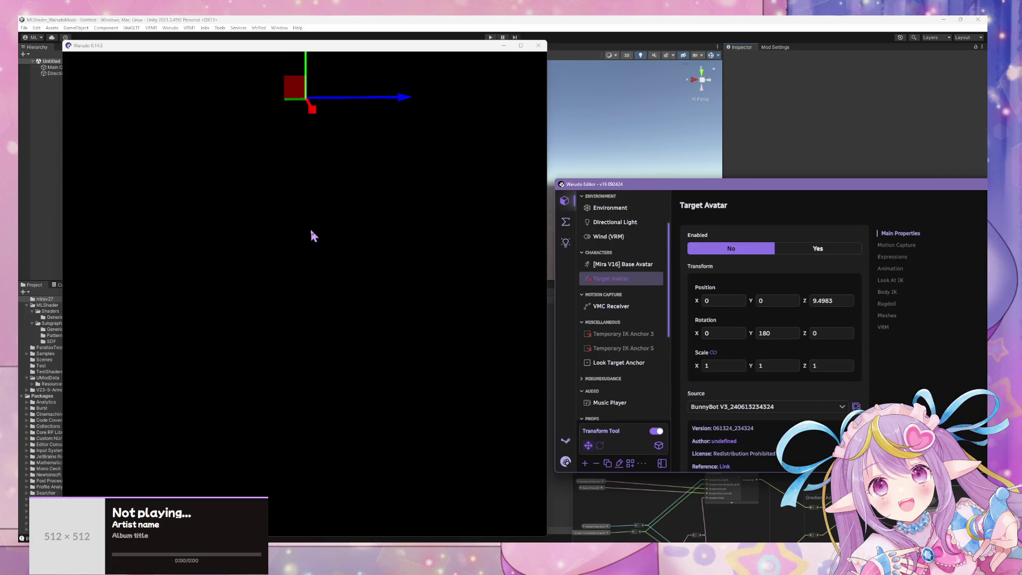
left_click(313, 236)
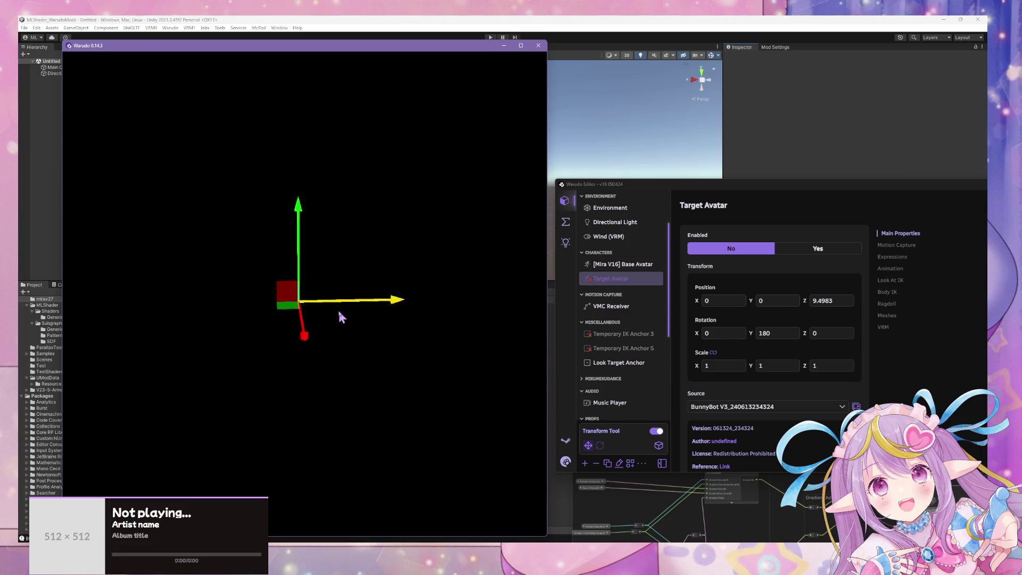
- Switch the [Mira V16] Base Avatar's source to mirav27, then view the scene's blueprints
left_click(633, 266)
left_click(622, 281)
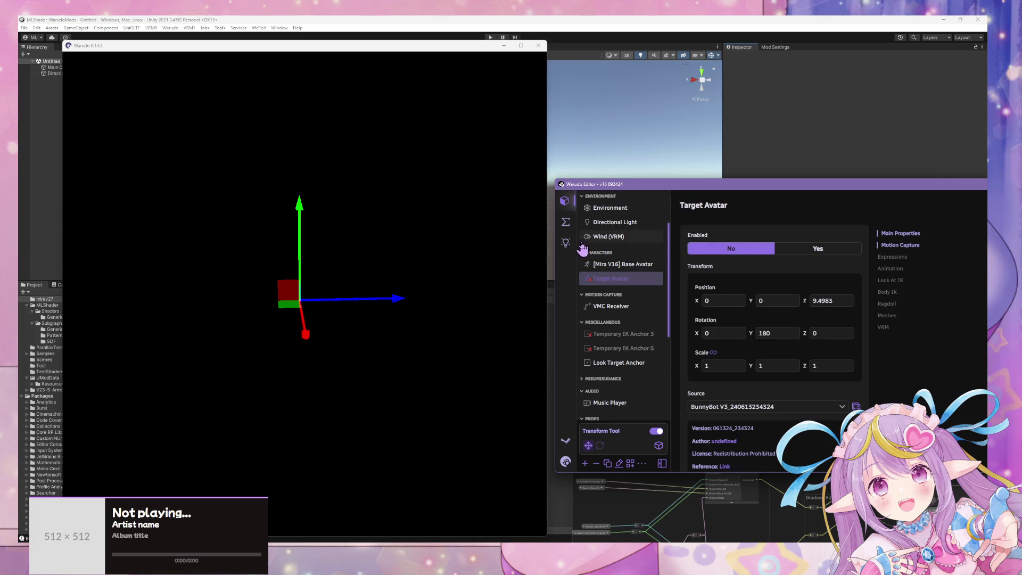
left_click(637, 265)
left_click(729, 408)
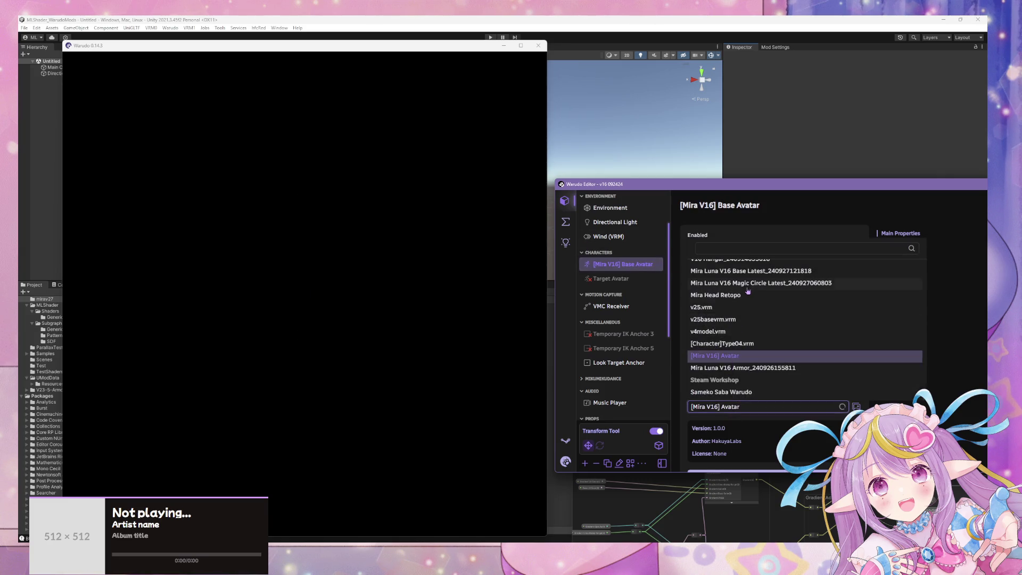
left_click(746, 248)
type("v27")
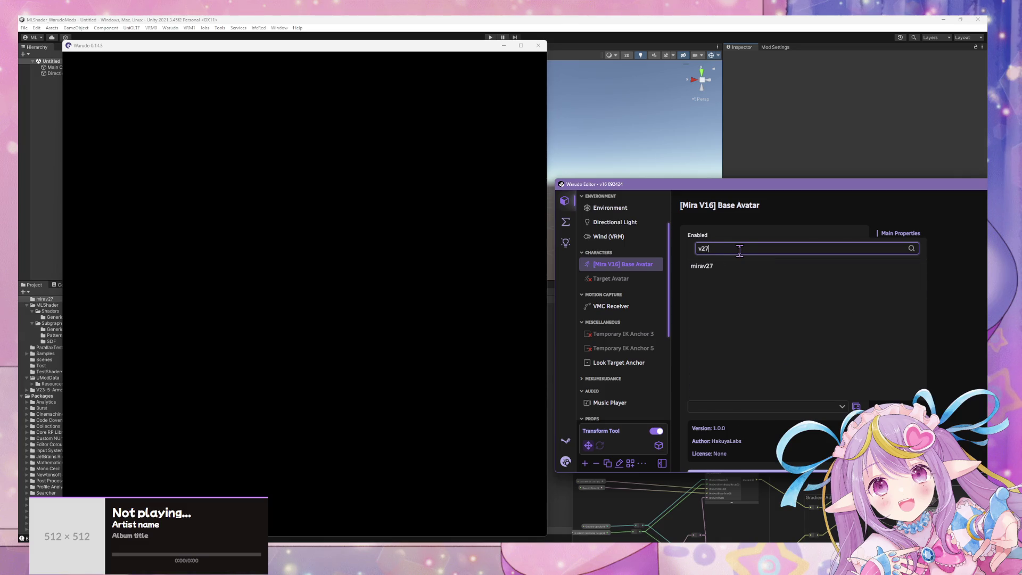
left_click(733, 272)
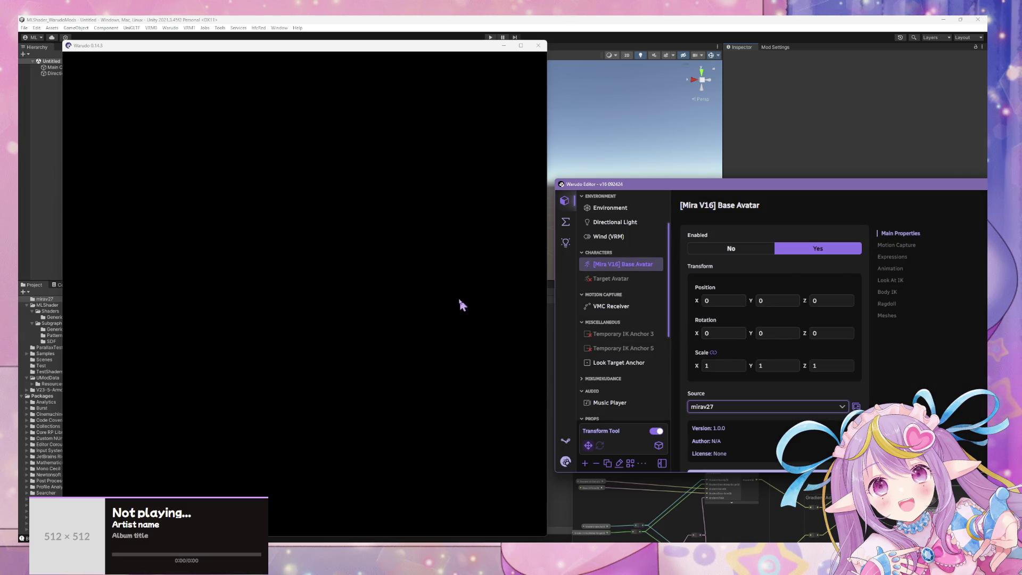
left_click(443, 297)
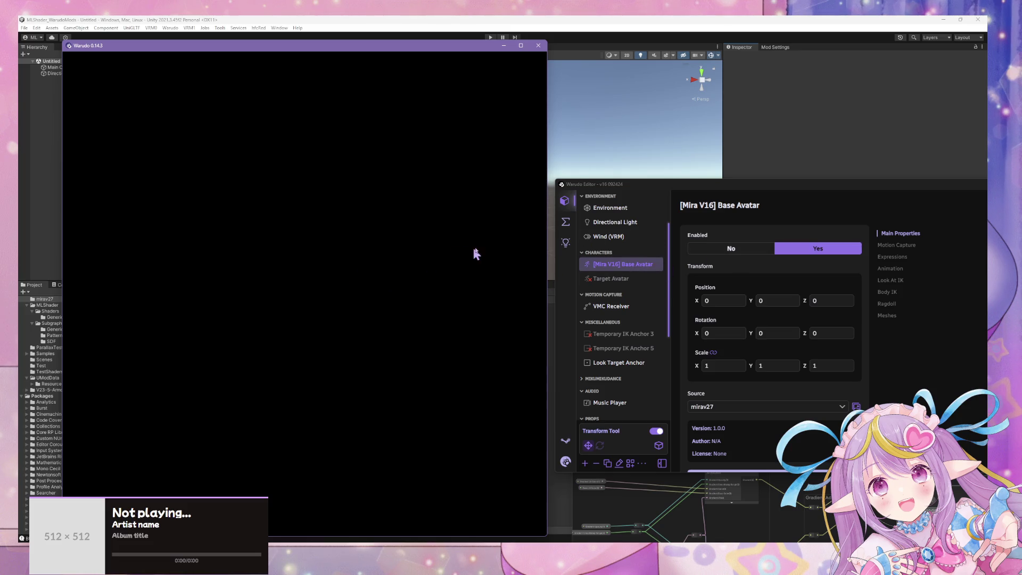
left_click(563, 225)
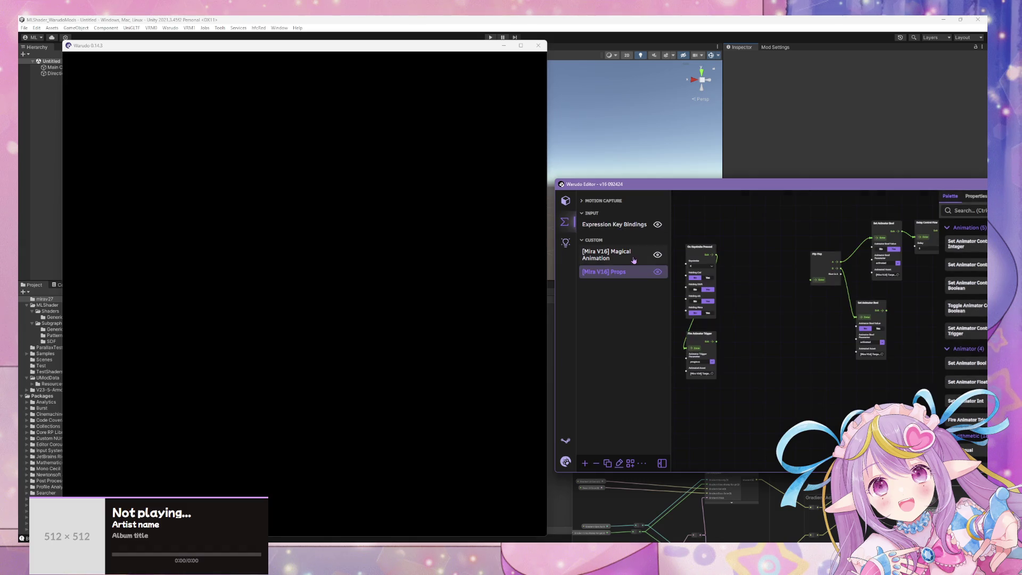
- Set Base Avatar Cam as the main camera
left_click(634, 261)
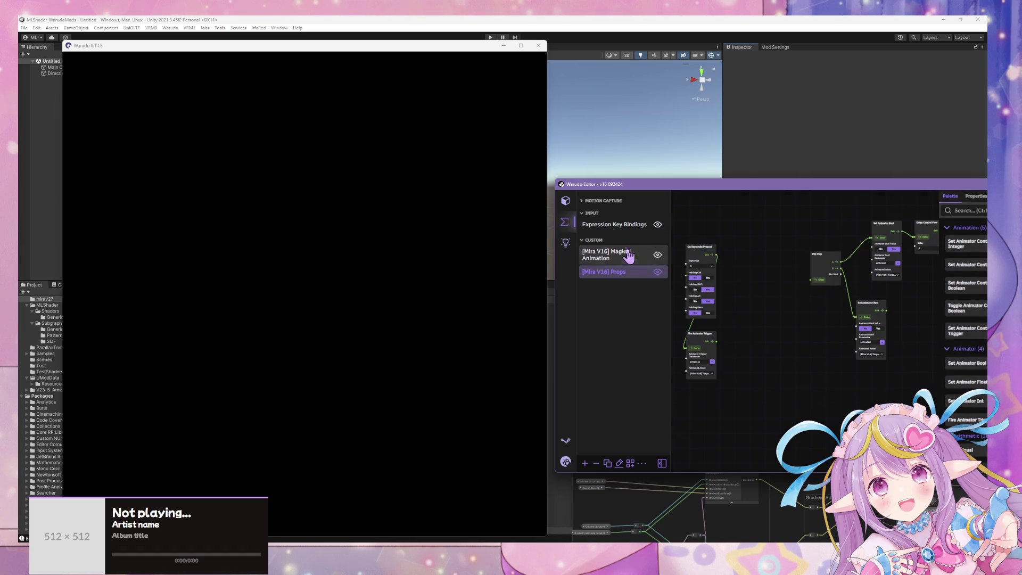
left_click(566, 202)
left_click(656, 228)
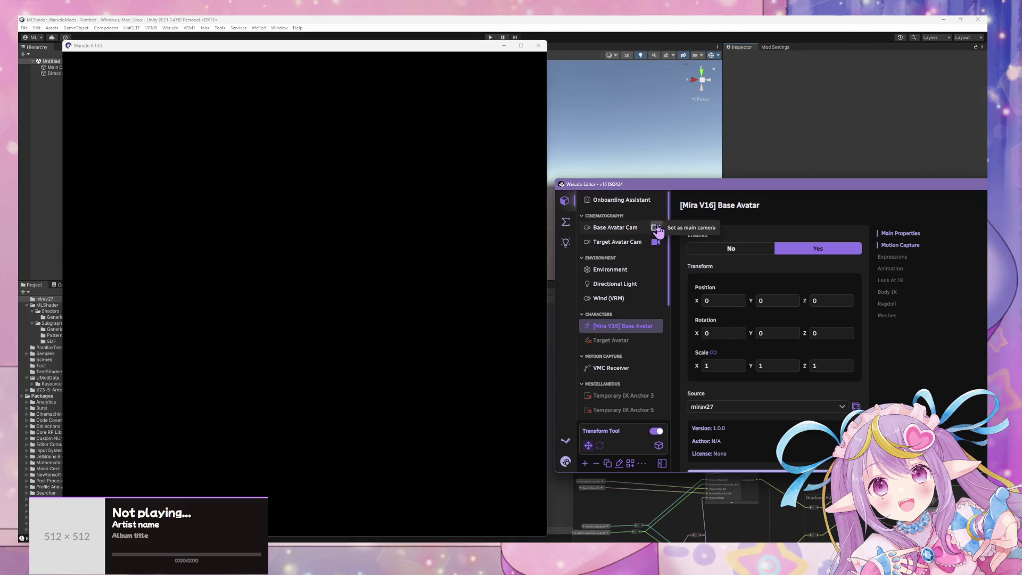
- Expand the Wink expression to preview its layer 0, face.skin blendshape settings
scroll(308, 261, "up", 5)
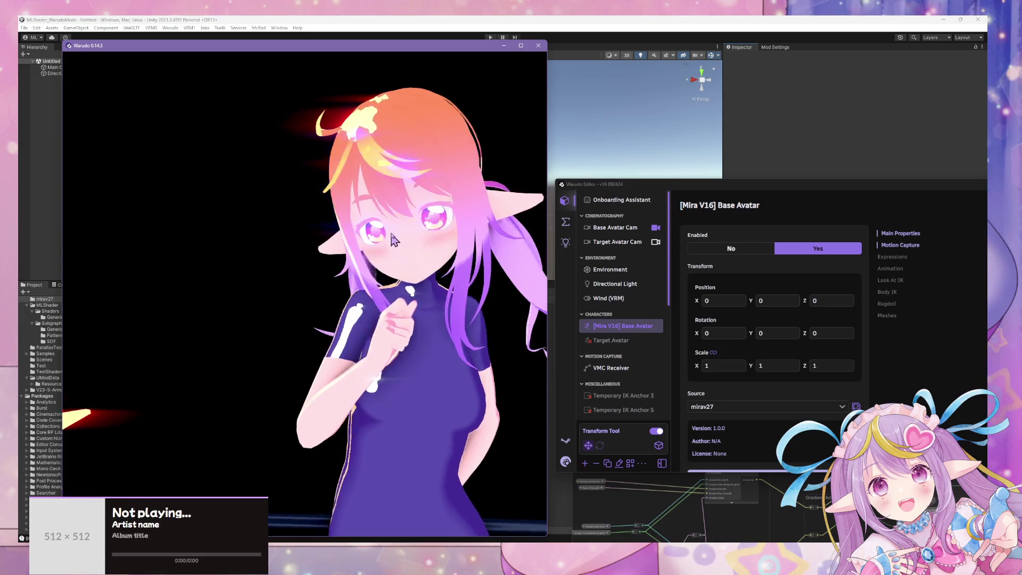
scroll(582, 287, "down", 1)
scroll(582, 286, "down", 1)
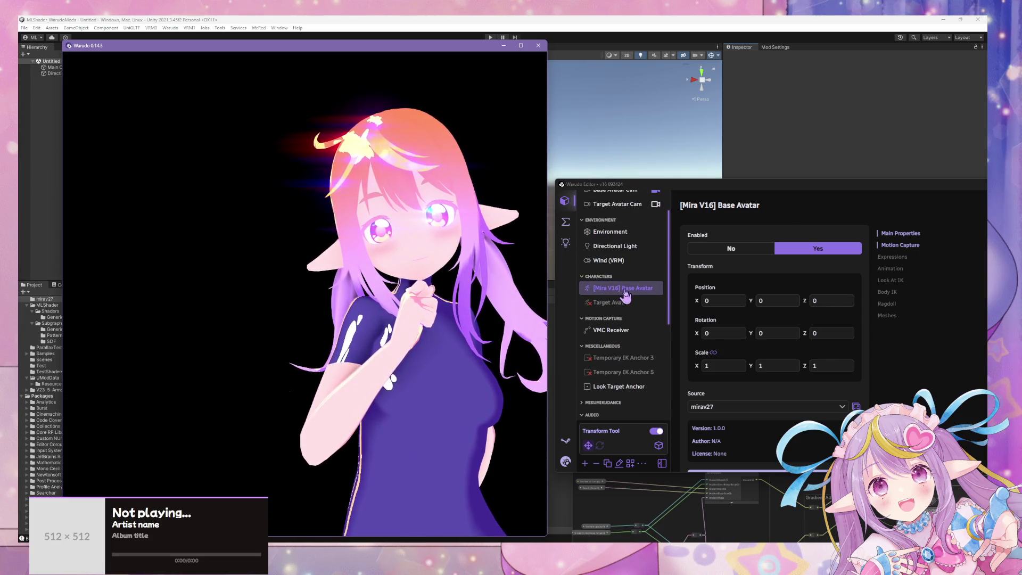
scroll(834, 293, "down", 6)
scroll(798, 309, "down", 5)
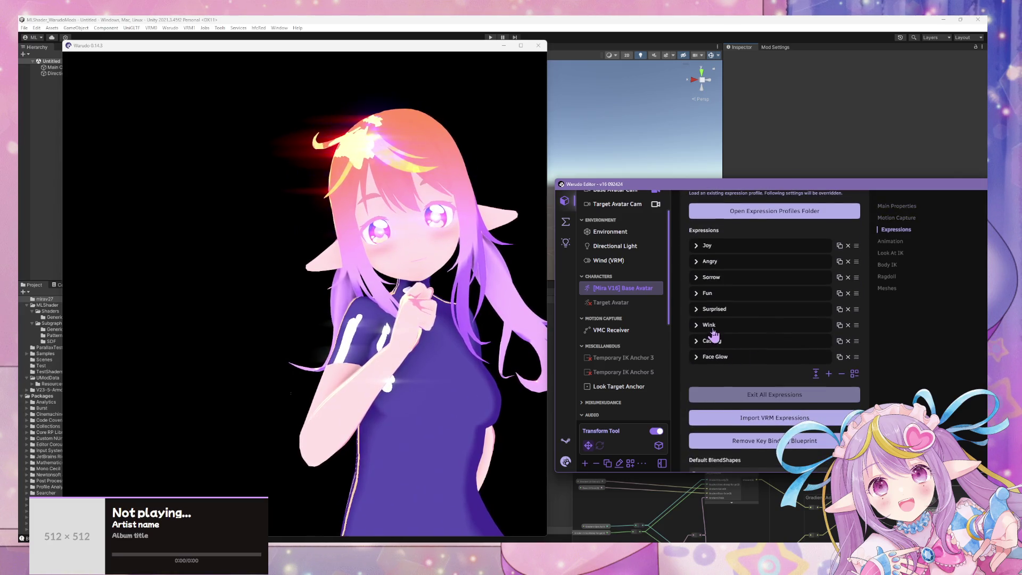
left_click(709, 325)
scroll(748, 354, "down", 5)
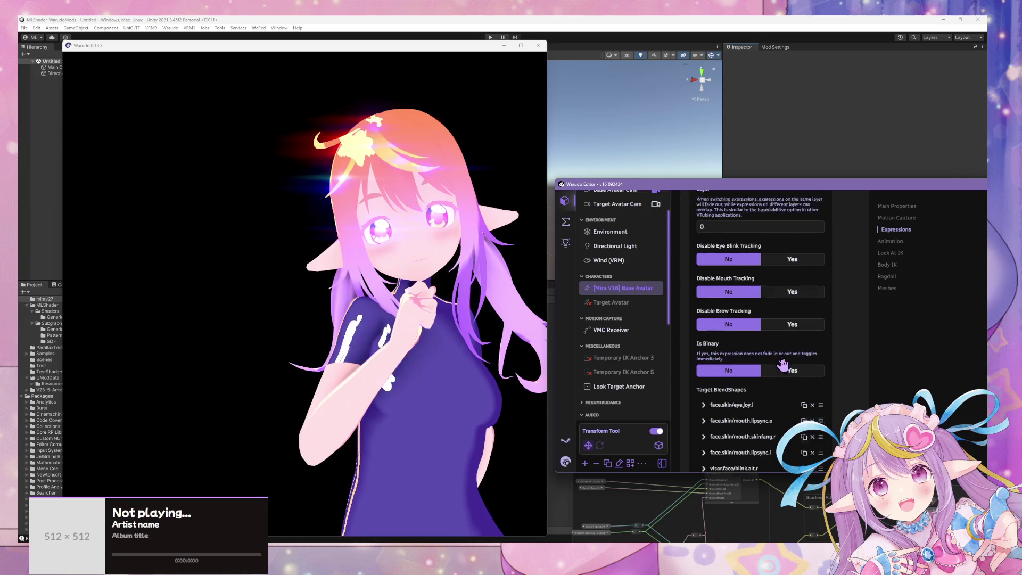
scroll(759, 394, "up", 3)
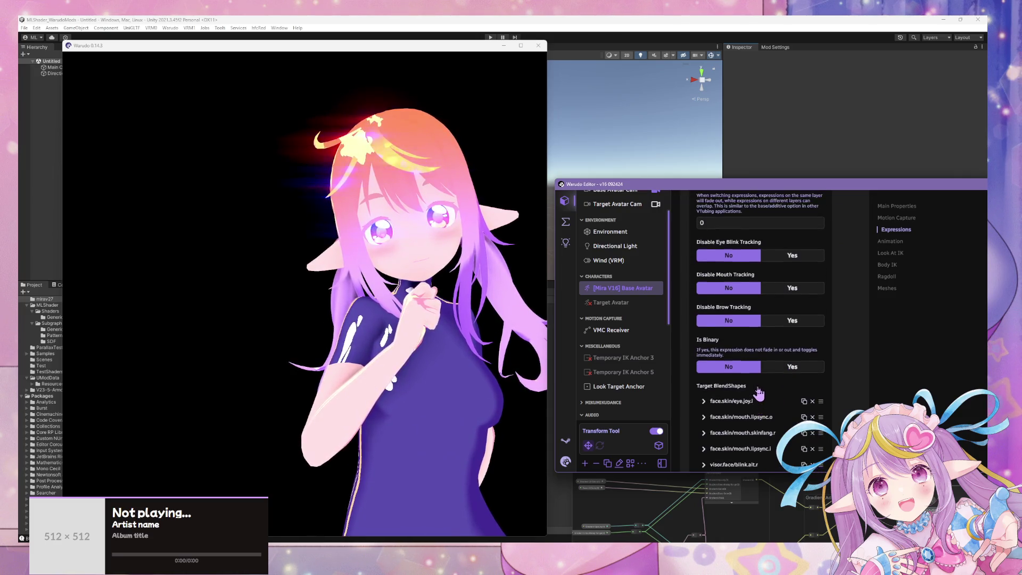
scroll(764, 397, "down", 3)
scroll(766, 395, "up", 3)
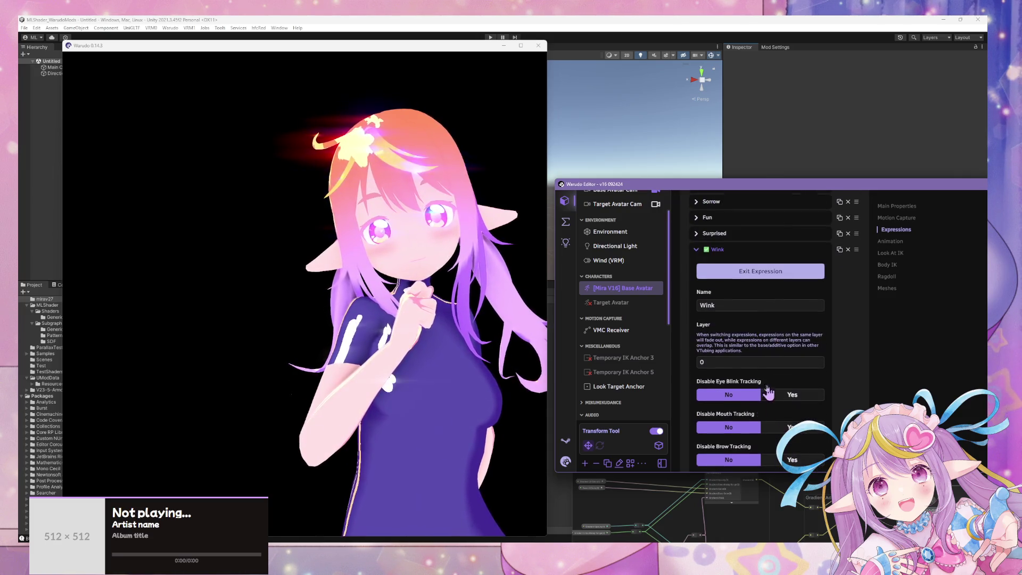
left_click(566, 461)
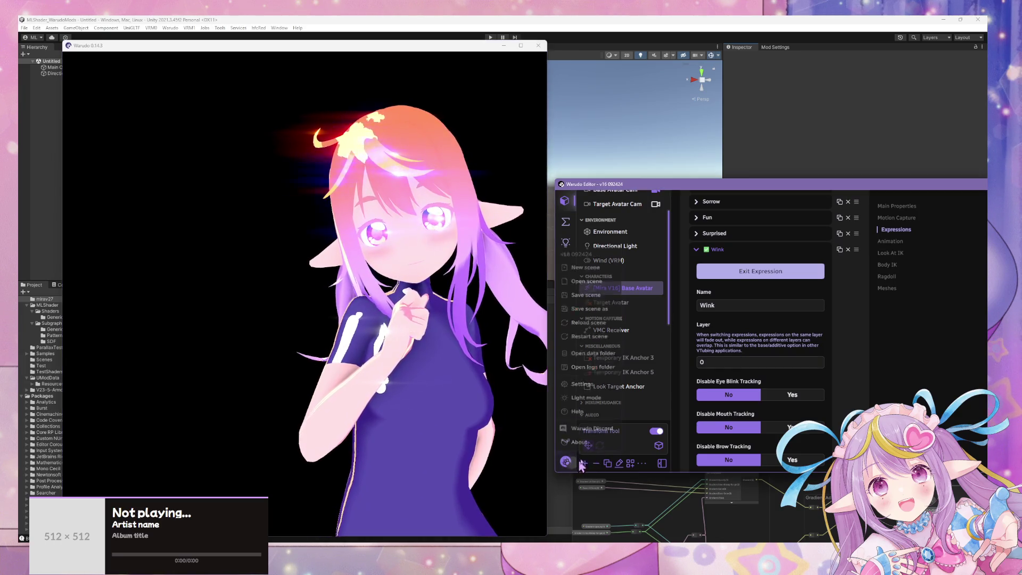
- Choose the recent v27 scene from the Open scene browser to load it
left_click(591, 280)
scroll(676, 359, "down", 3)
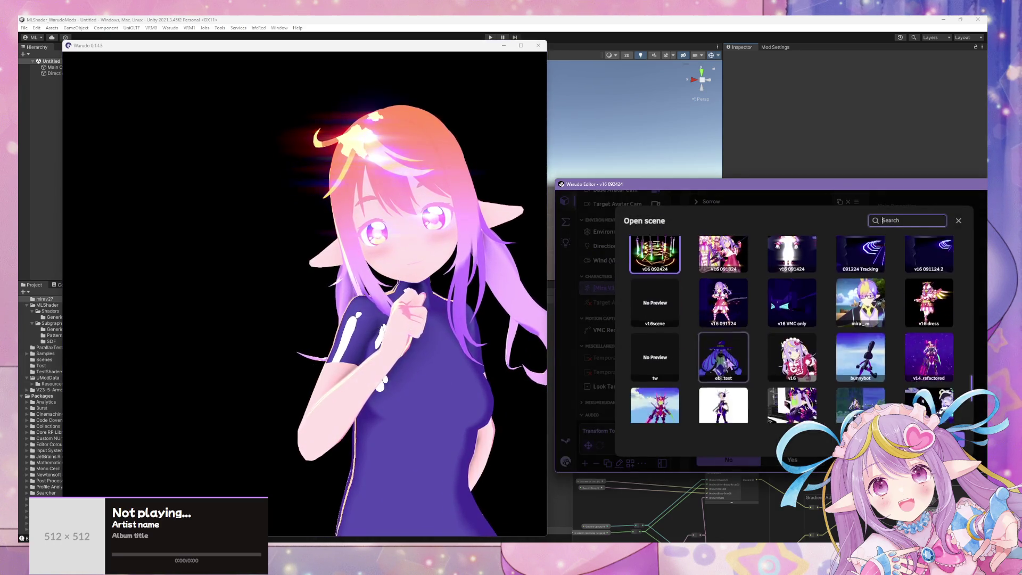
scroll(729, 363, "down", 2)
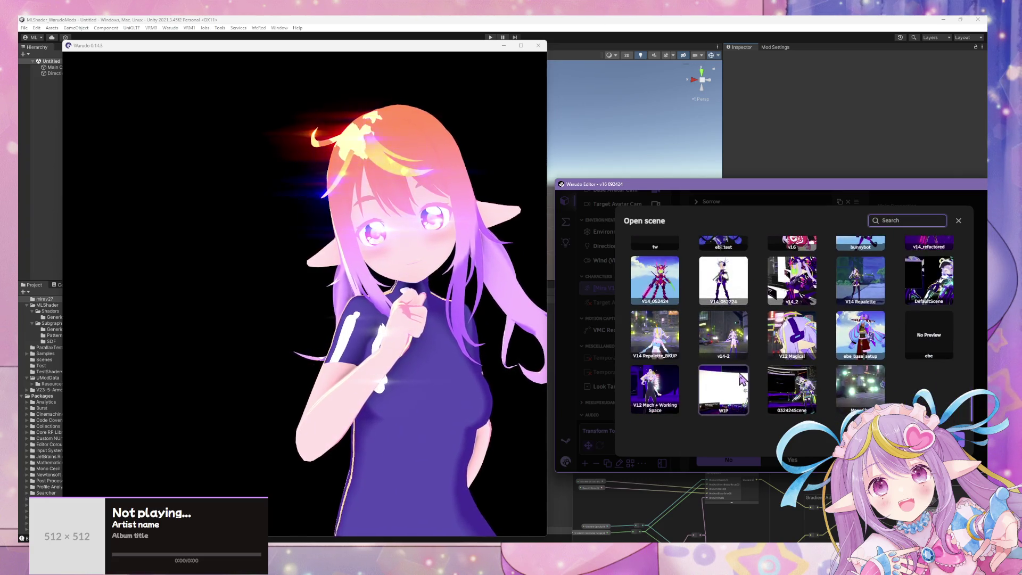
scroll(743, 379, "up", 1)
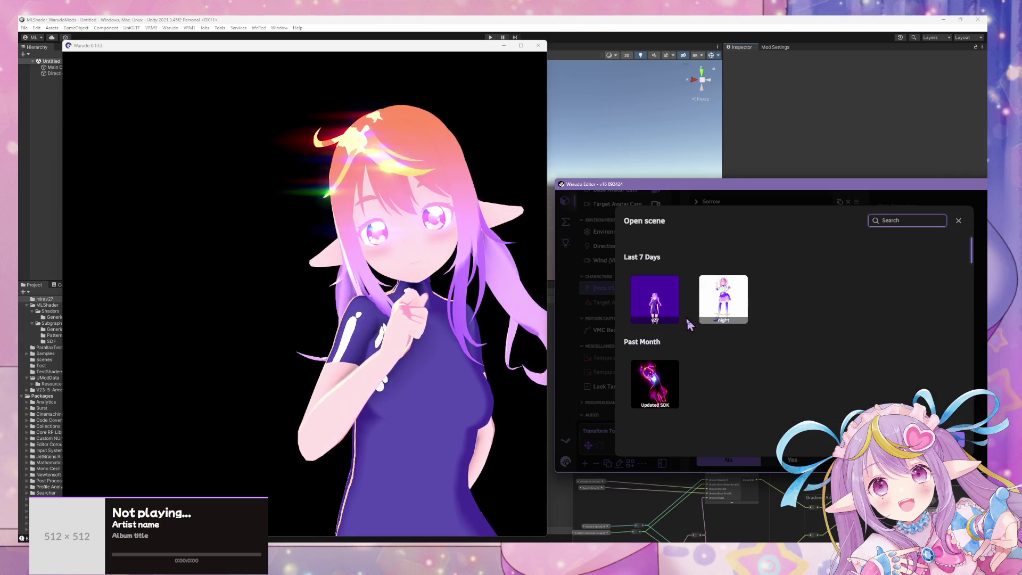
left_click(654, 299)
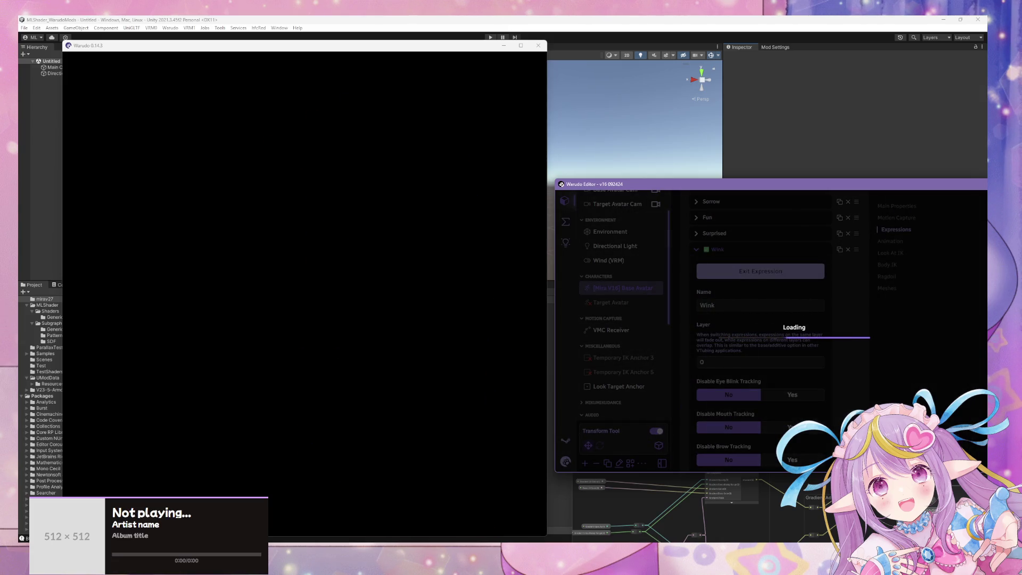
- Wait for the v27 scene to load with intergalacticbound_motion_mix-ret.vmd in the MMD Player
key("super+d")
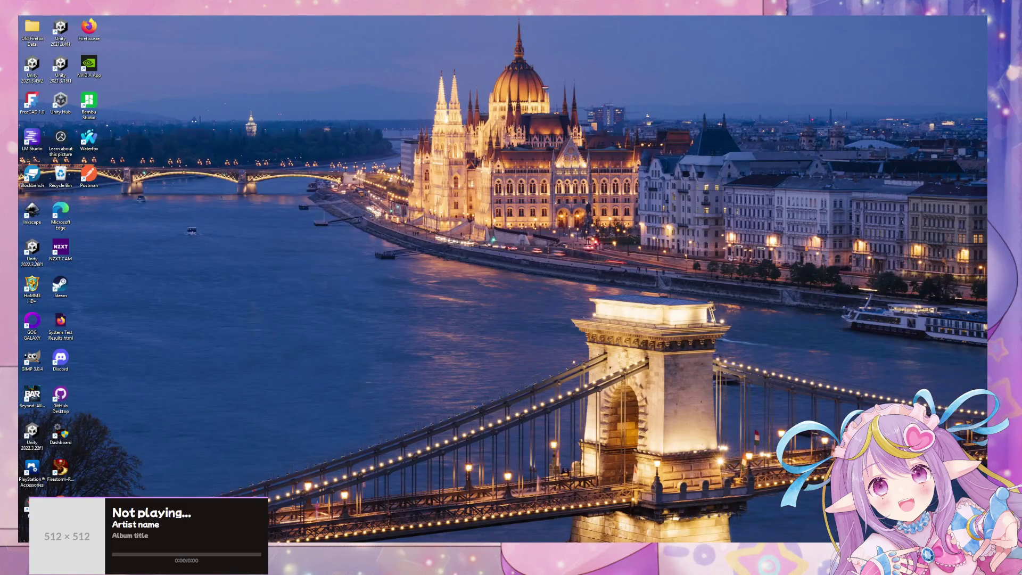
key("super+d")
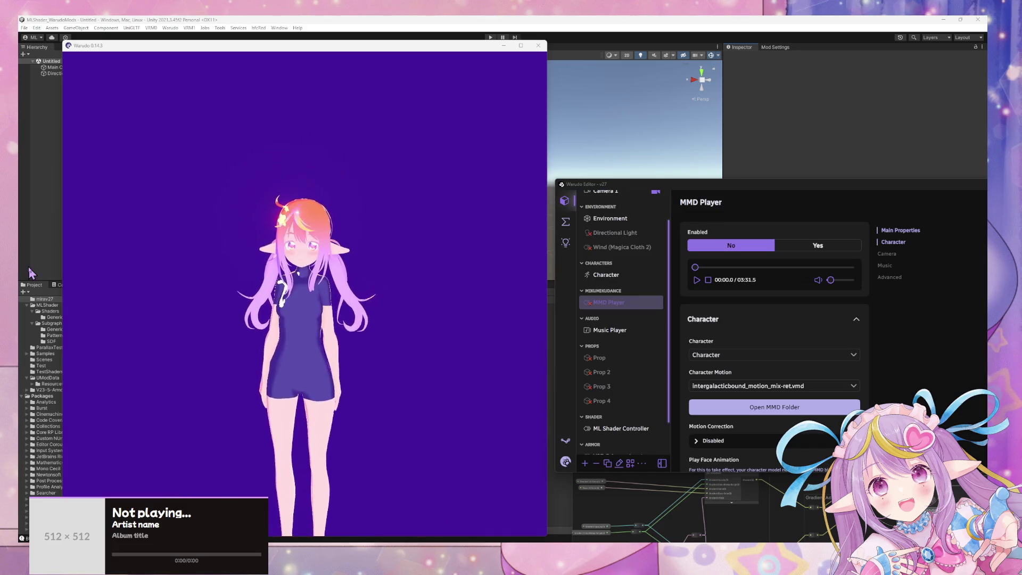
left_click(358, 305)
scroll(359, 305, "up", 5)
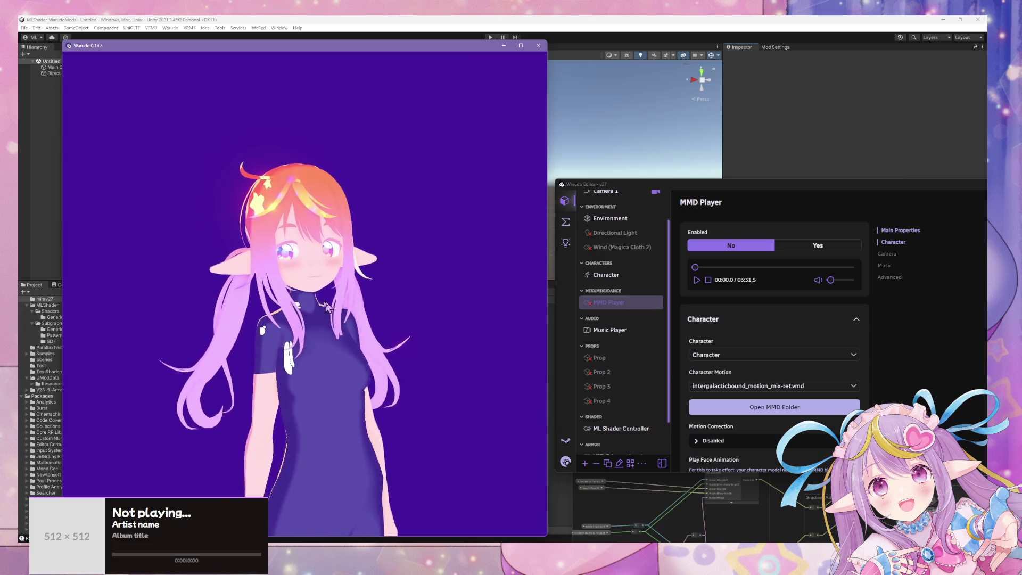